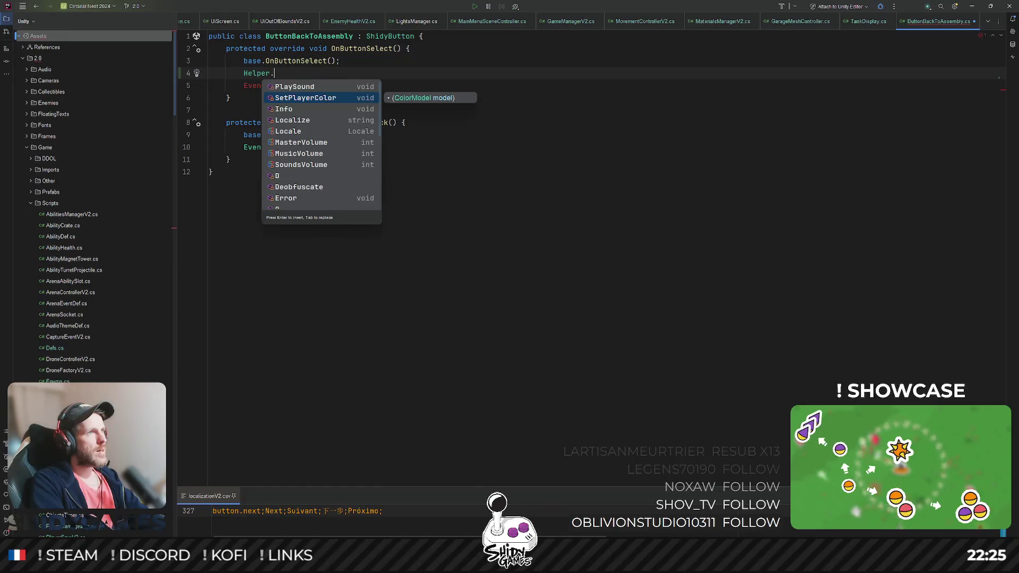
Step: Complete line 4 as Helper.SetPlayerColor(Helper.GetSave().CurrentColorModel); using autocomplete
{"action": "key", "text": "Return"}
{"action": "type", "text": "Helper."}
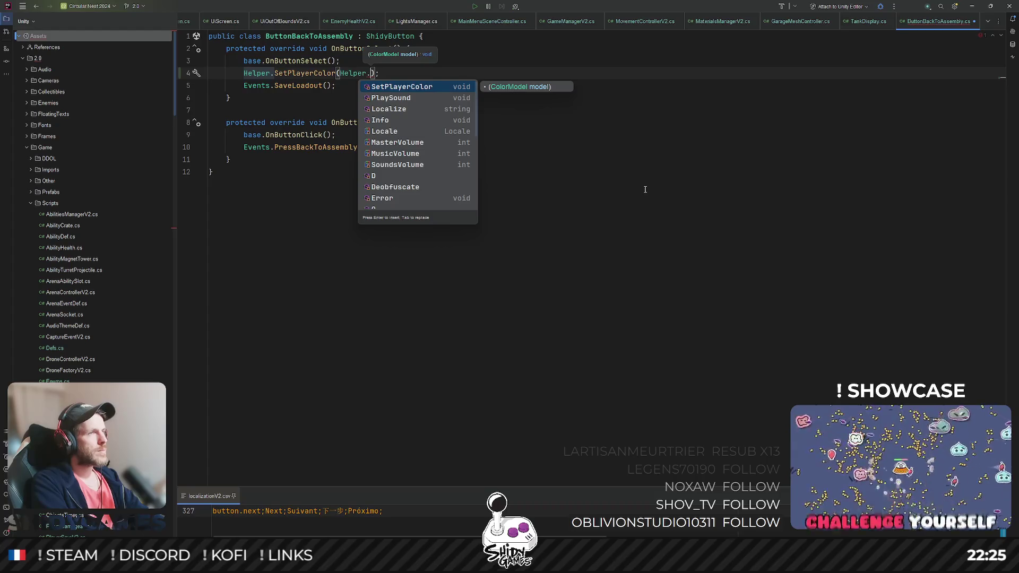
{"action": "type", "text": "GetSave"}
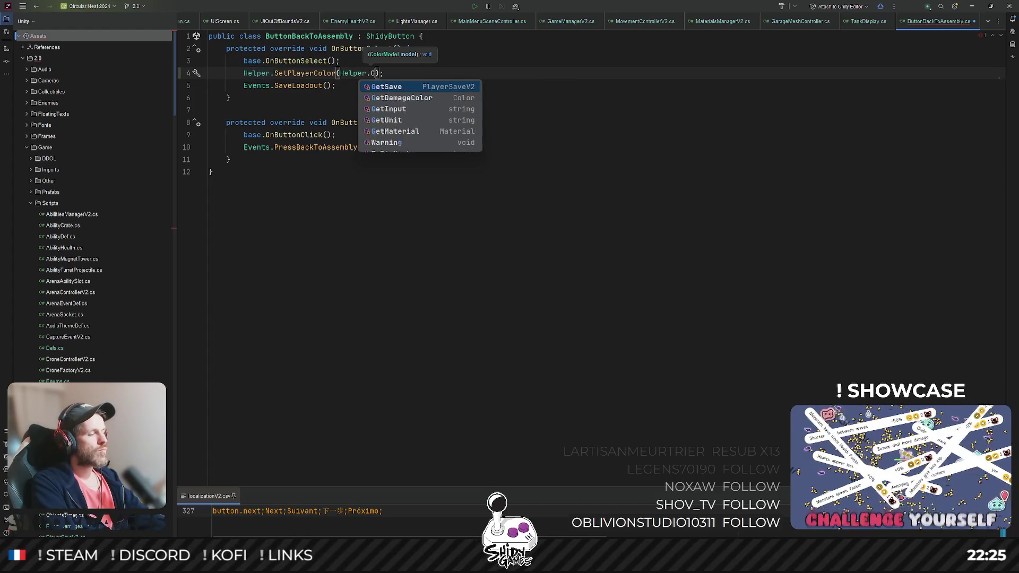
{"action": "key", "text": "Return"}
{"action": "type", "text": "."}
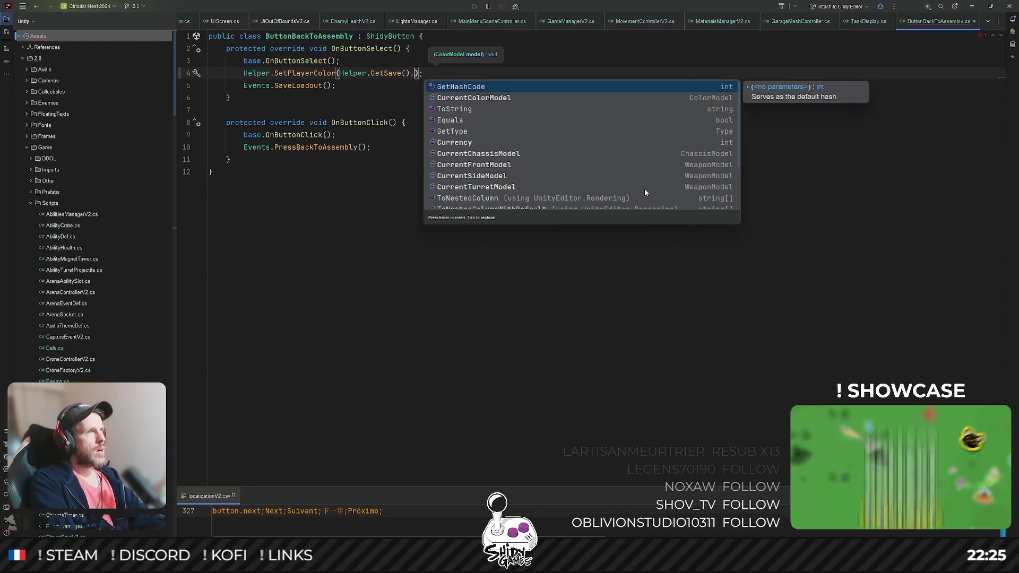
{"action": "type", "text": "col"}
{"action": "key", "text": "Return"}
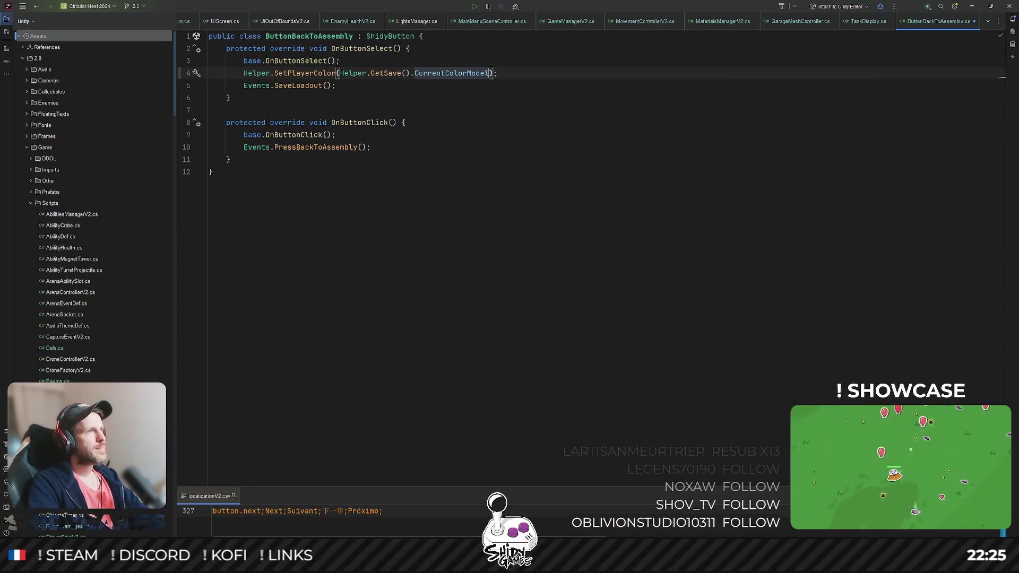
Step: Check the SaveLoadout line, then bring up the search for files by name
{"action": "left_click", "coordinate": [694, 307]}
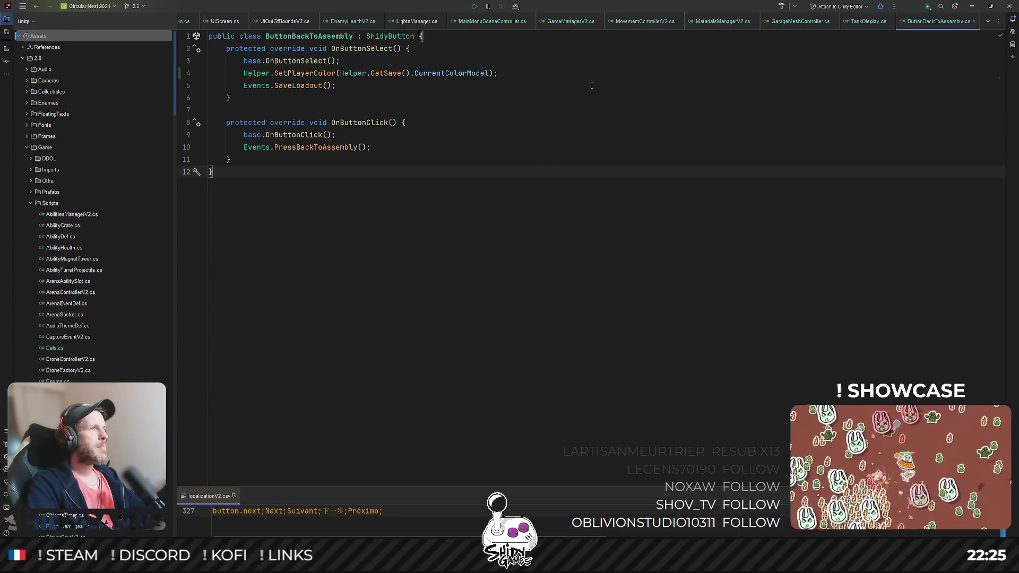
{"action": "left_click", "coordinate": [775, 86]}
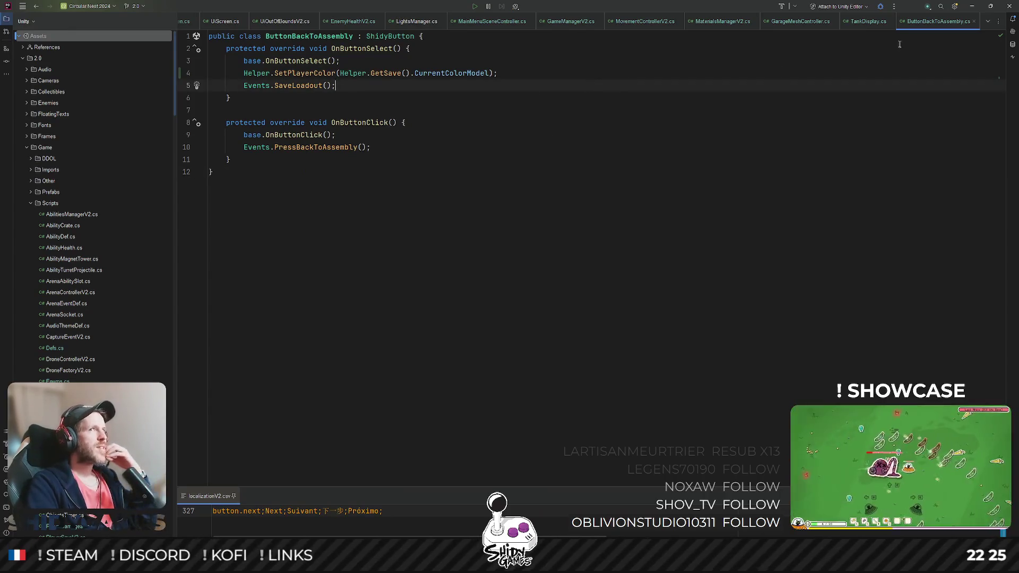
{"action": "left_click", "coordinate": [492, 114]}
{"action": "key", "text": "ctrl+shift+n"}
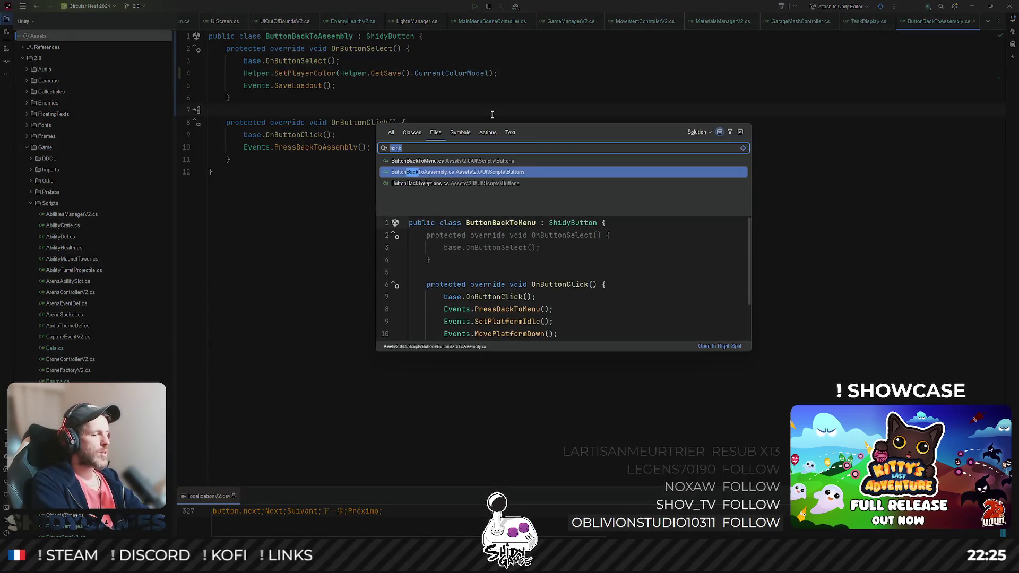
Step: Search for 'buttoncol' and open ButtonColorSelection.cs from the results
{"action": "type", "text": "buttoncol"}
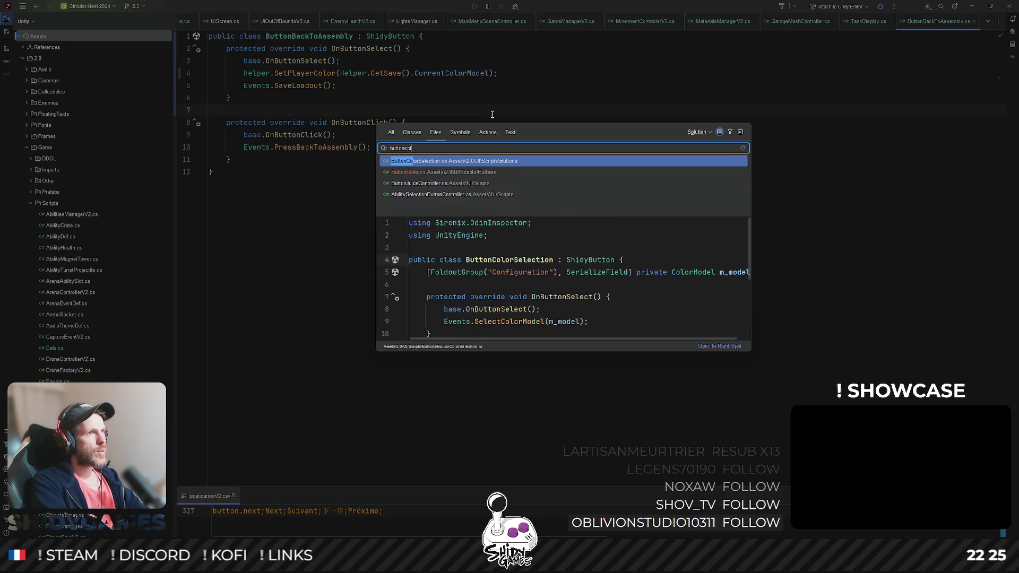
{"action": "key", "text": "Return"}
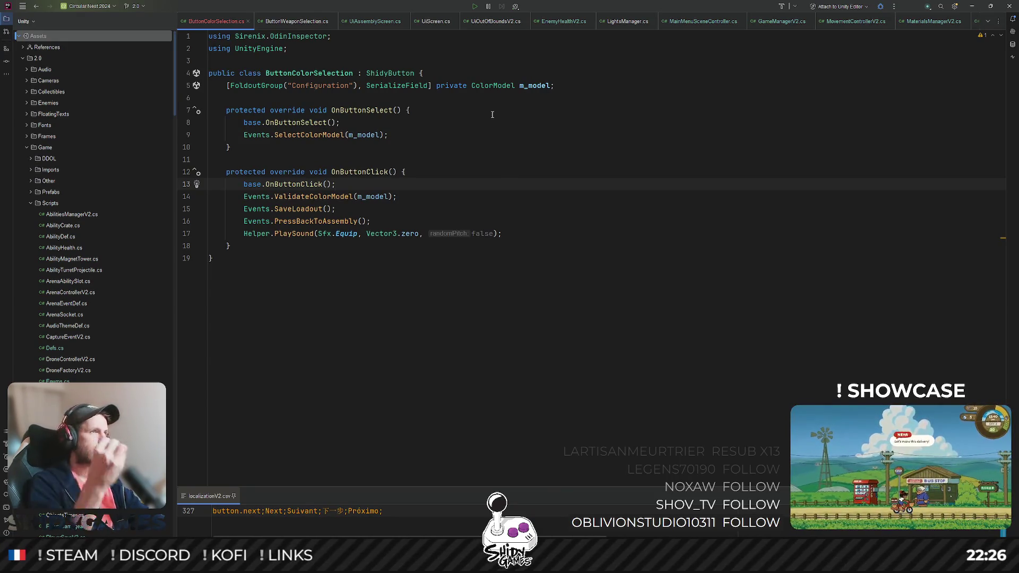
Step: Add Helper.SetPlayerColor(m_model); on a new line 10 in OnButtonSelect
{"action": "left_click", "coordinate": [397, 136]}
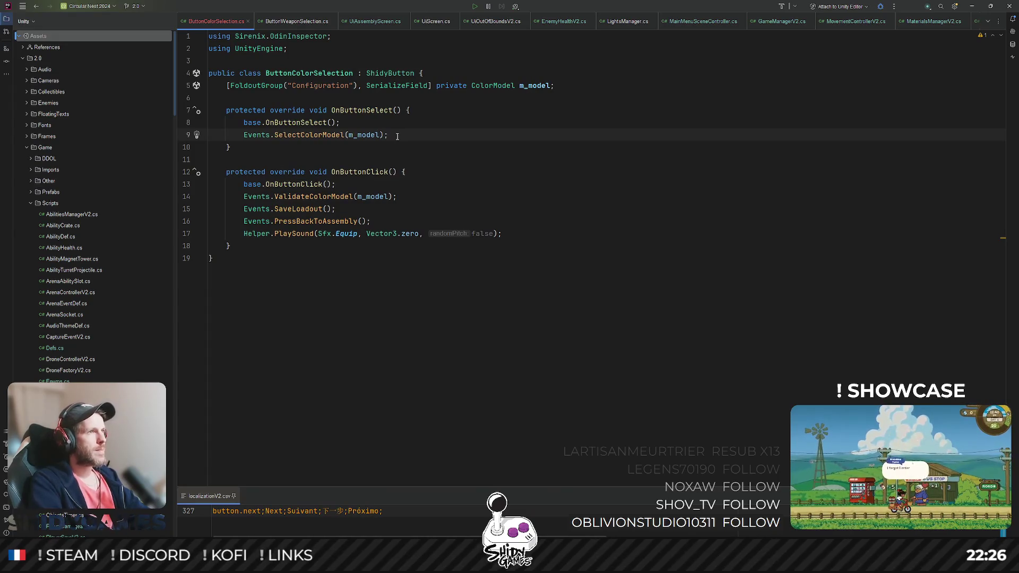
{"action": "key", "text": "Return"}
{"action": "type", "text": "color"}
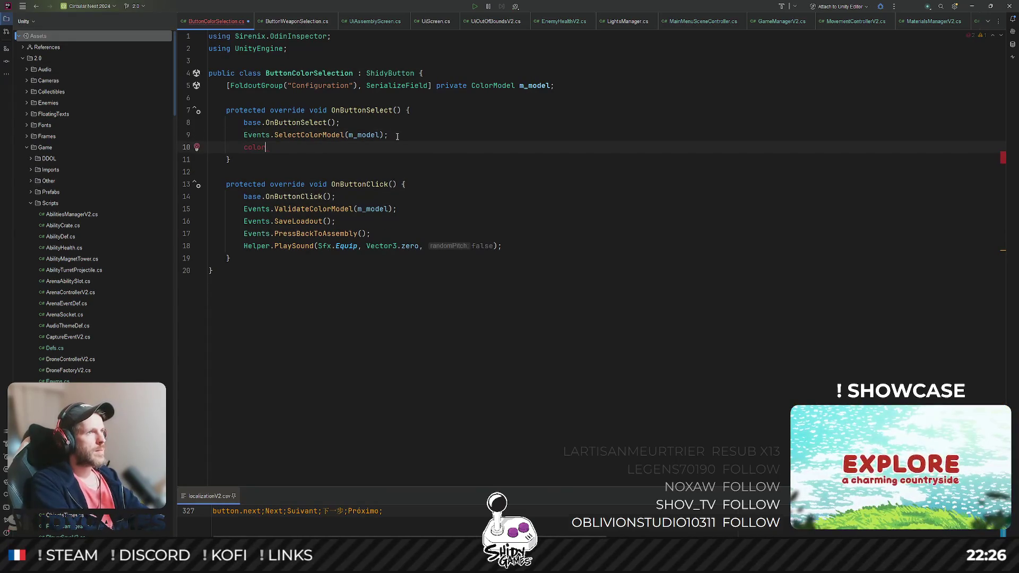
{"action": "key", "text": "ctrl+BackSpace"}
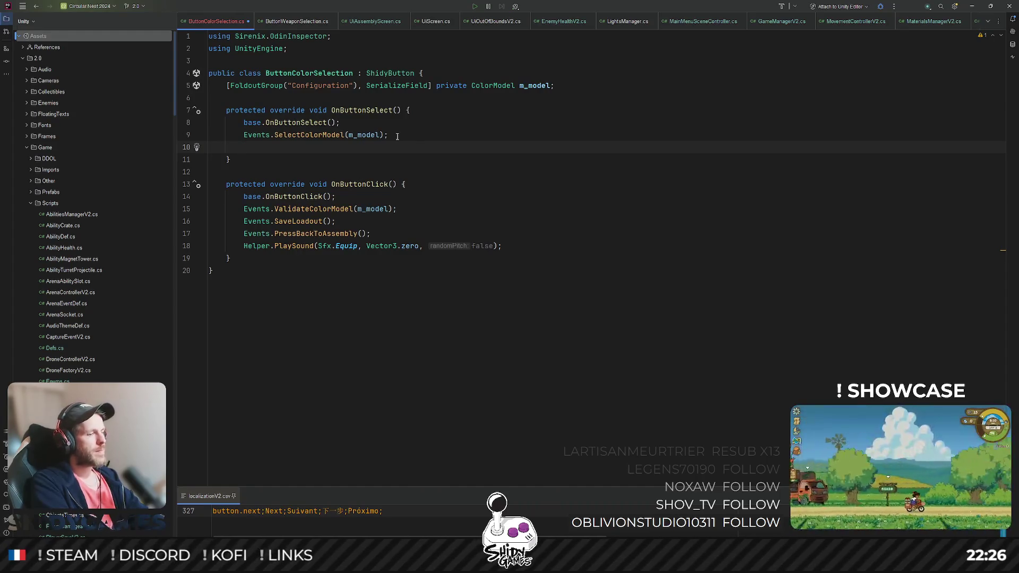
{"action": "type", "text": "Helper."}
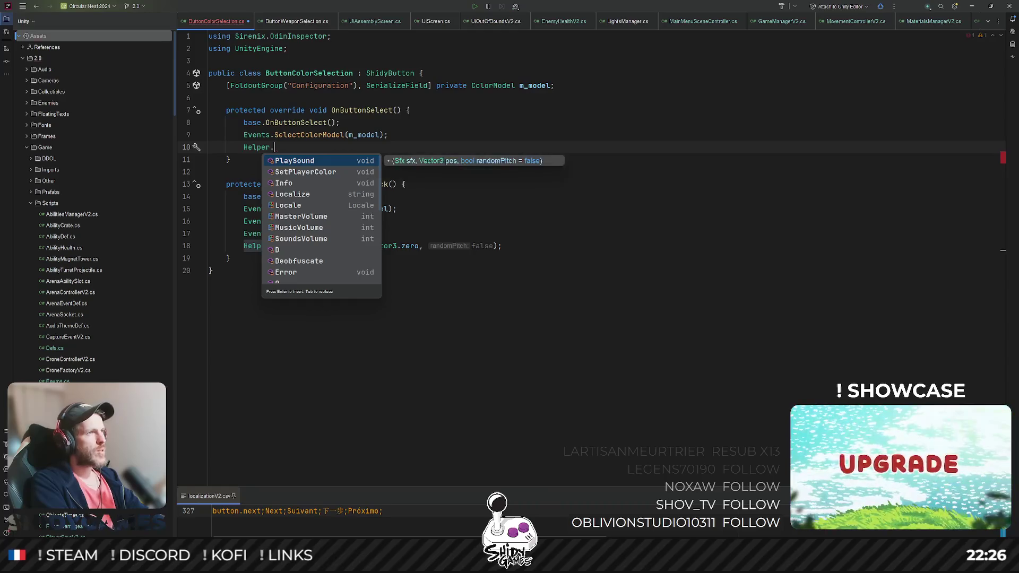
{"action": "key", "text": "Down"}
{"action": "key", "text": "Return"}
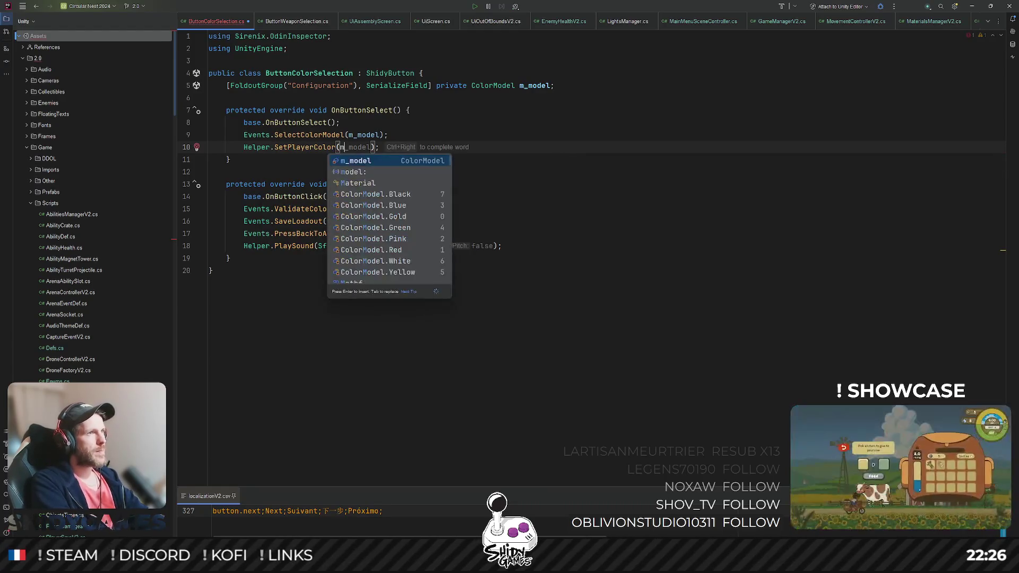
{"action": "key", "text": "Return"}
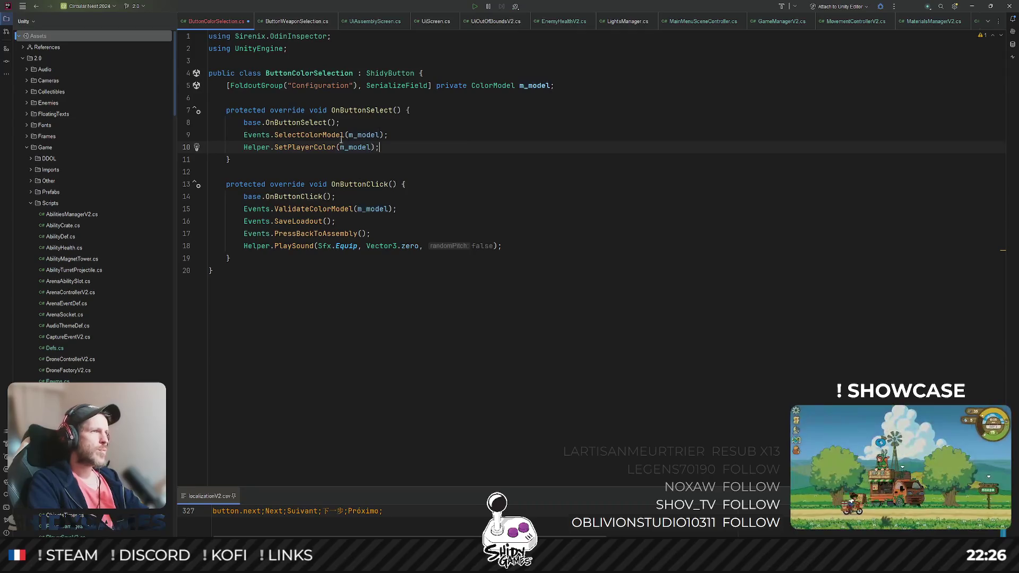
Step: Select the Events.SelectColorModel call on line 9
{"action": "double_click", "coordinate": [311, 134]}
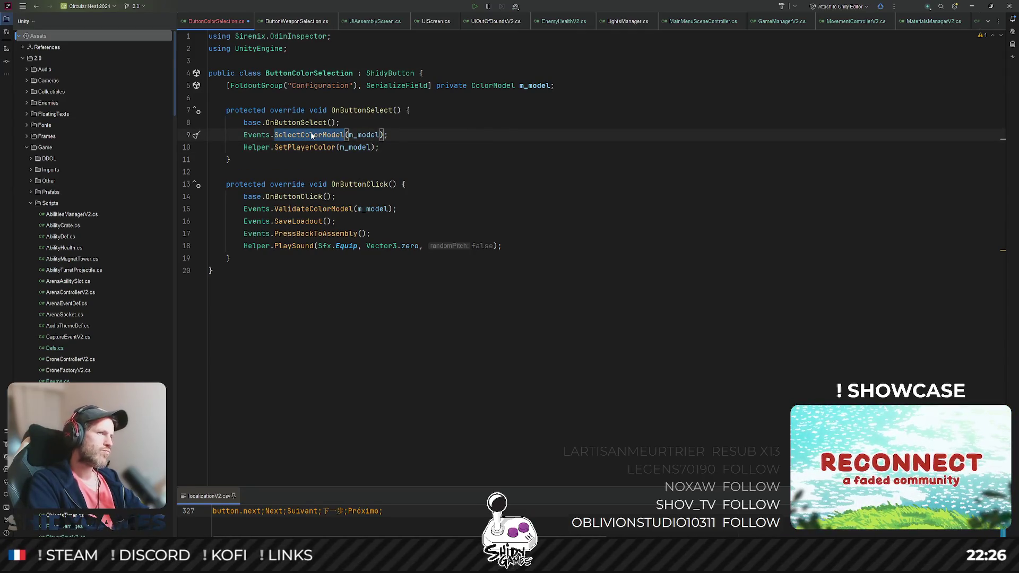
{"action": "key", "text": "Down"}
{"action": "key", "text": "Down"}
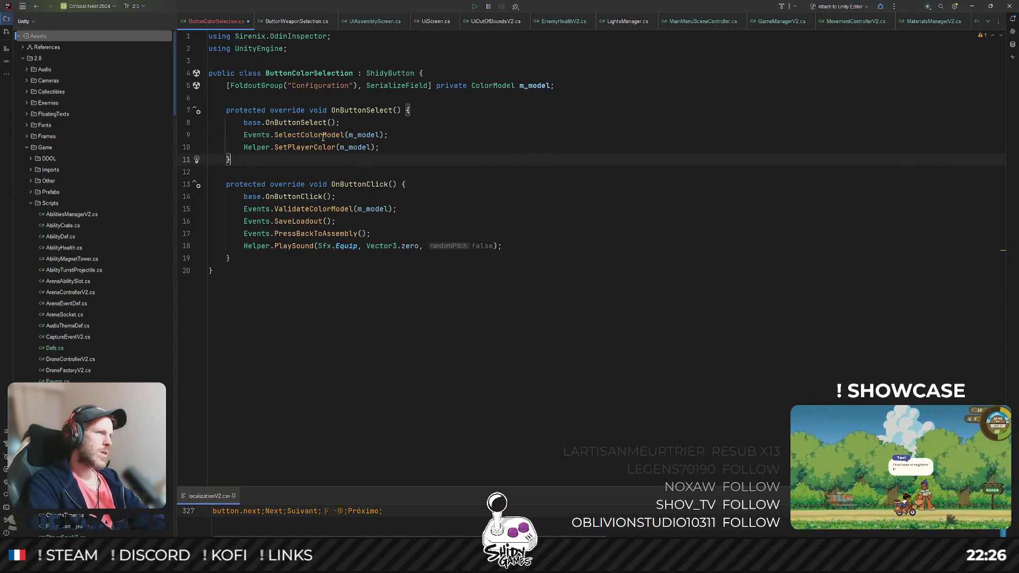
{"action": "double_click", "coordinate": [323, 136]}
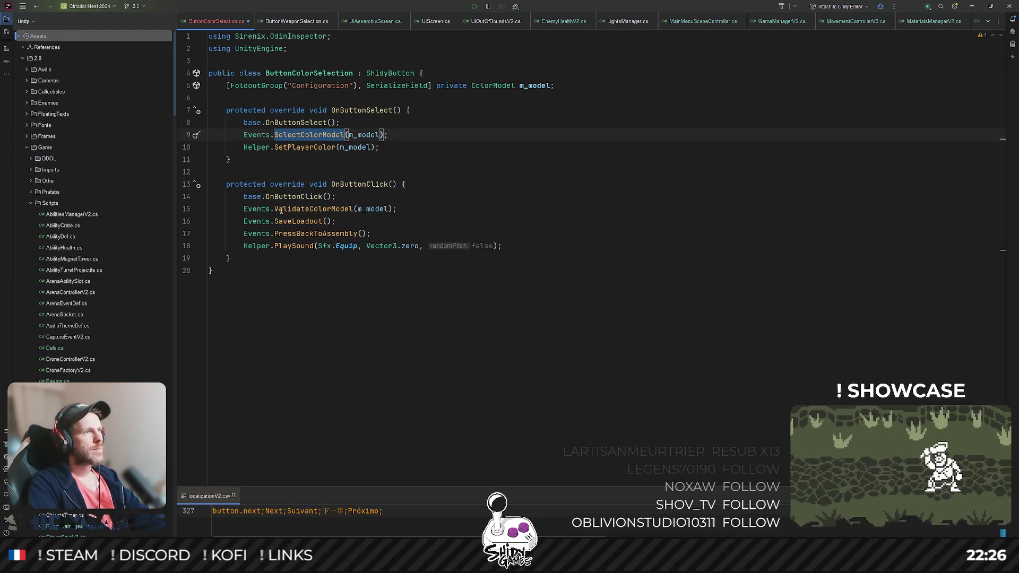
{"action": "triple_click", "coordinate": [276, 135]}
Step: Comment out the ValidateColorModel and SelectColorModel calls instead of deleting them
{"action": "key", "text": "Delete"}
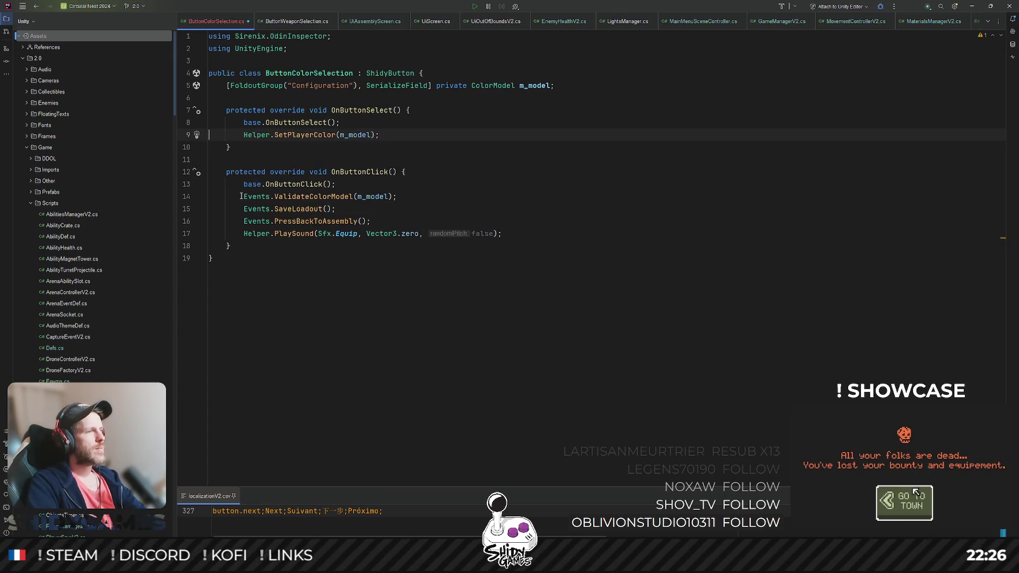
{"action": "key", "text": "ctrl+z"}
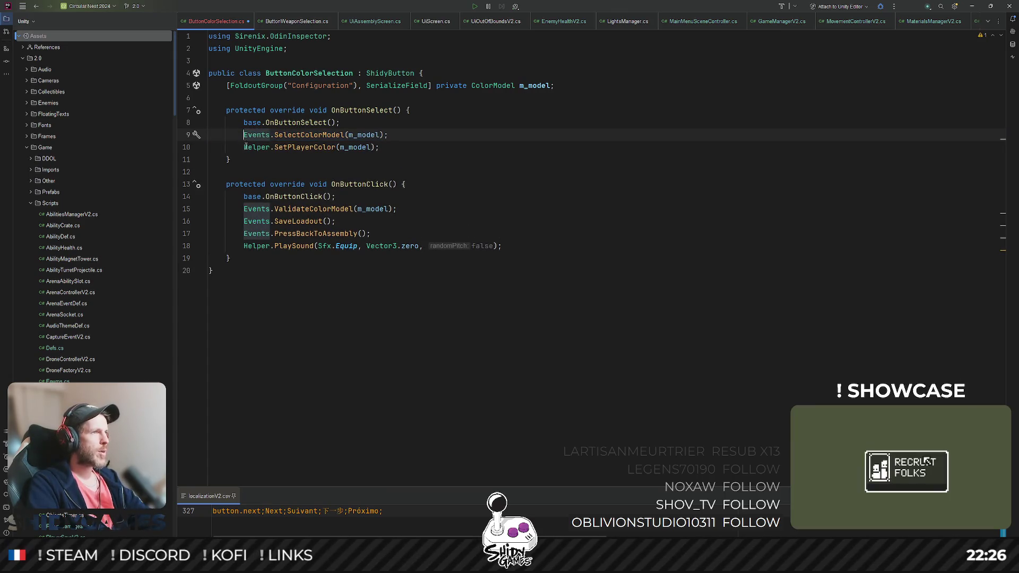
{"action": "key", "text": "Down"}
{"action": "key", "text": "Down"}
{"action": "key", "text": "Down"}
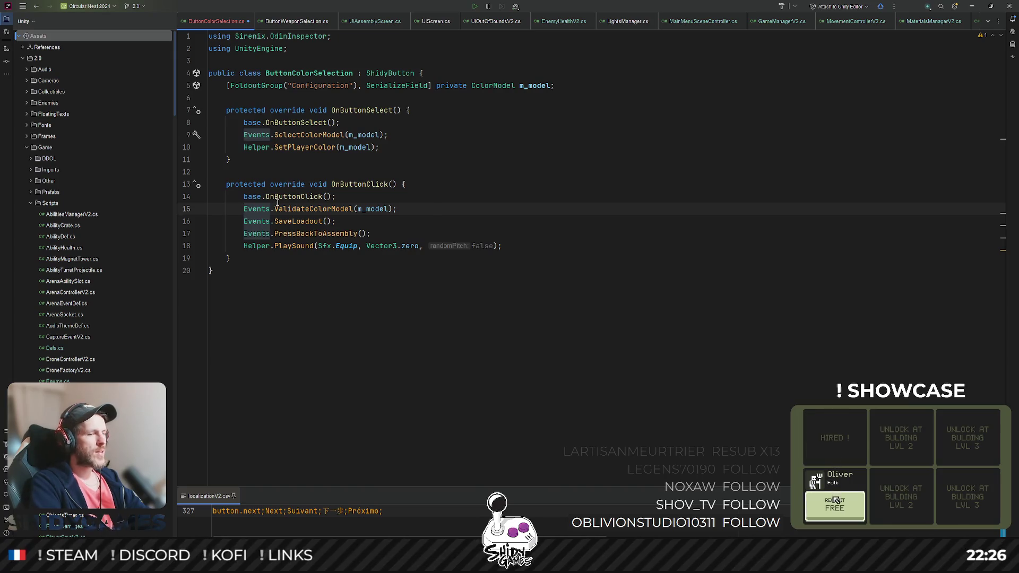
{"action": "key", "text": "ctrl+slash"}
{"action": "key", "text": "Up"}
{"action": "key", "text": "Up"}
{"action": "key", "text": "Up"}
{"action": "key", "text": "ctrl+slash"}
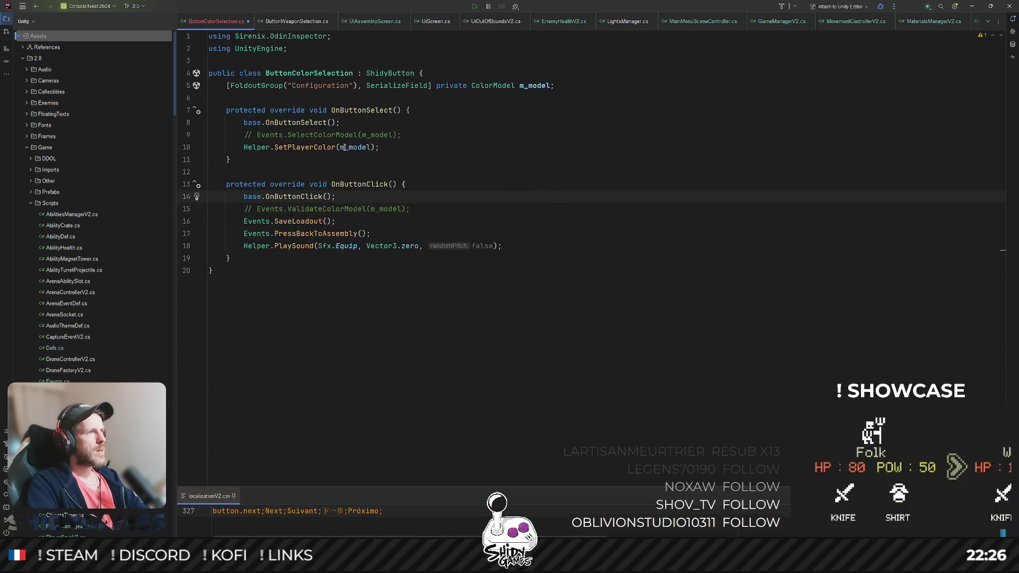
Step: Add Helper.GetSave().CurrentColorModel = m_model; to OnButtonClick and save the script
{"action": "left_click", "coordinate": [305, 147]}
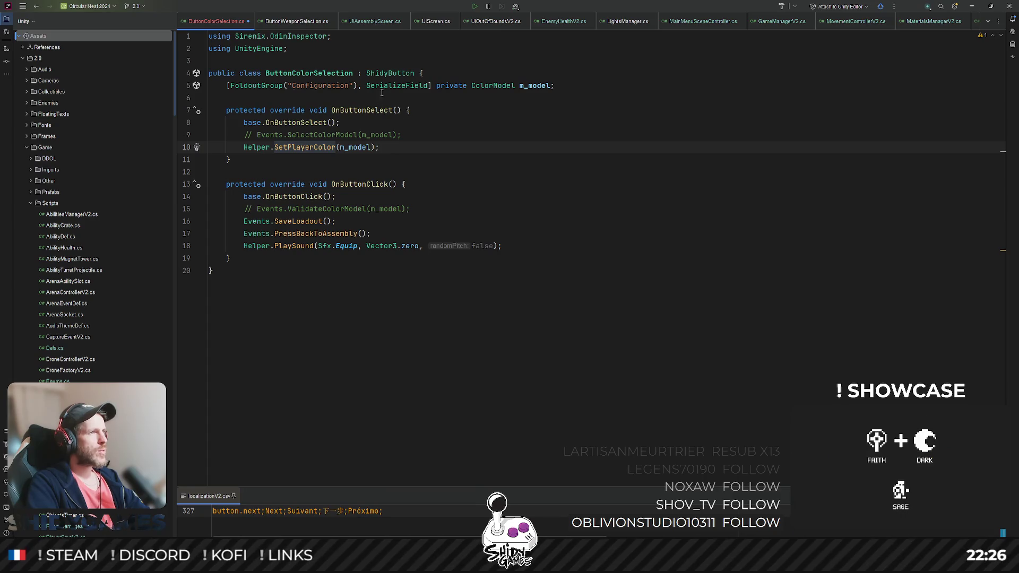
{"action": "left_click", "coordinate": [565, 190]}
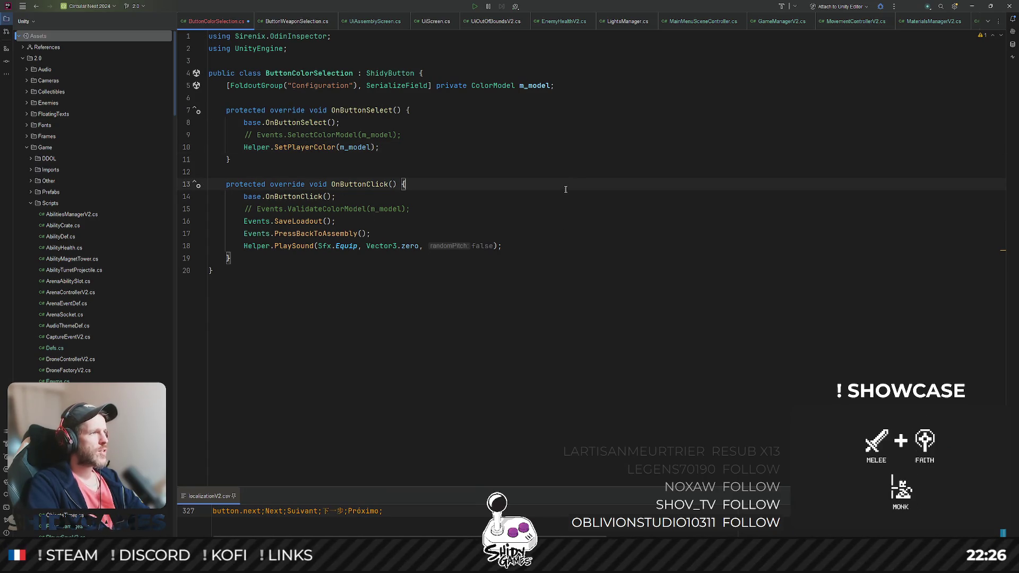
{"action": "left_click", "coordinate": [453, 207]}
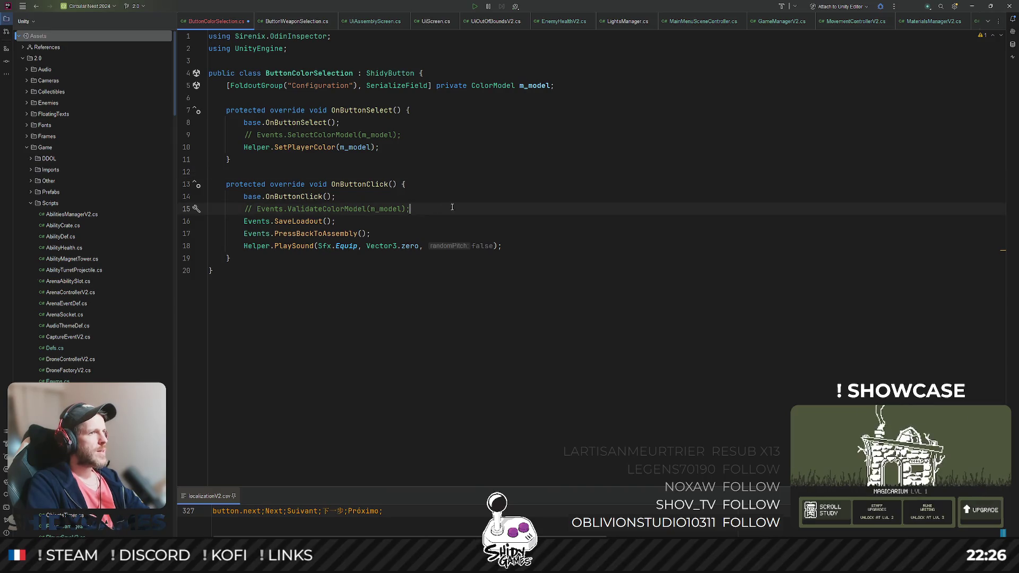
{"action": "key", "text": "Return"}
{"action": "type", "text": "Helper."}
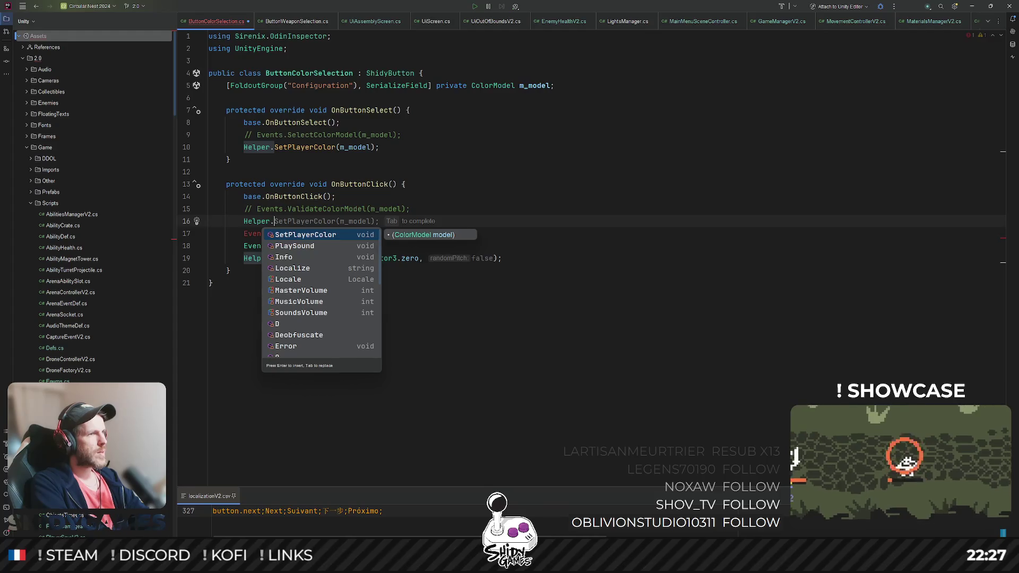
{"action": "type", "text": "GetSa"}
{"action": "key", "text": "Return"}
{"action": "type", "text": "."}
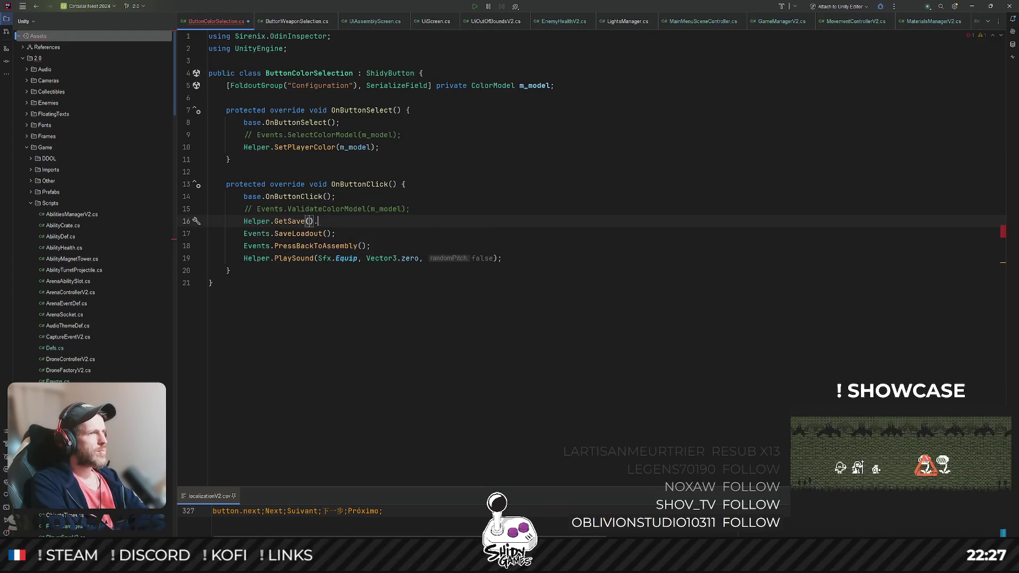
{"action": "type", "text": "Cu"}
{"action": "key", "text": "Return"}
{"action": "type", "text": "= m"}
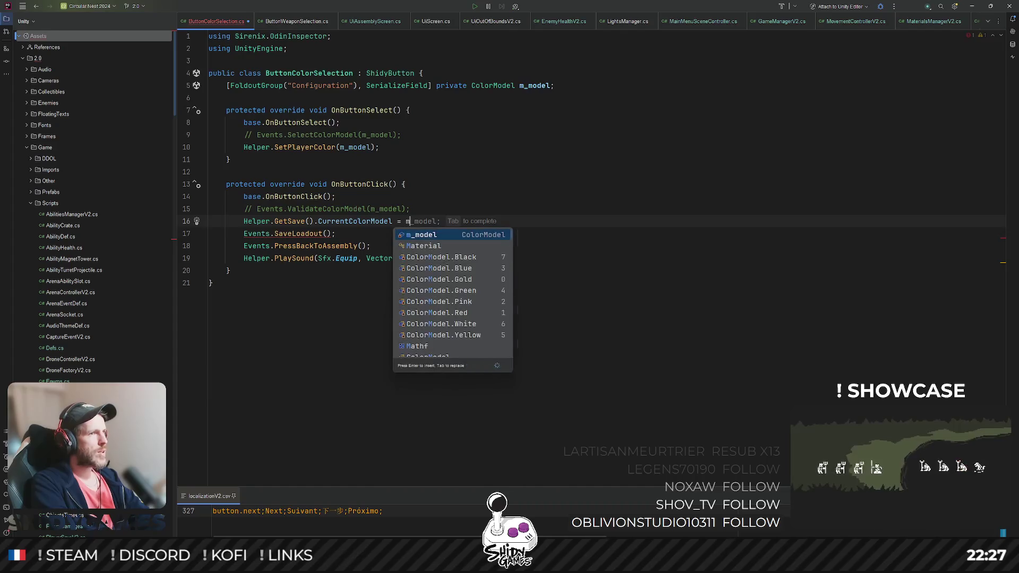
{"action": "key", "text": "Tab"}
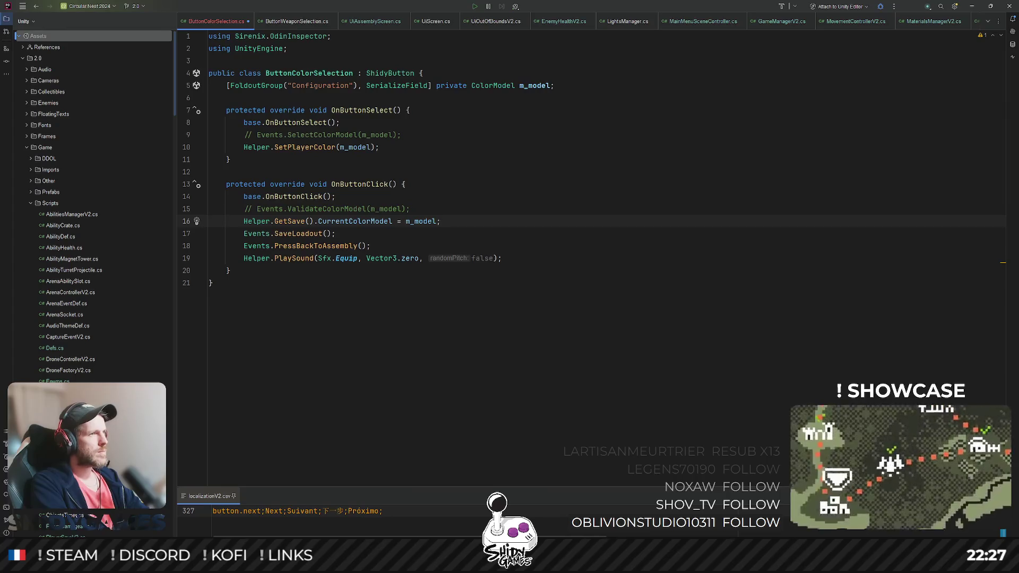
{"action": "key", "text": "ctrl+s"}
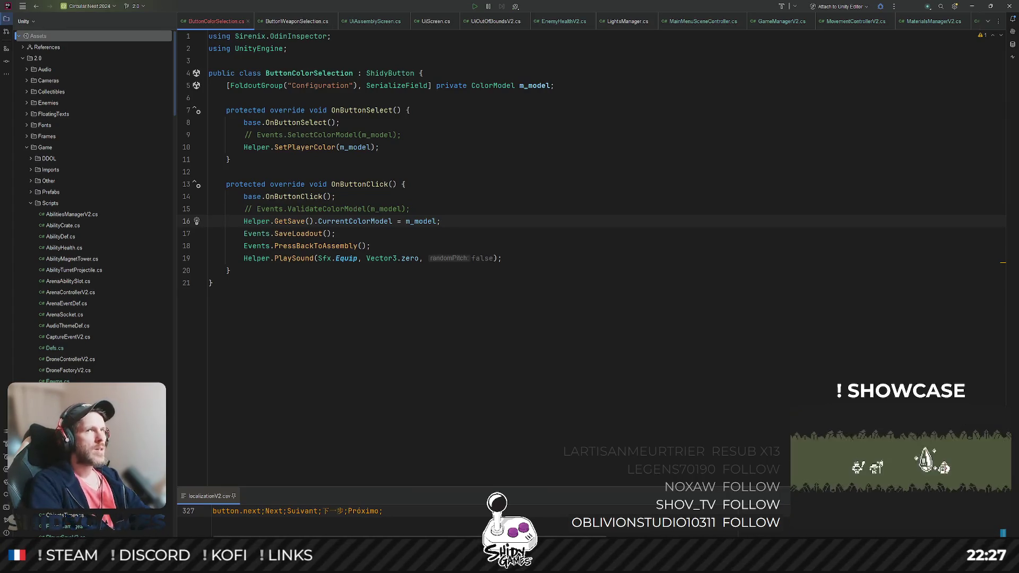
{"action": "left_click", "coordinate": [972, 6]}
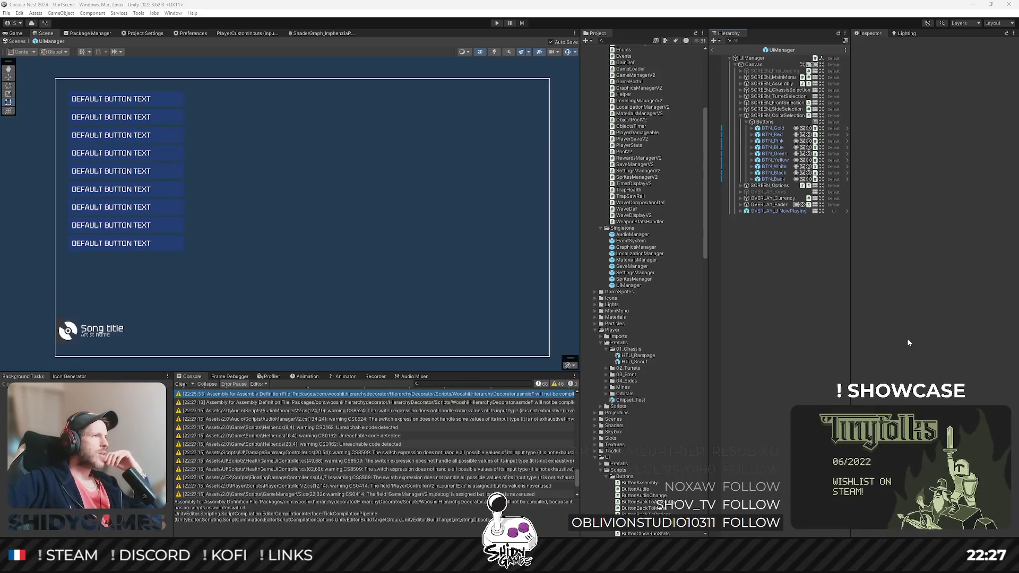
Step: Review the UiManager prefab's colour selection and first loading screens, then exit prefab mode
{"action": "left_click", "coordinate": [775, 153]}
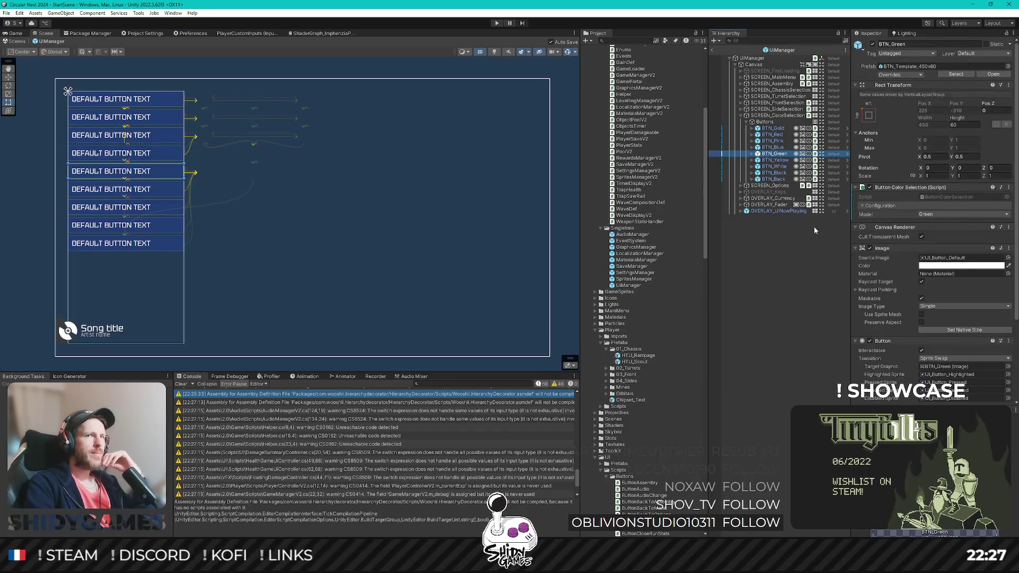
{"action": "scroll", "coordinate": [902, 228], "scroll_direction": "down", "scroll_amount": 1}
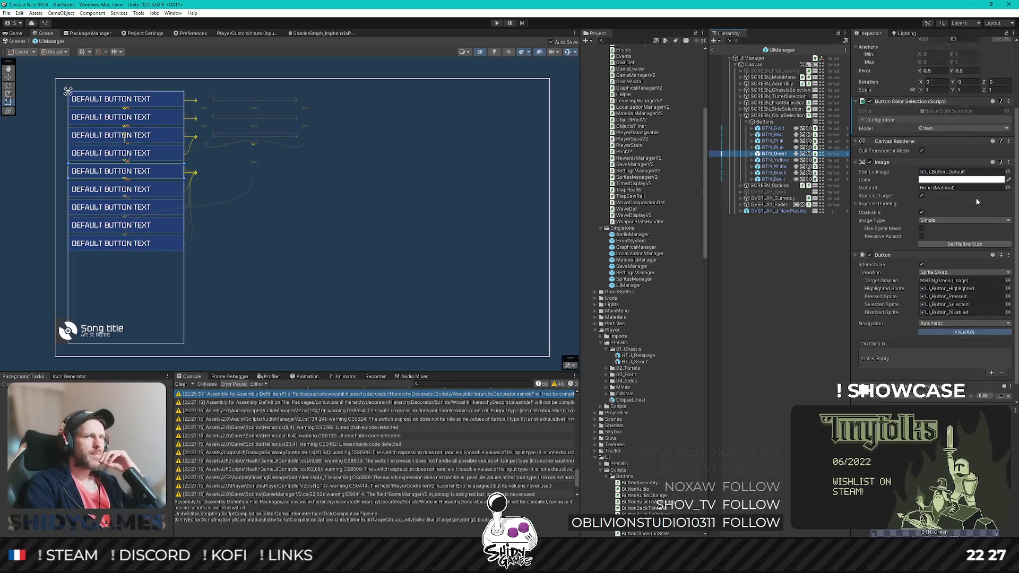
{"action": "left_click", "coordinate": [741, 117]}
{"action": "left_click", "coordinate": [714, 51]}
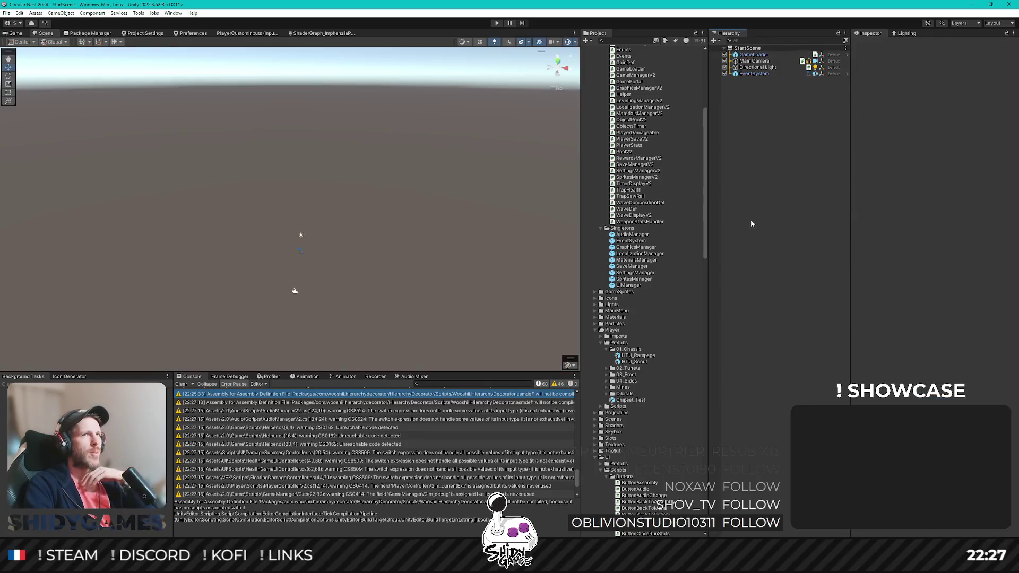
{"action": "double_click", "coordinate": [657, 284]}
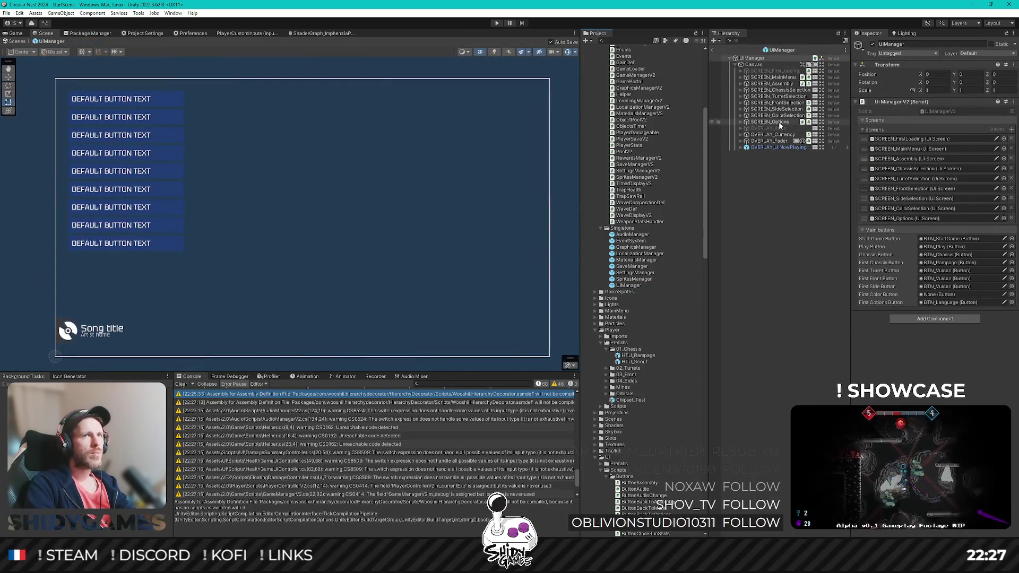
{"action": "left_click", "coordinate": [784, 115]}
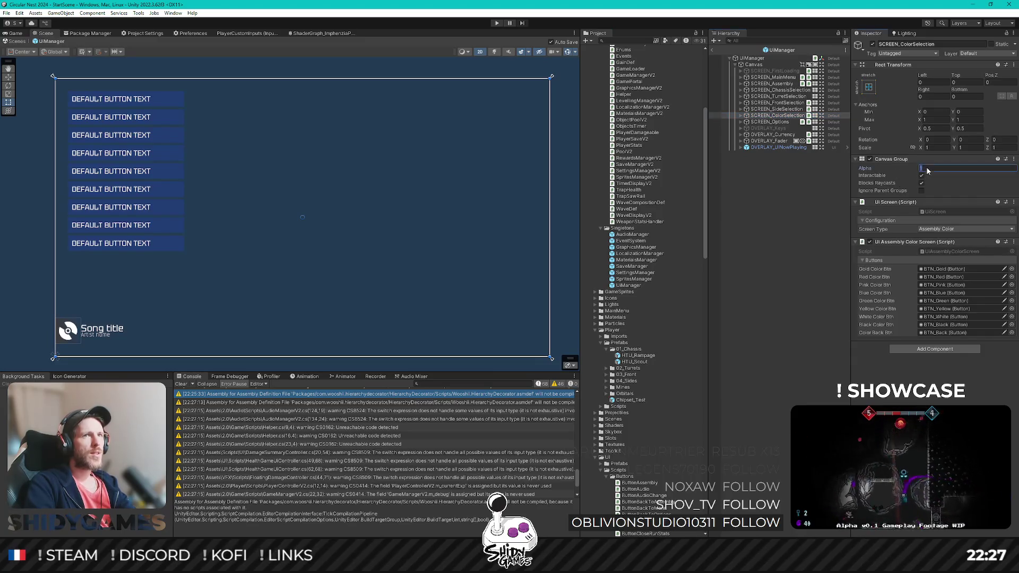
{"action": "left_click", "coordinate": [775, 70]}
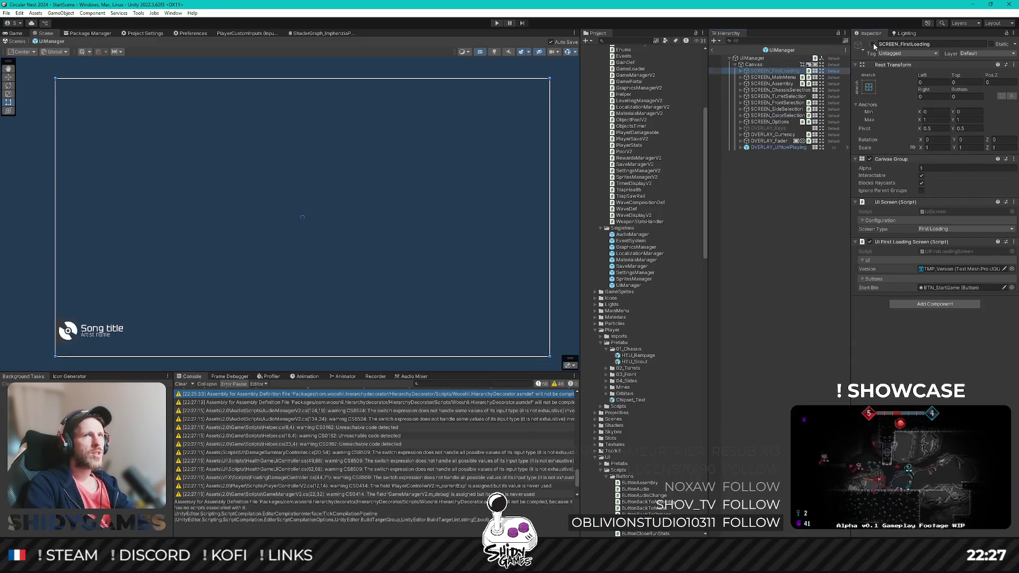
{"action": "left_click", "coordinate": [795, 220]}
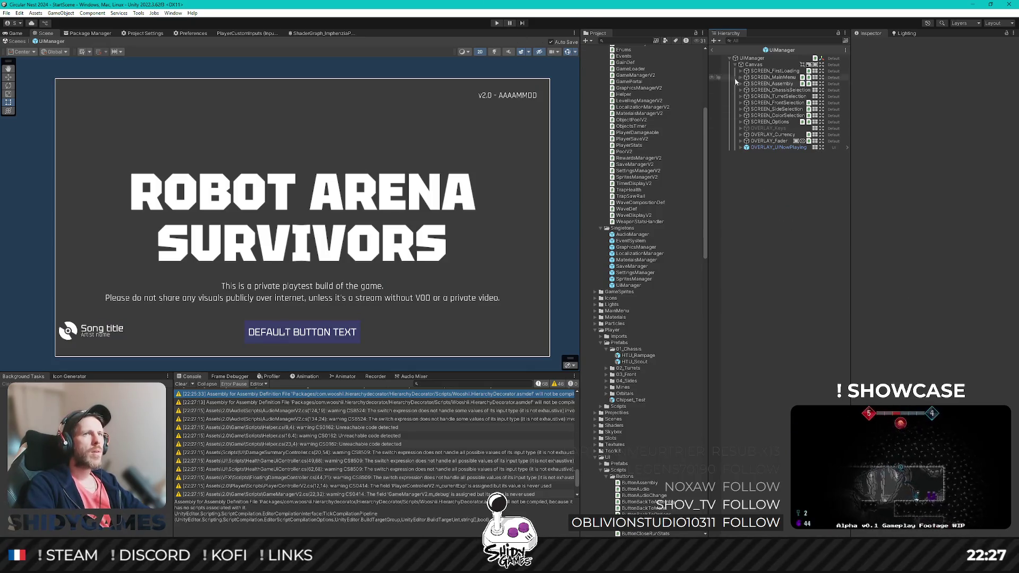
{"action": "left_click", "coordinate": [712, 50]}
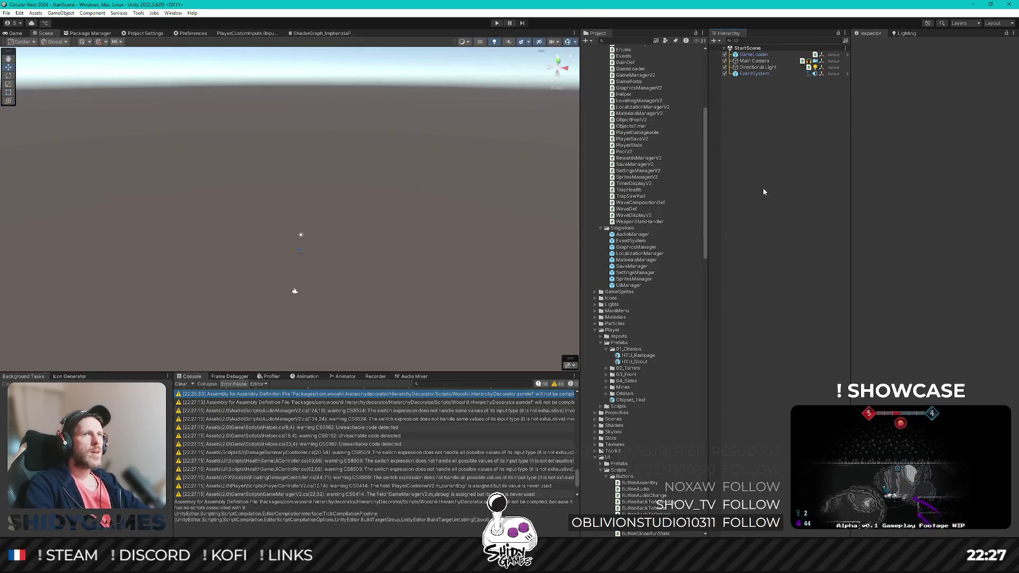
Step: Play-test Assembly > Side weapons > Back with the keyboard, then stop play mode
{"action": "left_click", "coordinate": [498, 24]}
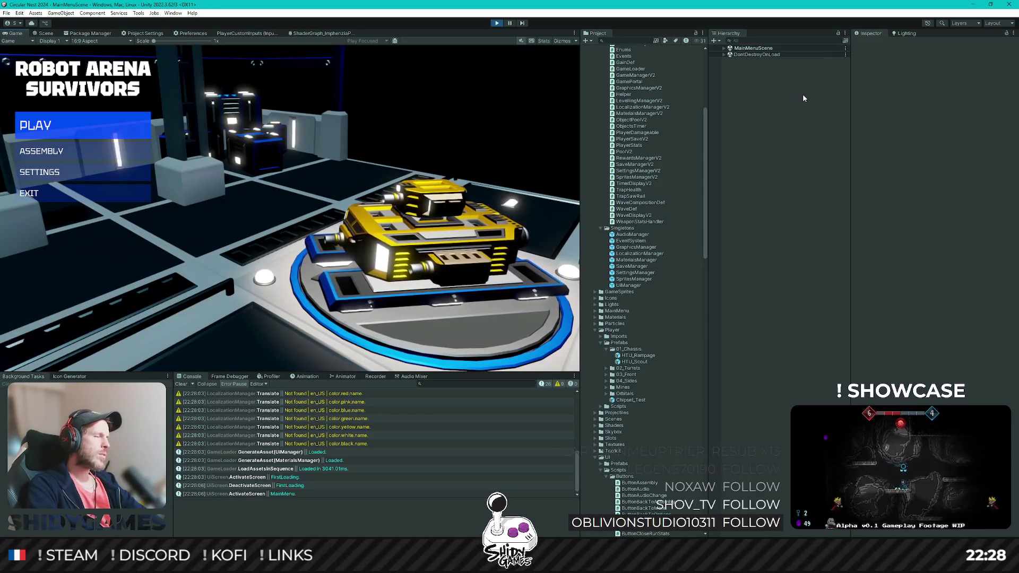
{"action": "key", "text": "Down"}
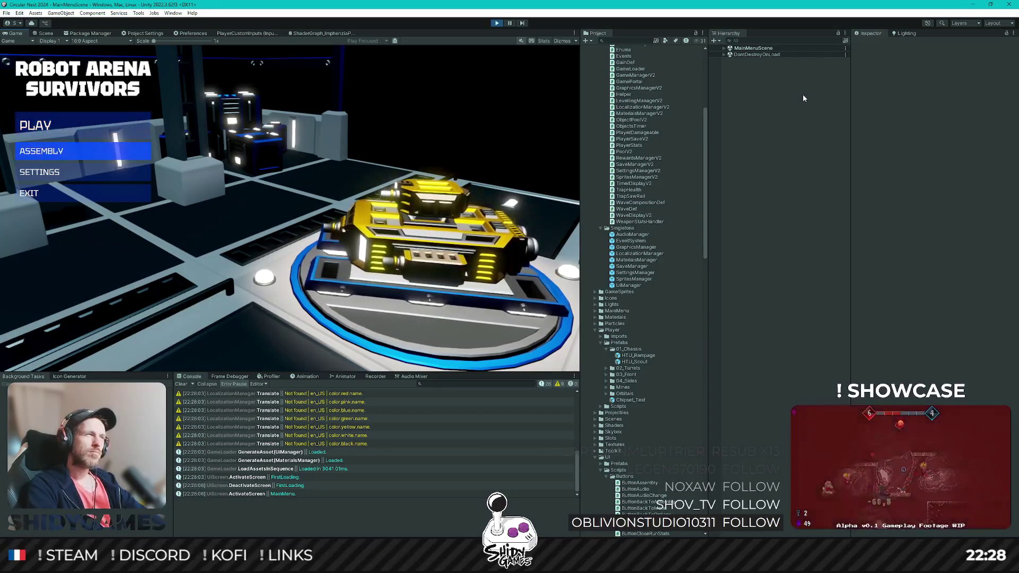
{"action": "key", "text": "Return"}
{"action": "key", "text": "Down"}
{"action": "key", "text": "Down"}
{"action": "key", "text": "Down"}
{"action": "key", "text": "Return"}
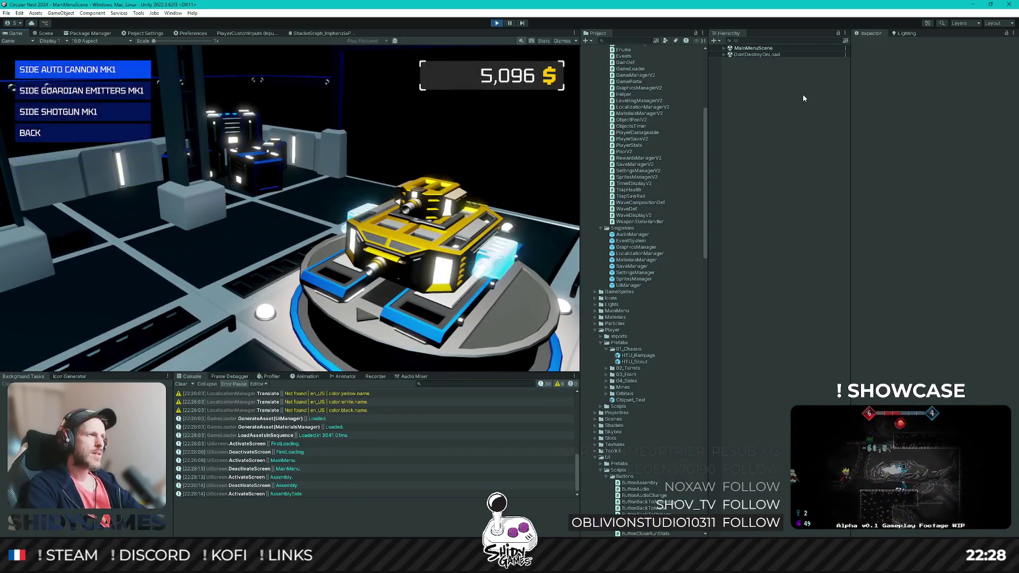
{"action": "key", "text": "Down"}
{"action": "key", "text": "Down"}
{"action": "key", "text": "Down"}
{"action": "key", "text": "Up"}
{"action": "key", "text": "Up"}
{"action": "key", "text": "Up"}
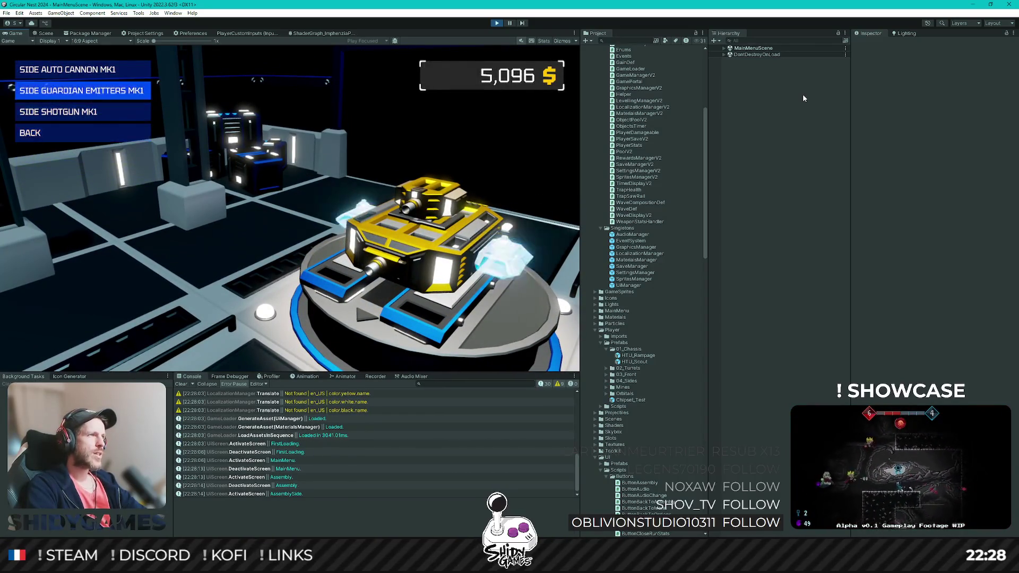
{"action": "key", "text": "Down"}
{"action": "key", "text": "Down"}
{"action": "key", "text": "Down"}
{"action": "key", "text": "Return"}
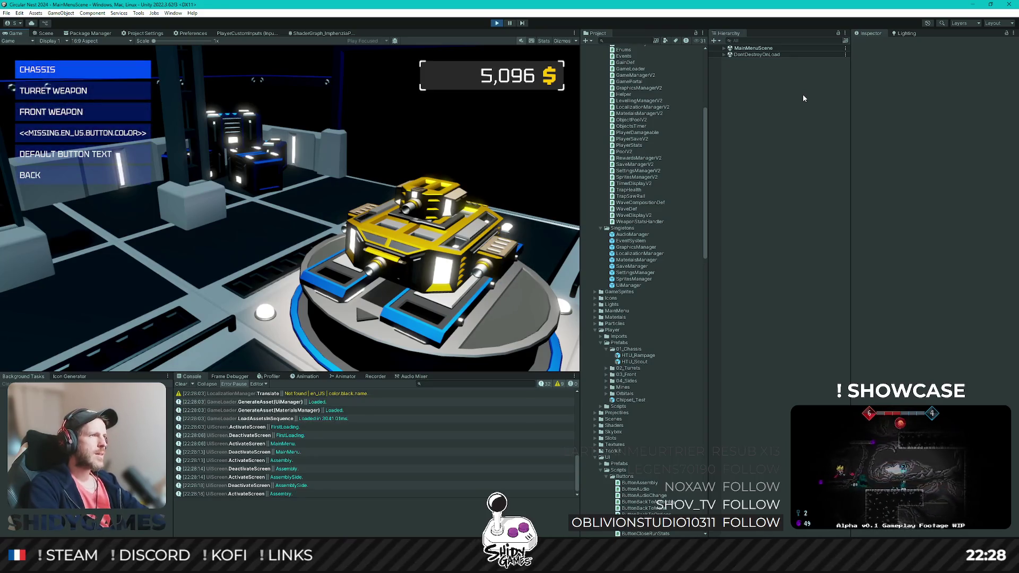
{"action": "left_click", "coordinate": [497, 24]}
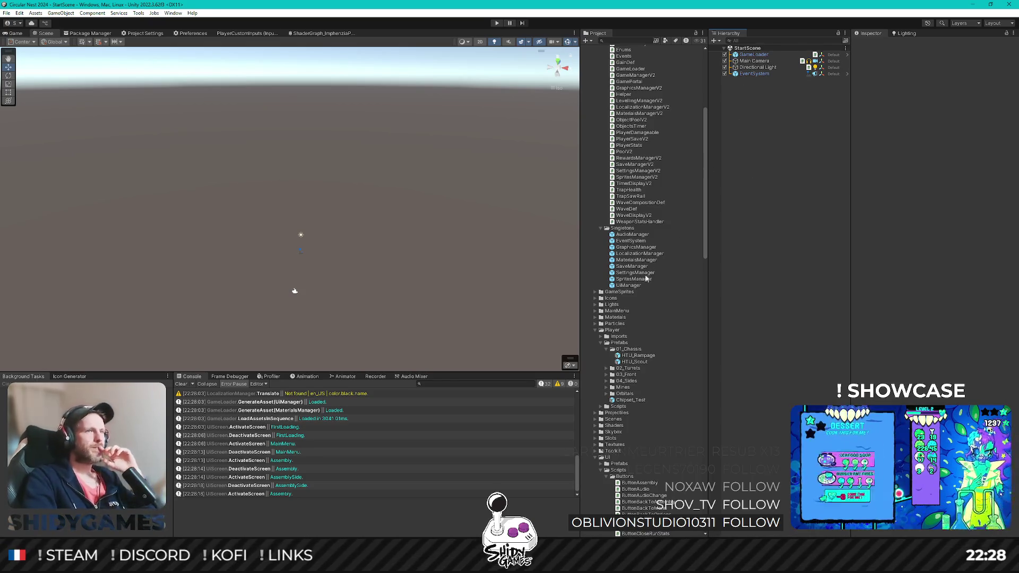
{"action": "left_click", "coordinate": [631, 287]}
{"action": "key", "text": "Return"}
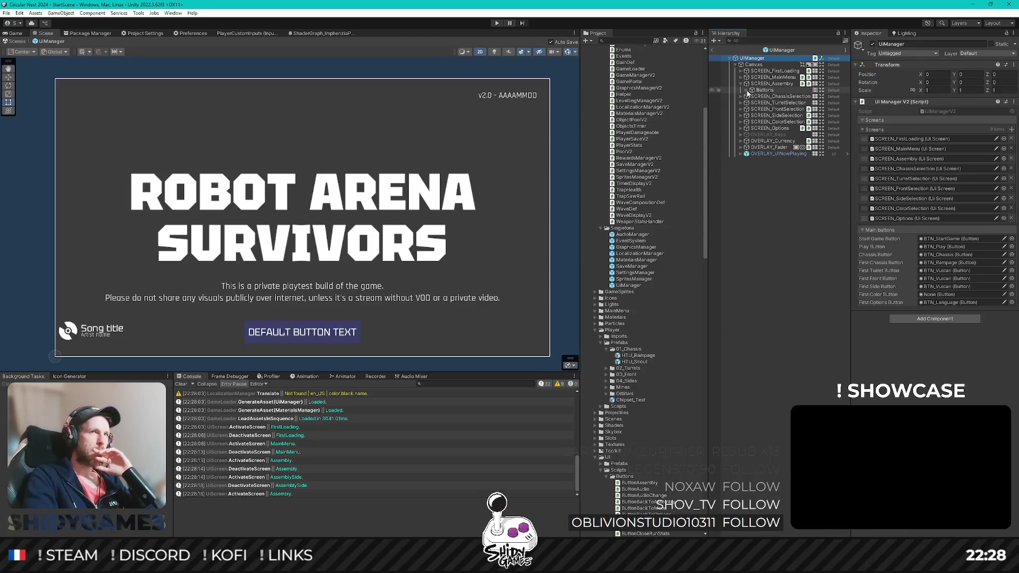
{"action": "left_click", "coordinate": [747, 91]}
{"action": "left_click", "coordinate": [781, 122]}
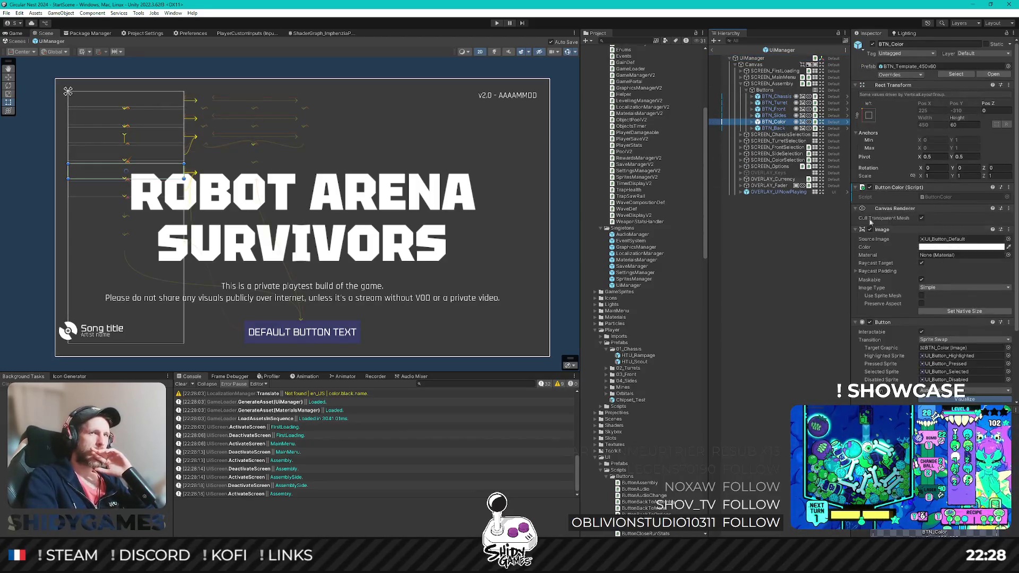
{"action": "double_click", "coordinate": [937, 197]}
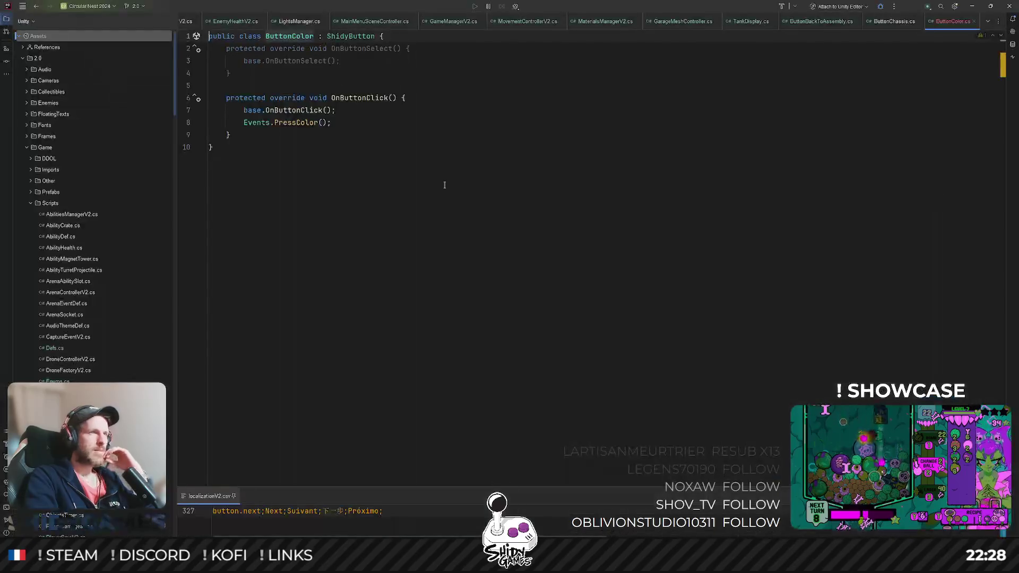
{"action": "double_click", "coordinate": [306, 123]}
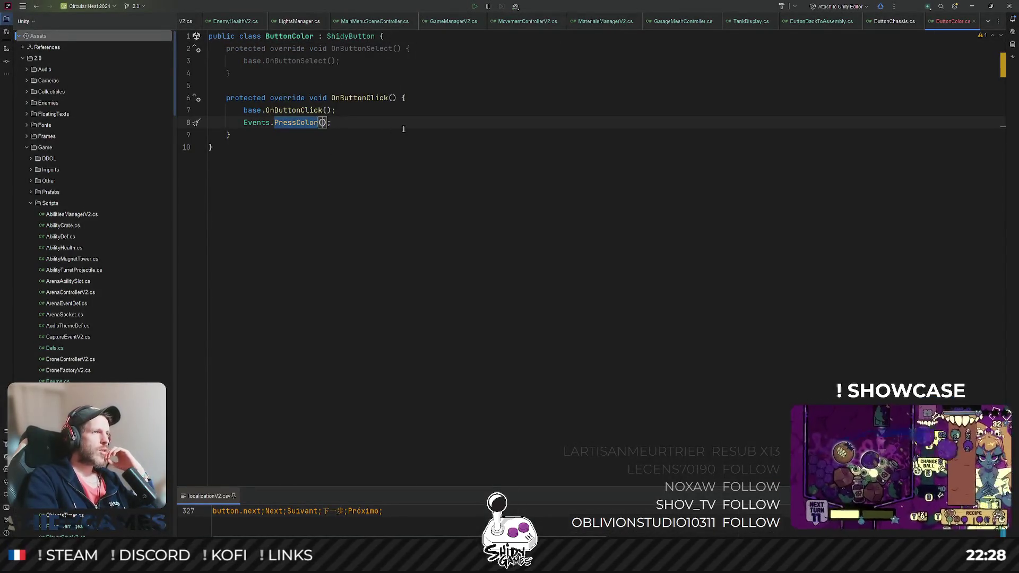
{"action": "left_click", "coordinate": [975, 5]}
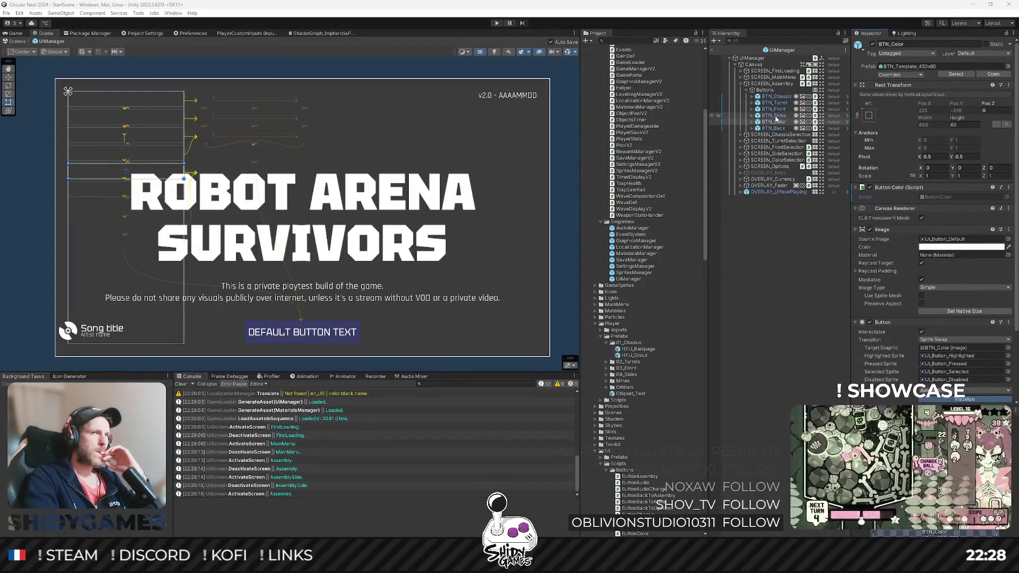
{"action": "left_click", "coordinate": [756, 161]}
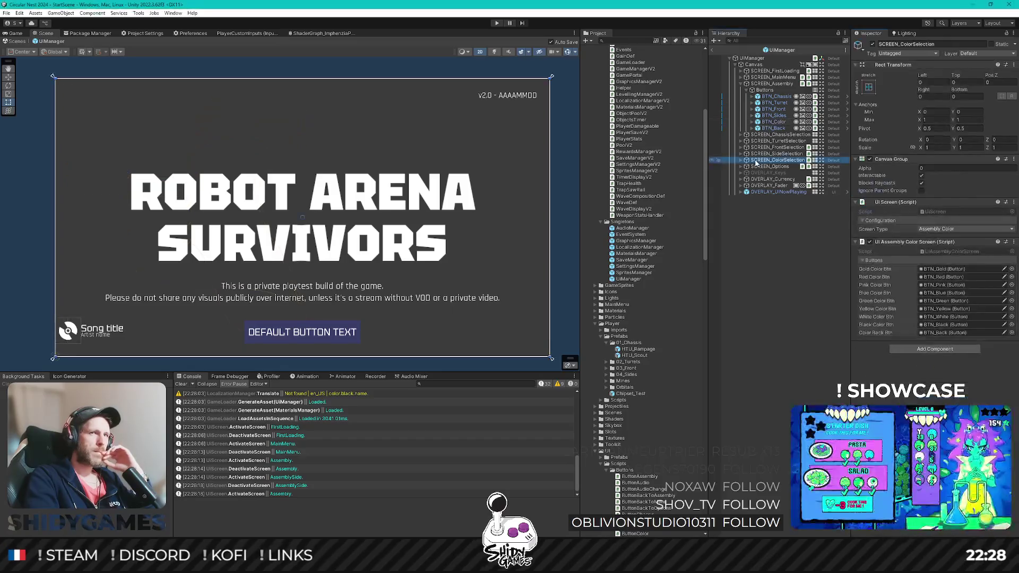
{"action": "left_click", "coordinate": [764, 153]}
{"action": "left_click", "coordinate": [770, 140]}
{"action": "left_click", "coordinate": [771, 135]}
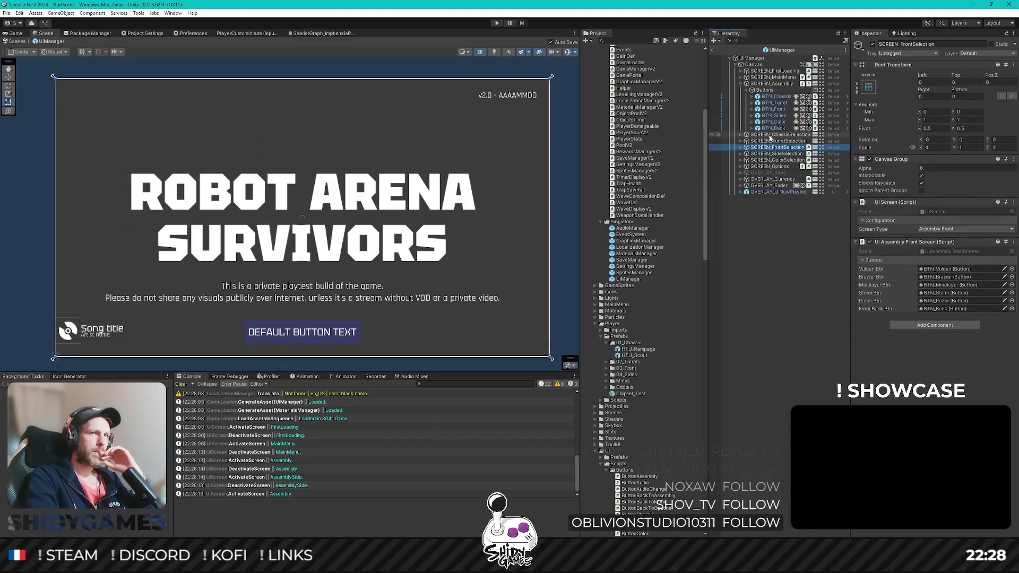
{"action": "key", "text": "Down"}
{"action": "key", "text": "Down"}
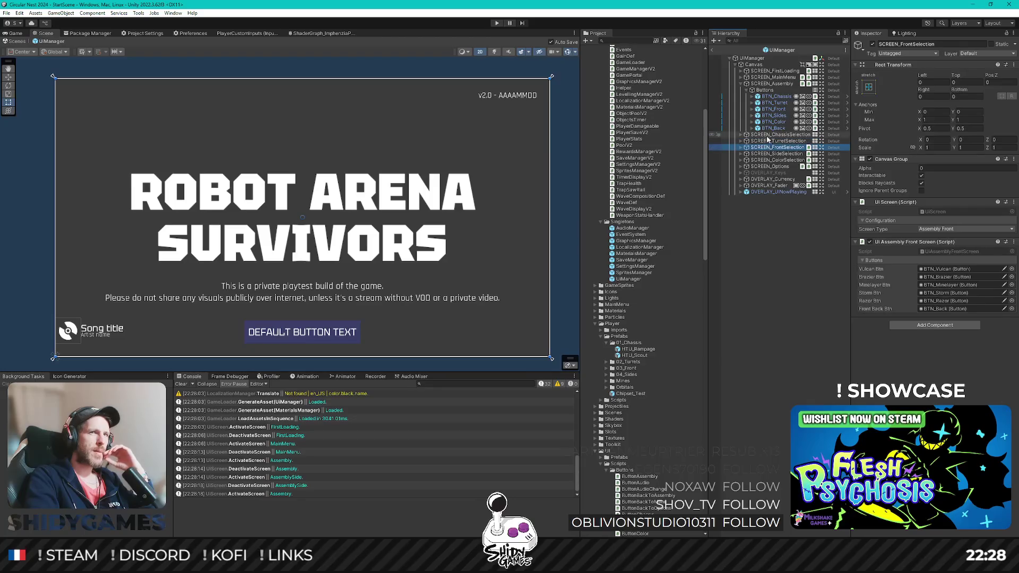
{"action": "left_click", "coordinate": [776, 85]}
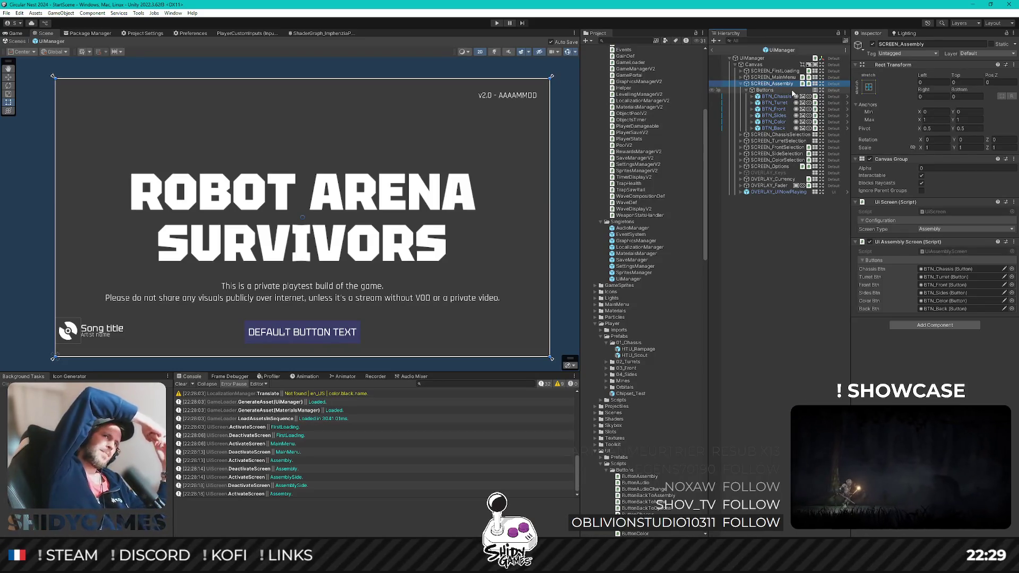
{"action": "left_click", "coordinate": [792, 91]}
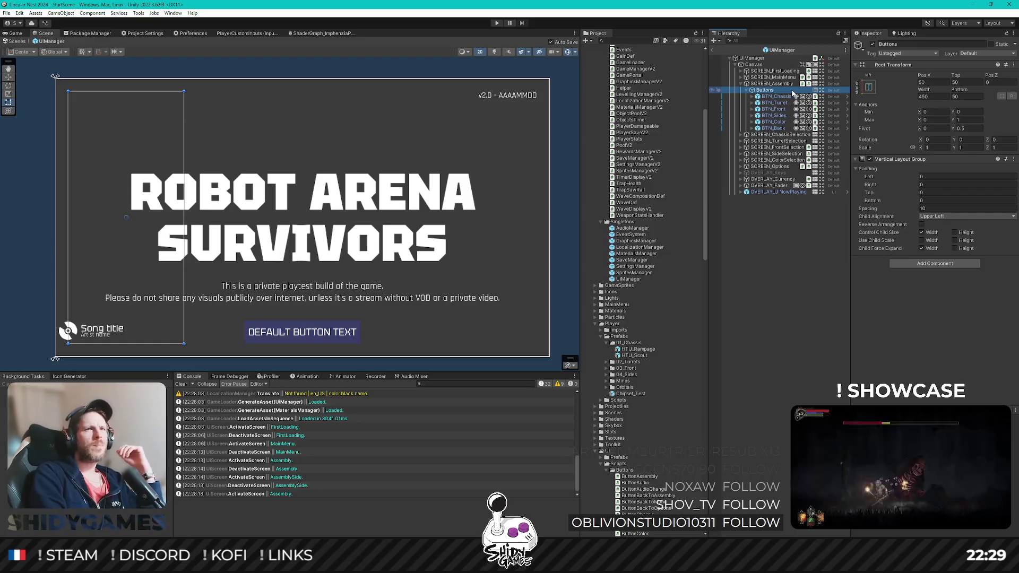
{"action": "key", "text": "Down"}
{"action": "key", "text": "Down"}
{"action": "key", "text": "Down"}
{"action": "key", "text": "Down"}
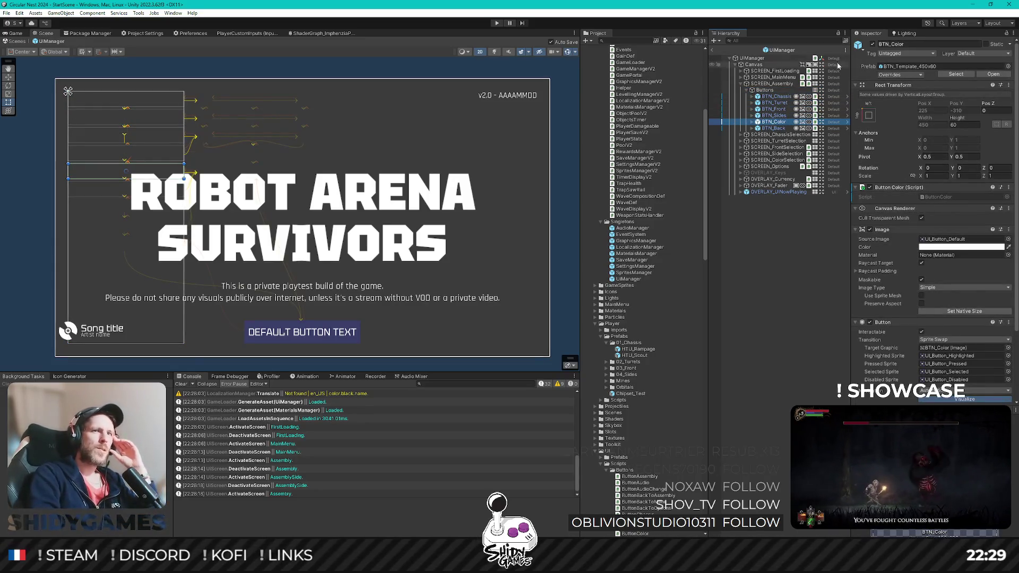
{"action": "double_click", "coordinate": [937, 198]}
Step: Trace PressColor to the ColorPressed event and its usage in MainMenuSceneController's SetColorScreen
{"action": "key", "text": "ctrl+End"}
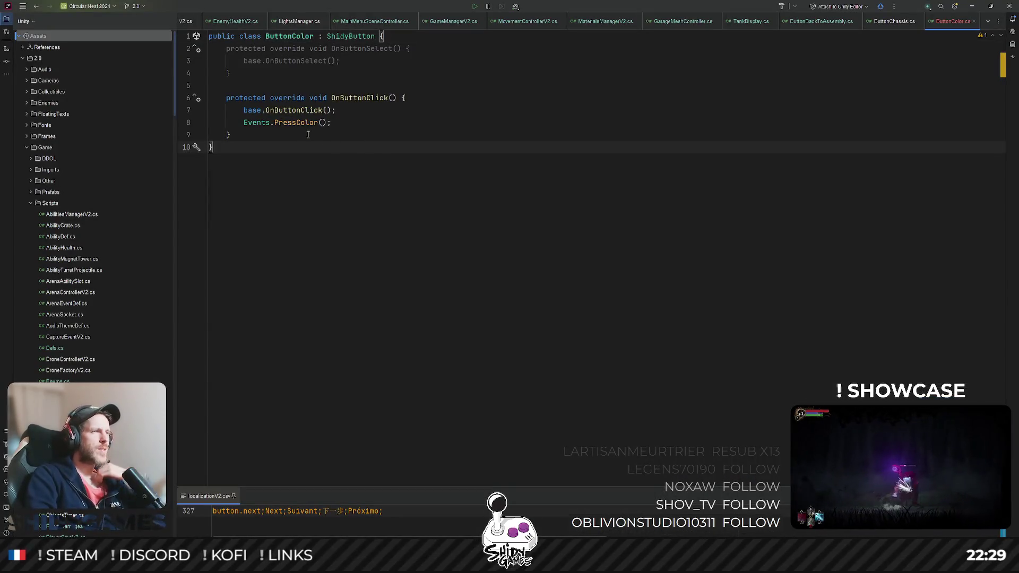
{"action": "left_click", "coordinate": [306, 122], "text": "ctrl"}
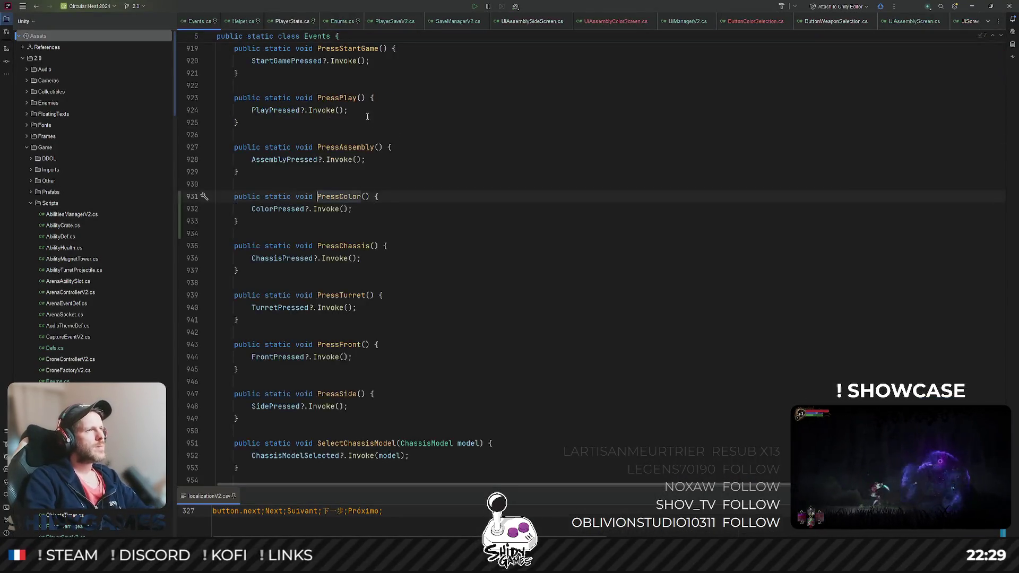
{"action": "left_click", "coordinate": [271, 211], "text": "ctrl"}
{"action": "left_click", "coordinate": [378, 198], "text": "ctrl"}
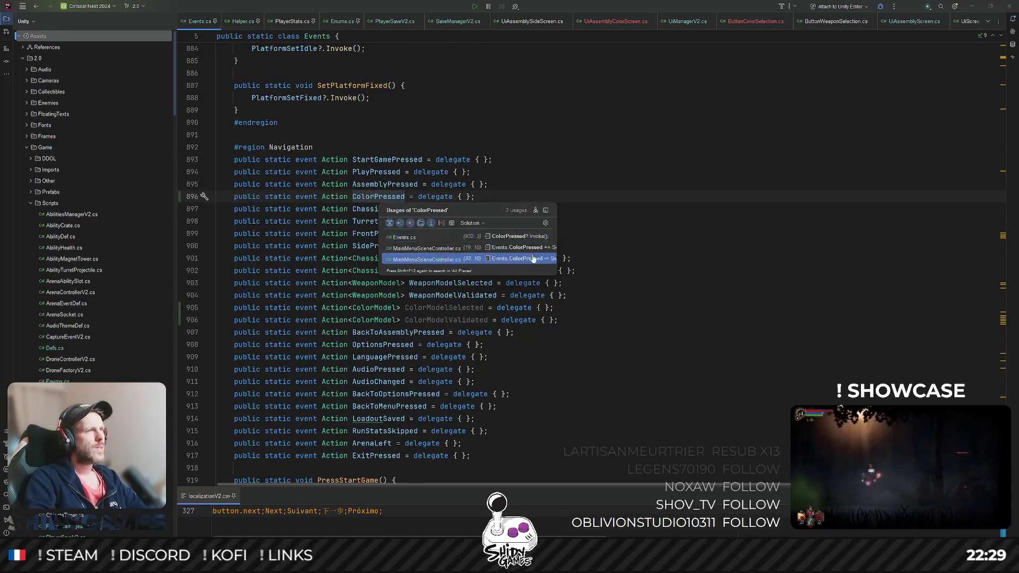
{"action": "left_click", "coordinate": [524, 237]}
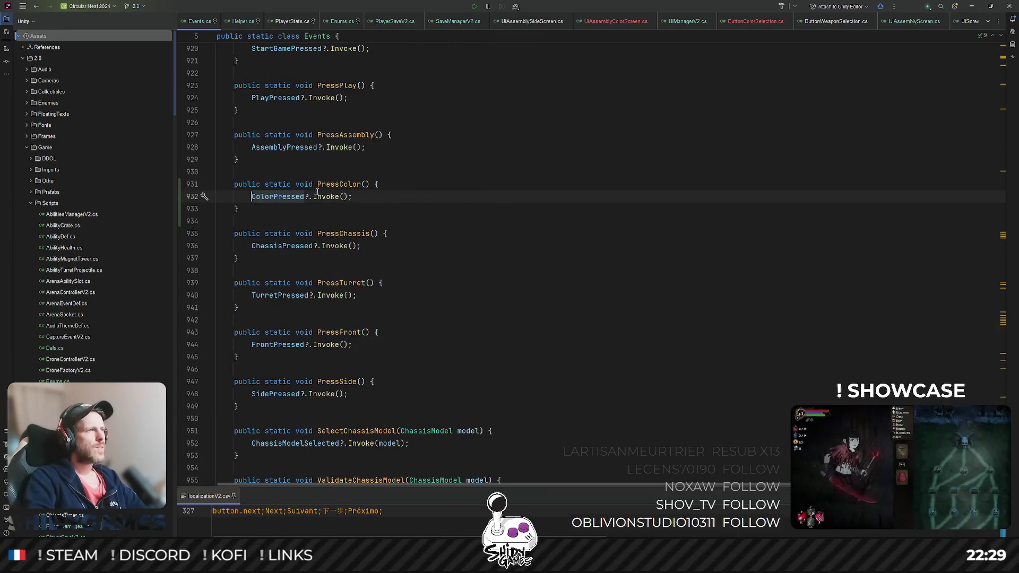
{"action": "left_click", "coordinate": [298, 202], "text": "ctrl"}
{"action": "left_click", "coordinate": [382, 197], "text": "ctrl"}
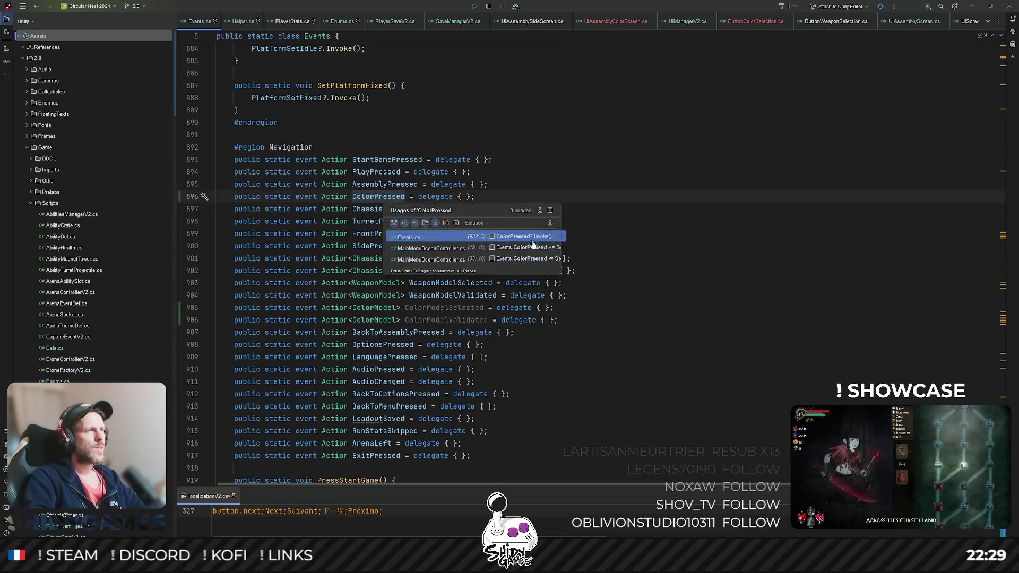
{"action": "left_click", "coordinate": [391, 207]}
{"action": "left_click", "coordinate": [390, 197], "text": "ctrl"}
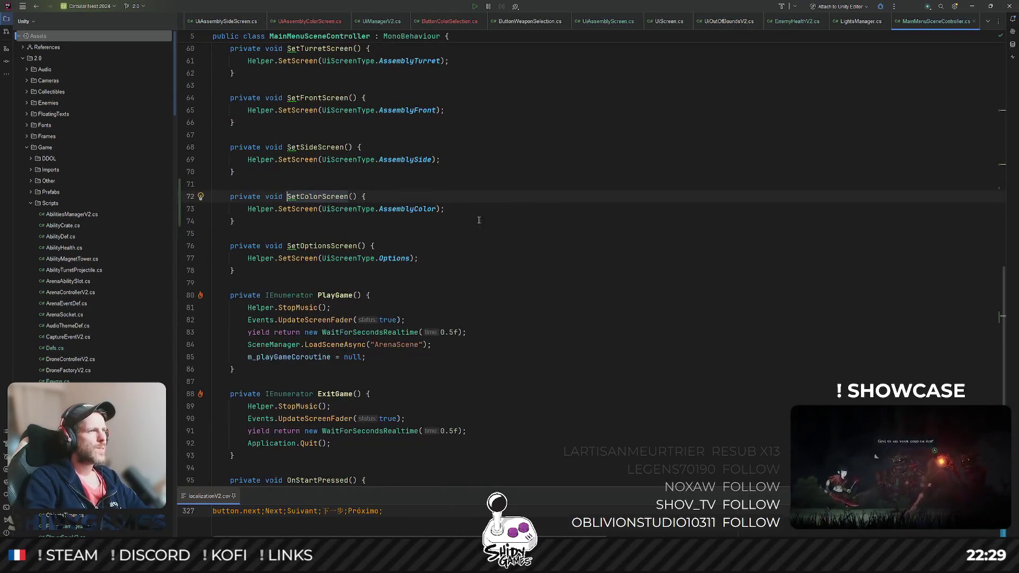
Step: Follow SetScreen through ScreenSwitch to ActivateScreen's AssemblyColor case and its selected button
{"action": "scroll", "coordinate": [536, 226], "scroll_direction": "up", "scroll_amount": 9}
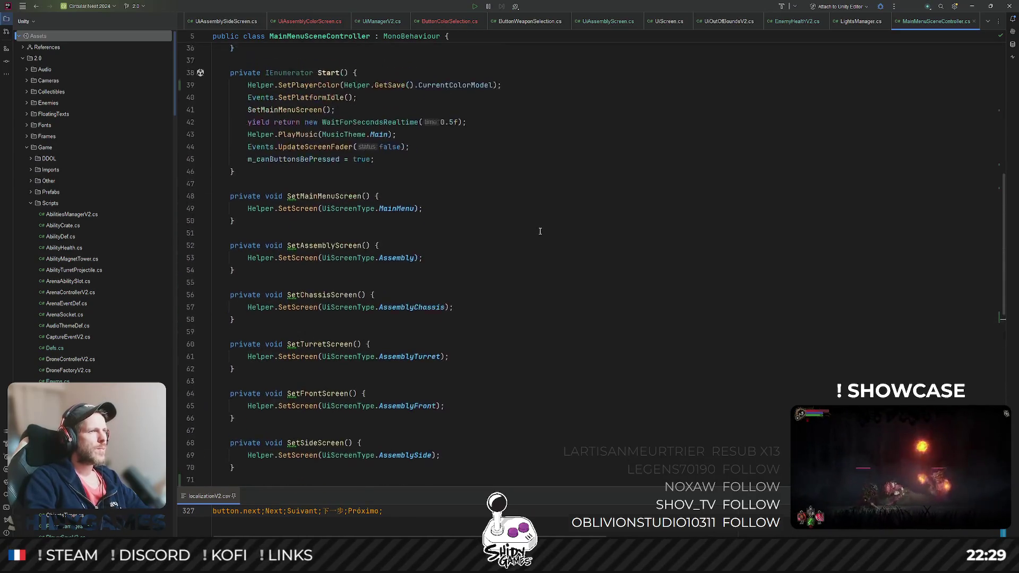
{"action": "scroll", "coordinate": [542, 232], "scroll_direction": "up", "scroll_amount": 5}
{"action": "scroll", "coordinate": [525, 266], "scroll_direction": "down", "scroll_amount": 15}
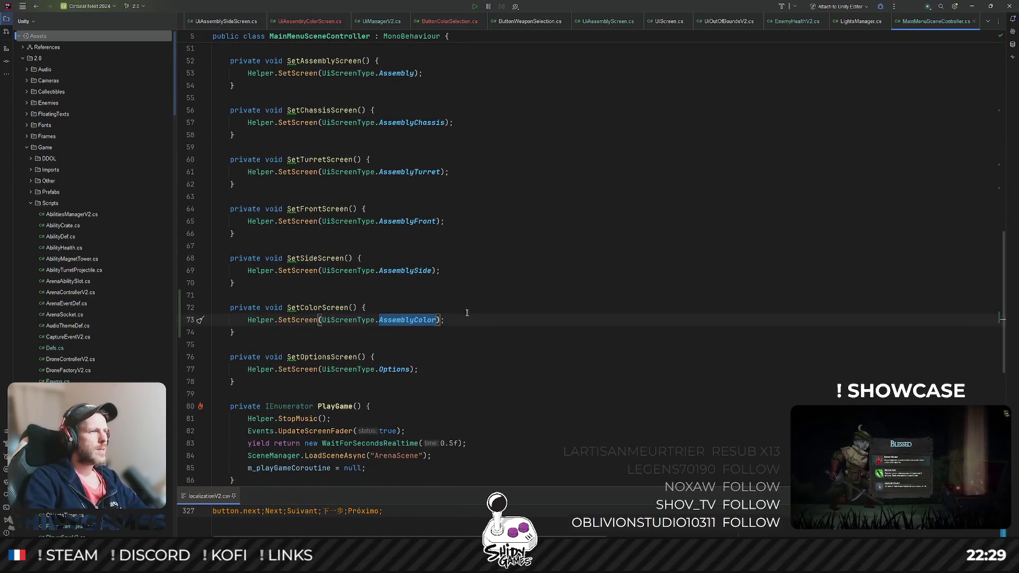
{"action": "left_click", "coordinate": [299, 320], "text": "ctrl"}
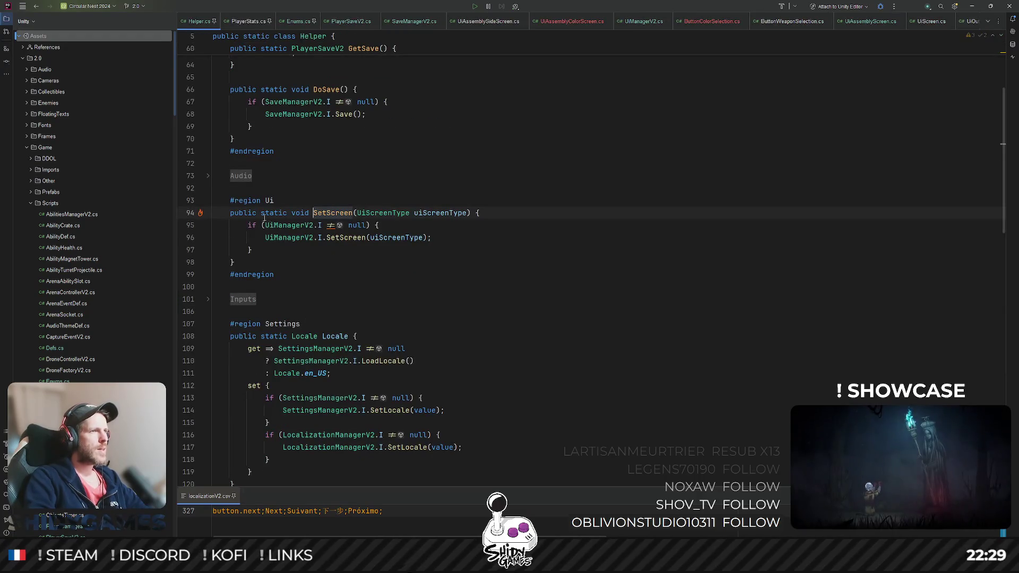
{"action": "left_click", "coordinate": [340, 237], "text": "ctrl"}
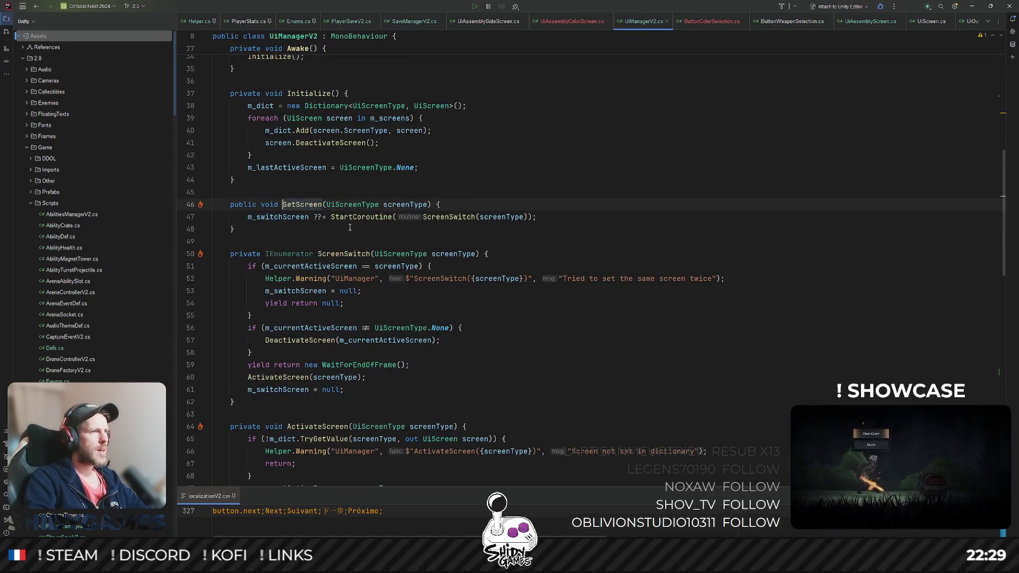
{"action": "left_click", "coordinate": [469, 219], "text": "ctrl"}
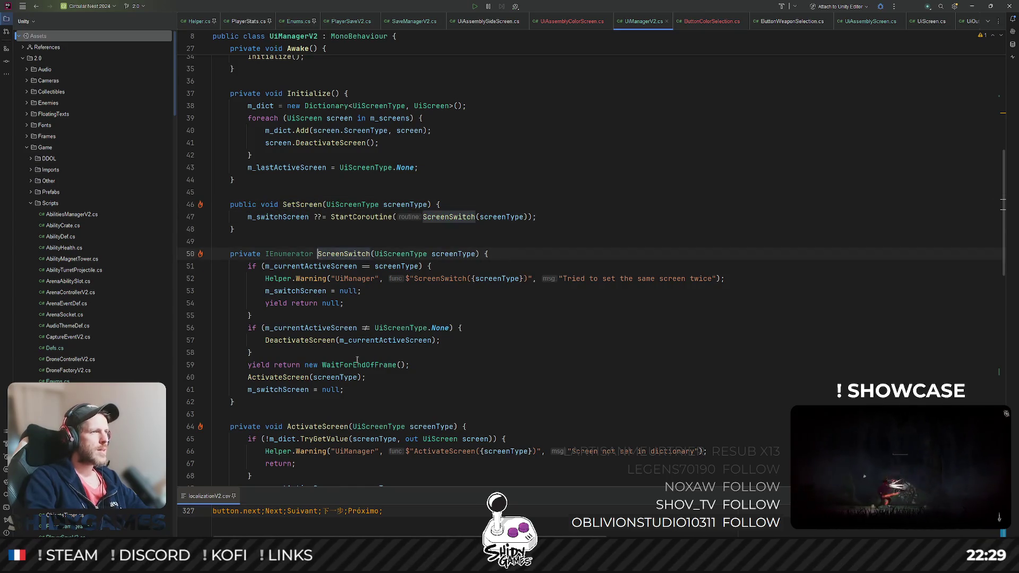
{"action": "left_click", "coordinate": [291, 377], "text": "ctrl"}
{"action": "scroll", "coordinate": [461, 321], "scroll_direction": "down", "scroll_amount": 10}
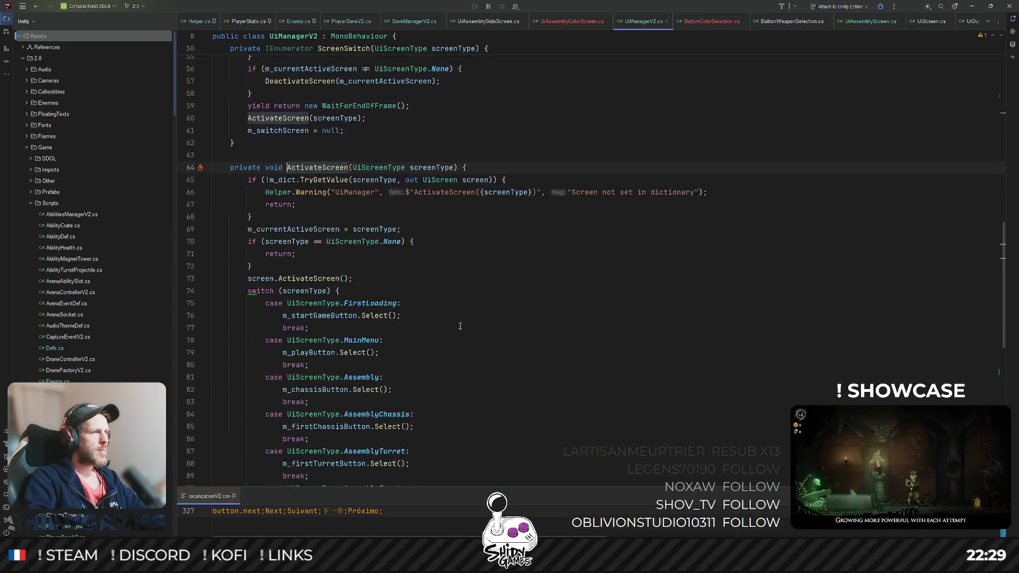
{"action": "left_click", "coordinate": [370, 340]}
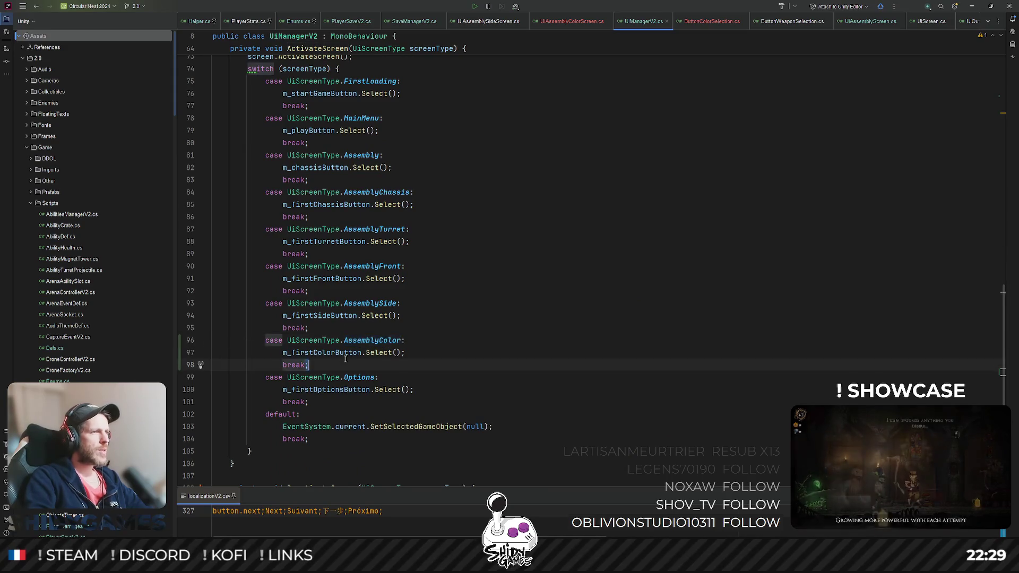
{"action": "left_click", "coordinate": [473, 347]}
{"action": "scroll", "coordinate": [578, 240], "scroll_direction": "down", "scroll_amount": 5}
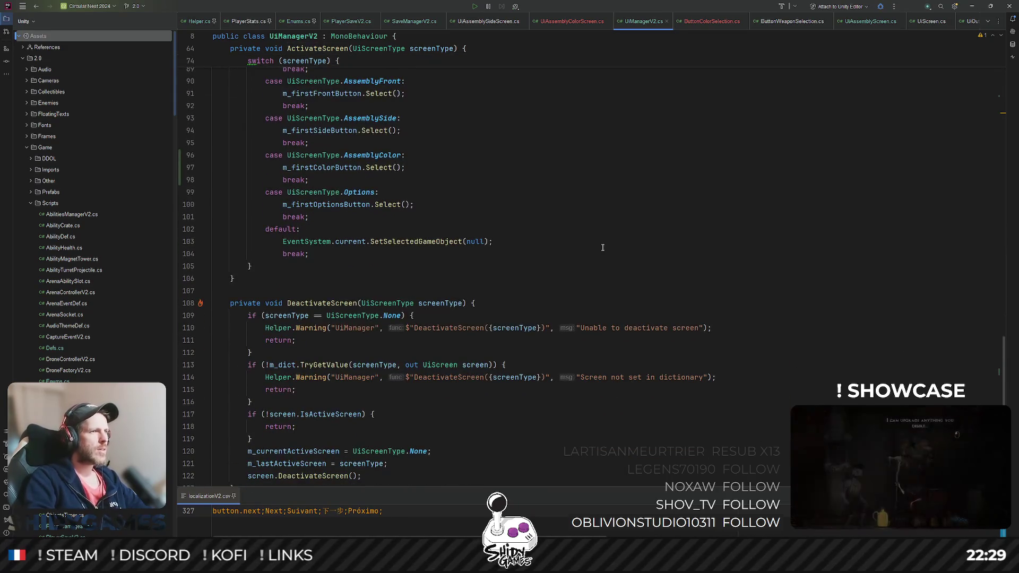
{"action": "scroll", "coordinate": [603, 248], "scroll_direction": "down", "scroll_amount": 2}
{"action": "key", "text": "alt+Tab"}
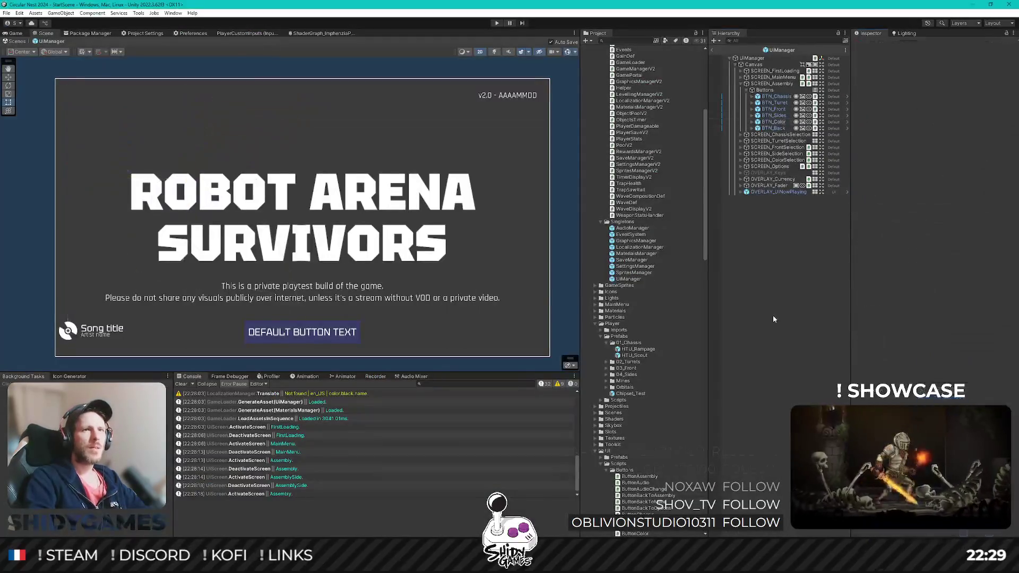
Step: Leave prefab mode, play the game, and browse the chassis, turret and side weapon menus
{"action": "left_click", "coordinate": [712, 50]}
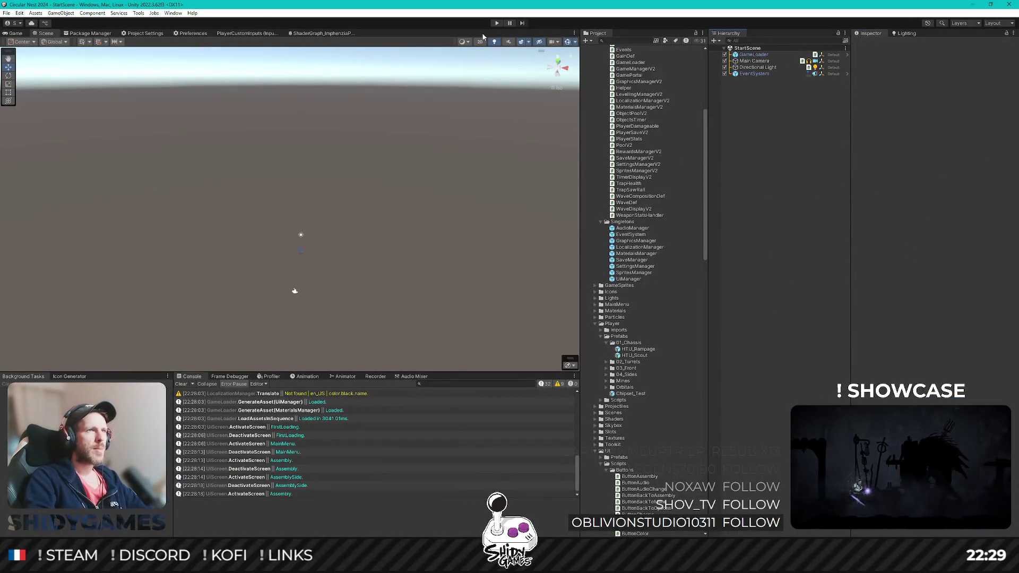
{"action": "left_click", "coordinate": [497, 23]}
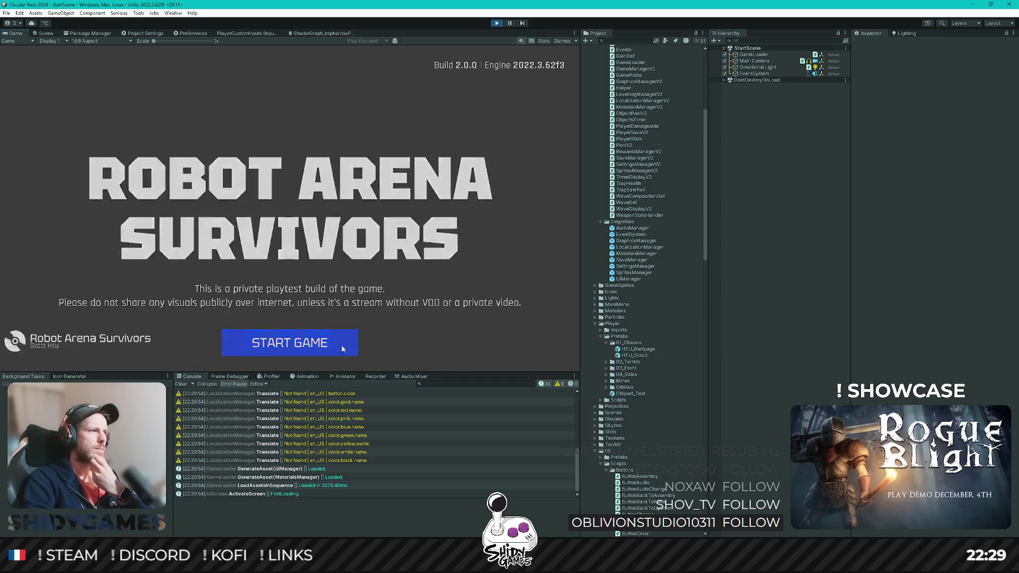
{"action": "left_click", "coordinate": [342, 348]}
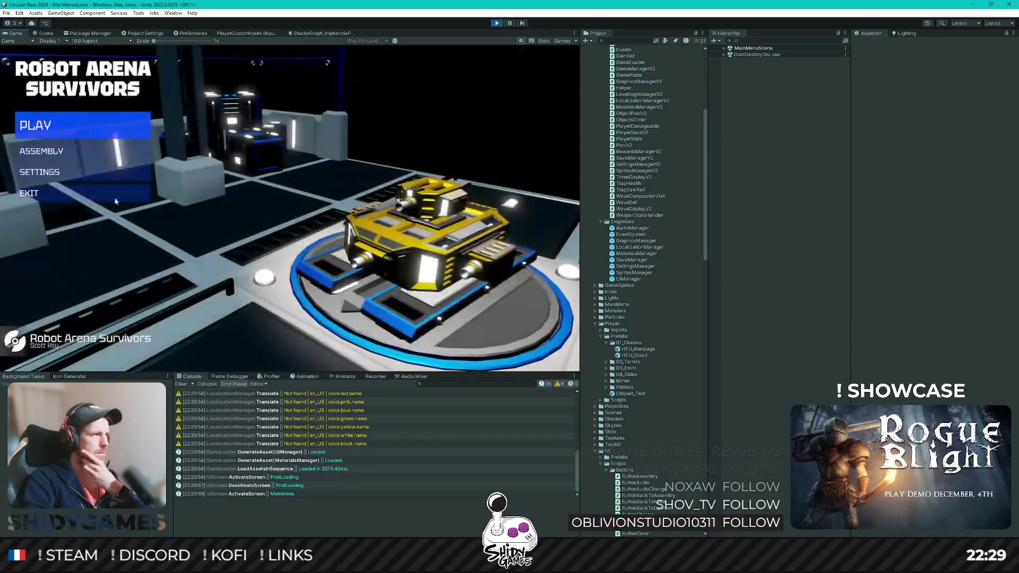
{"action": "left_click", "coordinate": [106, 151]}
{"action": "left_click", "coordinate": [119, 74]}
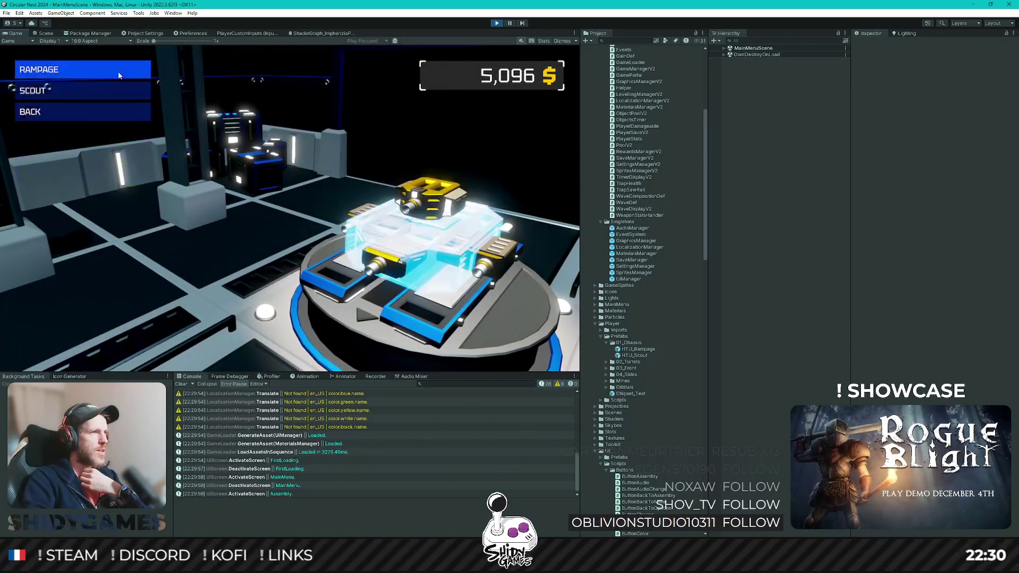
{"action": "left_click", "coordinate": [107, 111]}
{"action": "left_click", "coordinate": [104, 90]}
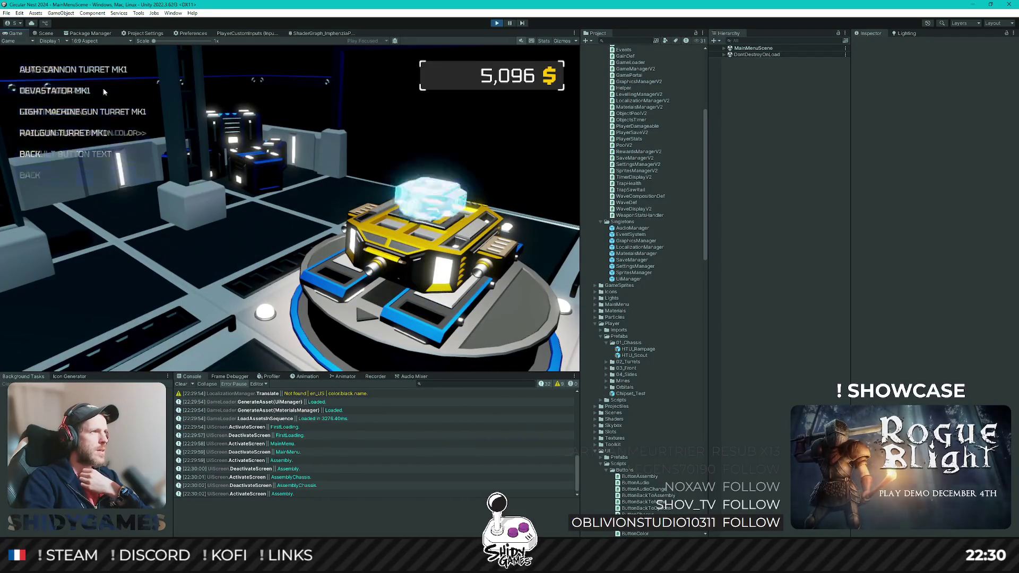
{"action": "left_click", "coordinate": [75, 151]}
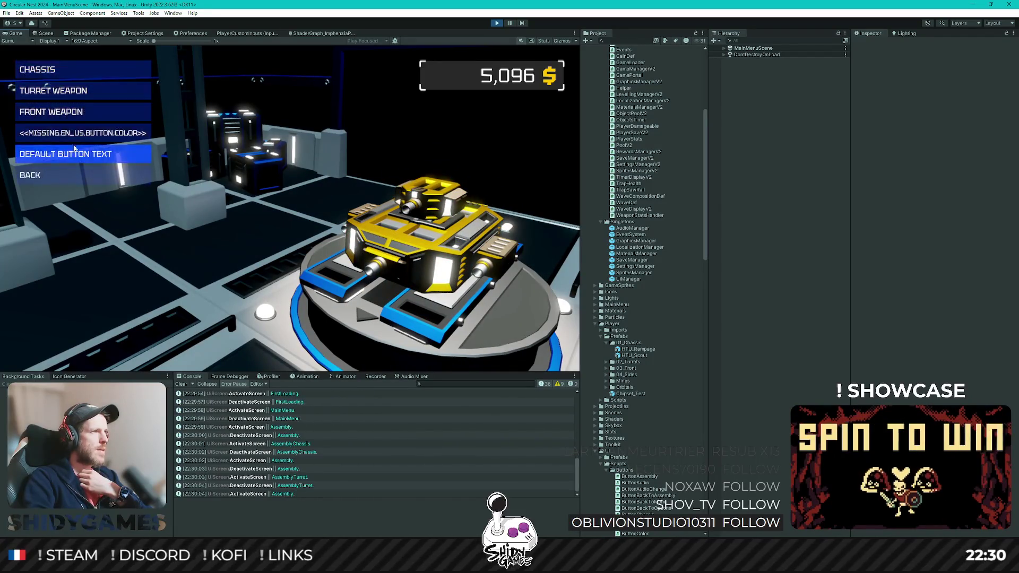
{"action": "left_click", "coordinate": [75, 151]}
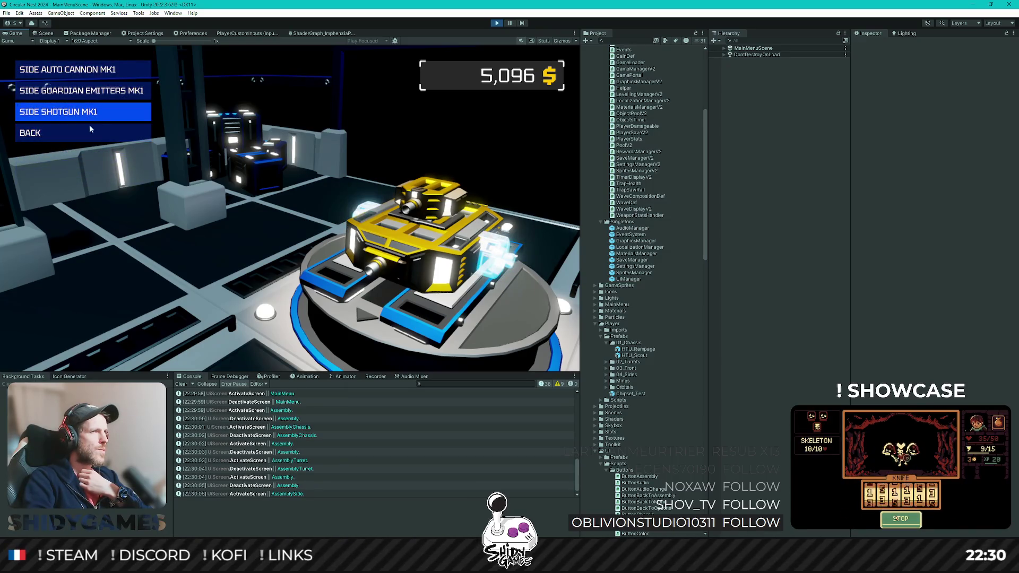
{"action": "left_click", "coordinate": [728, 48]}
{"action": "left_click", "coordinate": [725, 48]}
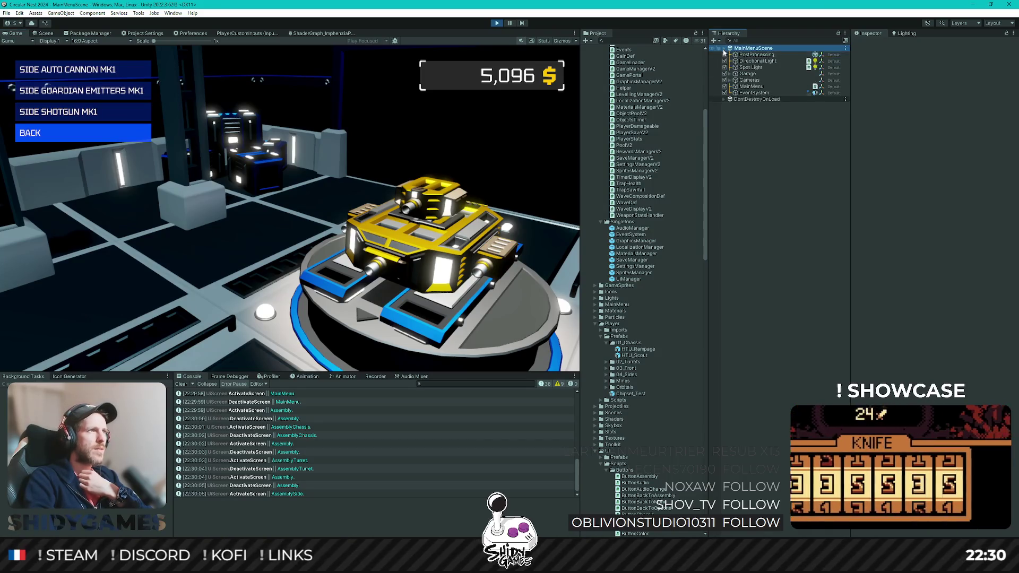
{"action": "left_click", "coordinate": [94, 134]}
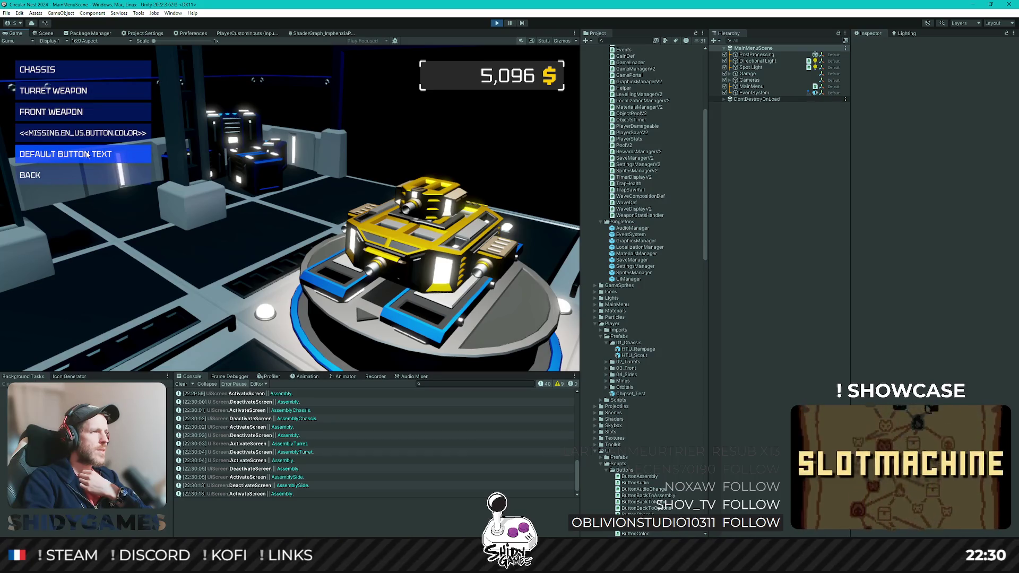
Step: Open the colour screen to reproduce the NullReferenceException, inspect its failing code, then stop playing
{"action": "left_click", "coordinate": [86, 156]}
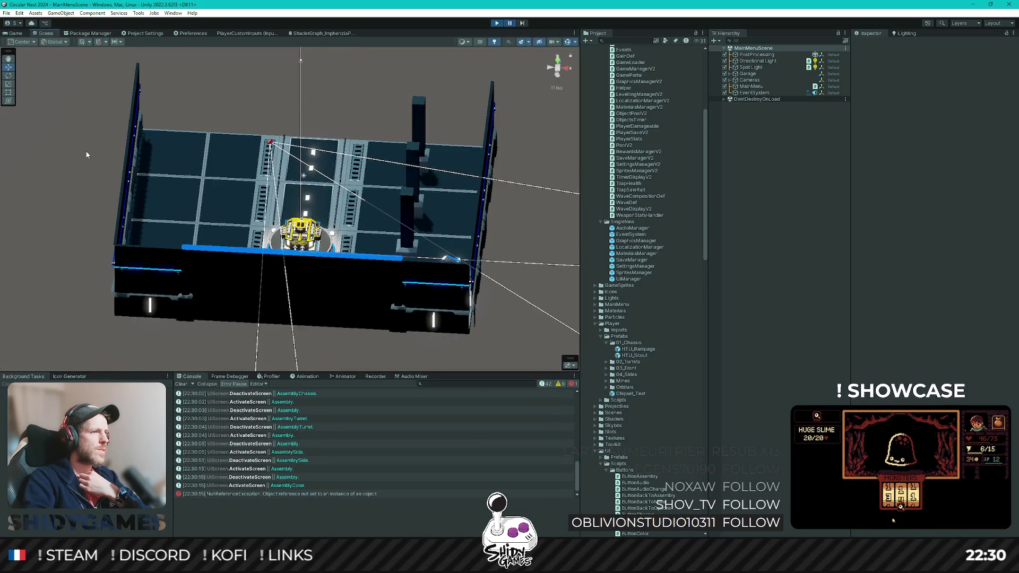
{"action": "left_click", "coordinate": [271, 493]}
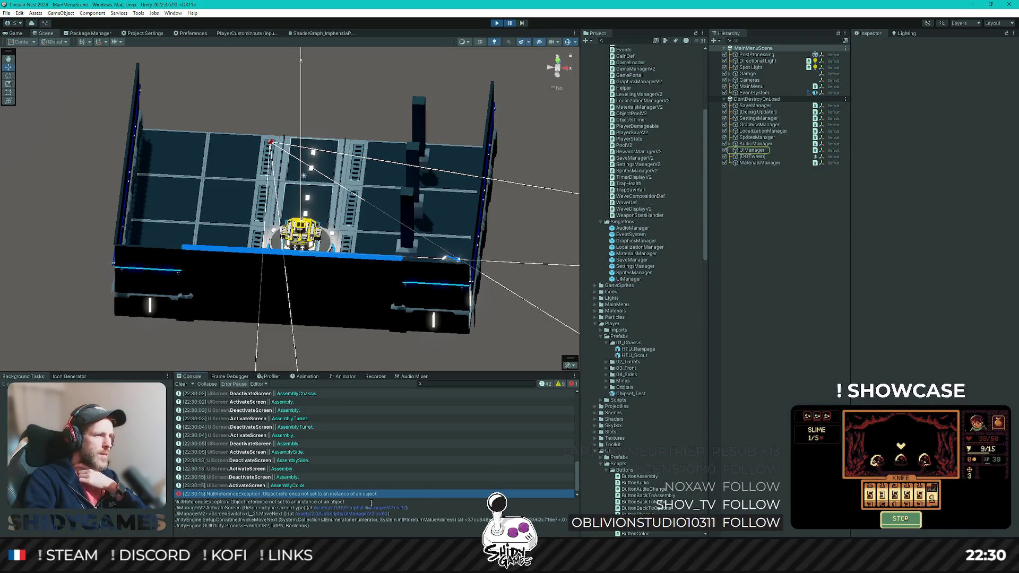
{"action": "left_click", "coordinate": [394, 506]}
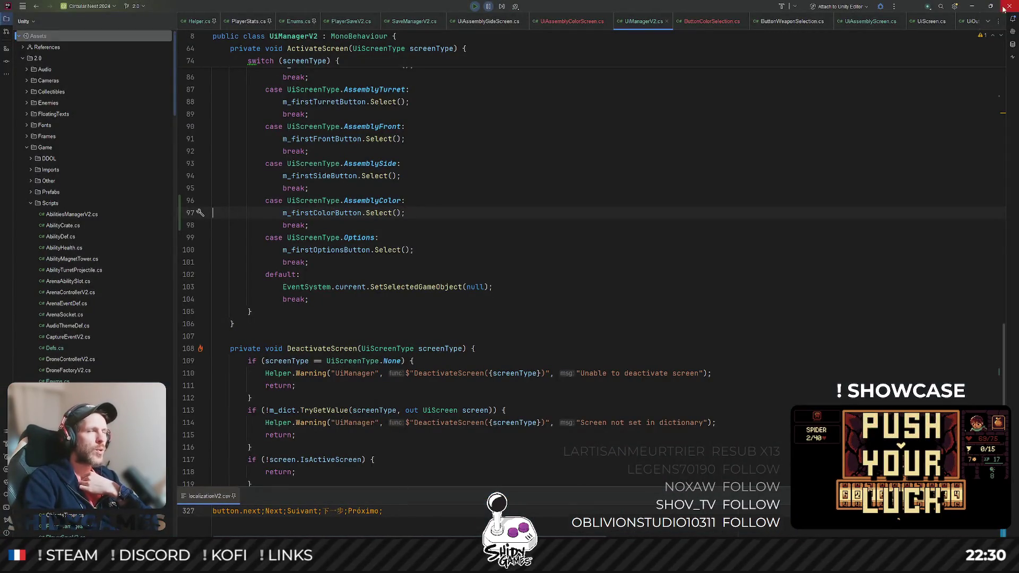
{"action": "left_click", "coordinate": [973, 7]}
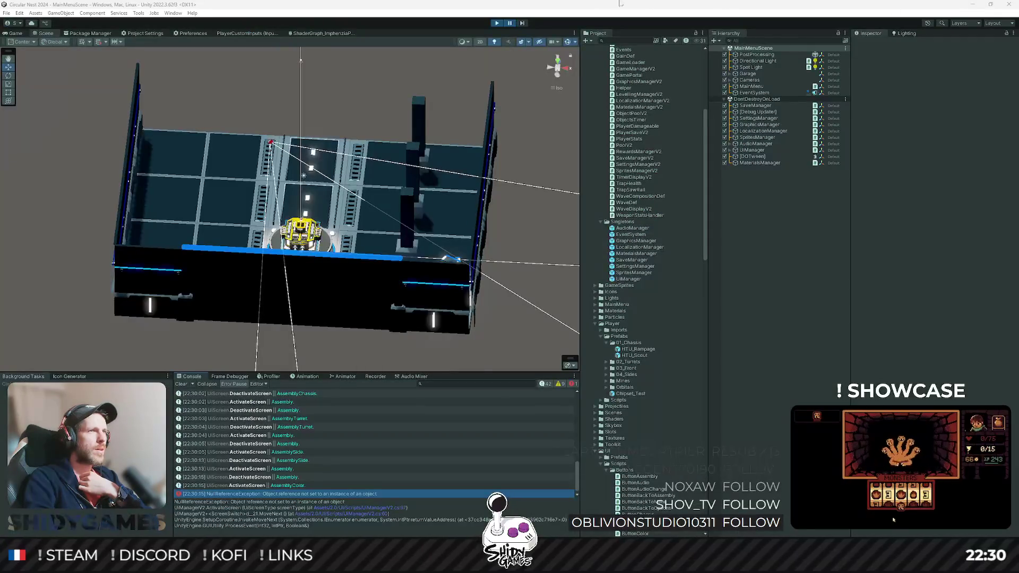
{"action": "left_click", "coordinate": [496, 24]}
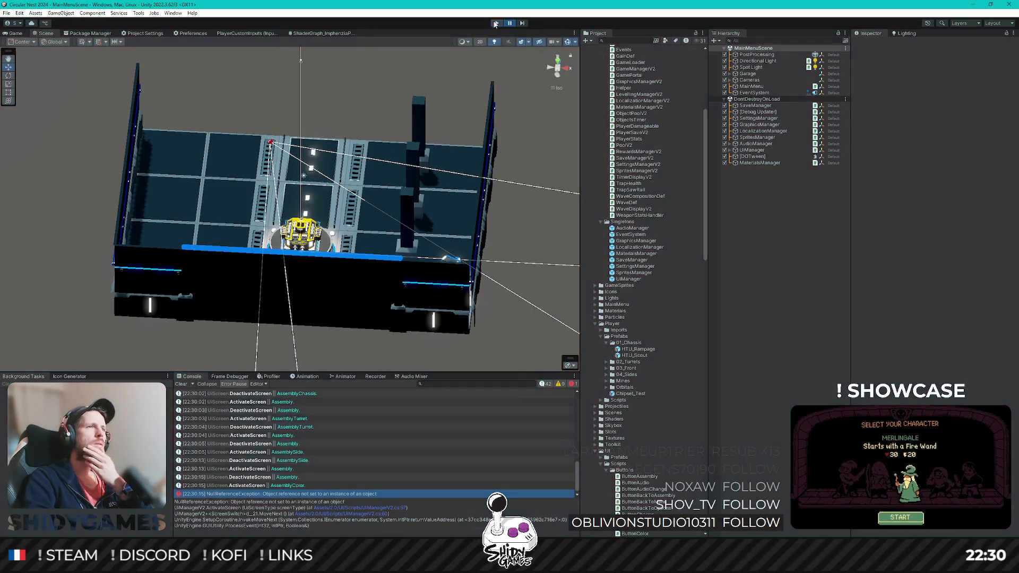
Step: Assign BTN_Gold as the UIManager's First Color Button
{"action": "left_click", "coordinate": [639, 278]}
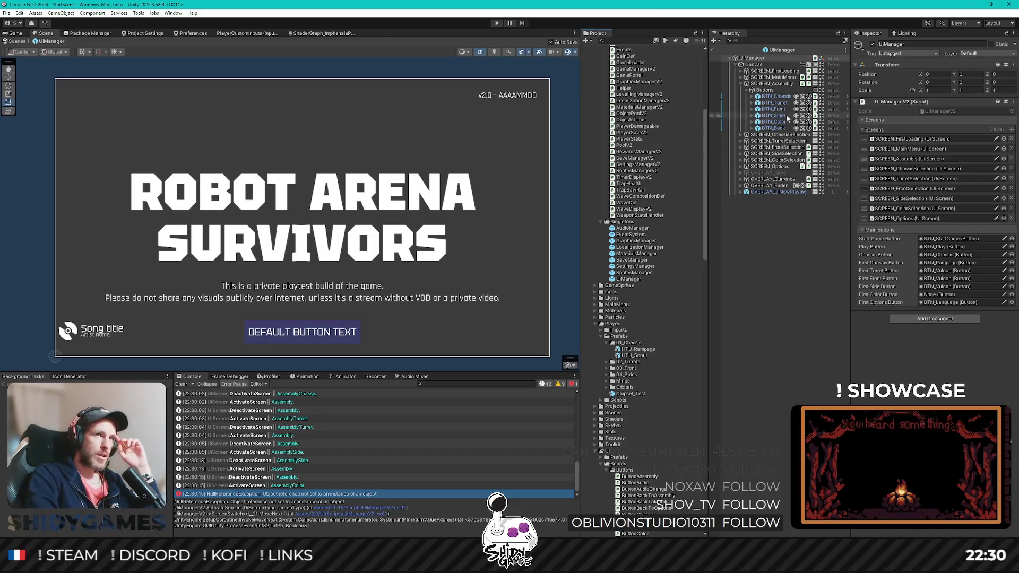
{"action": "left_click", "coordinate": [741, 160]}
{"action": "left_click", "coordinate": [747, 166]}
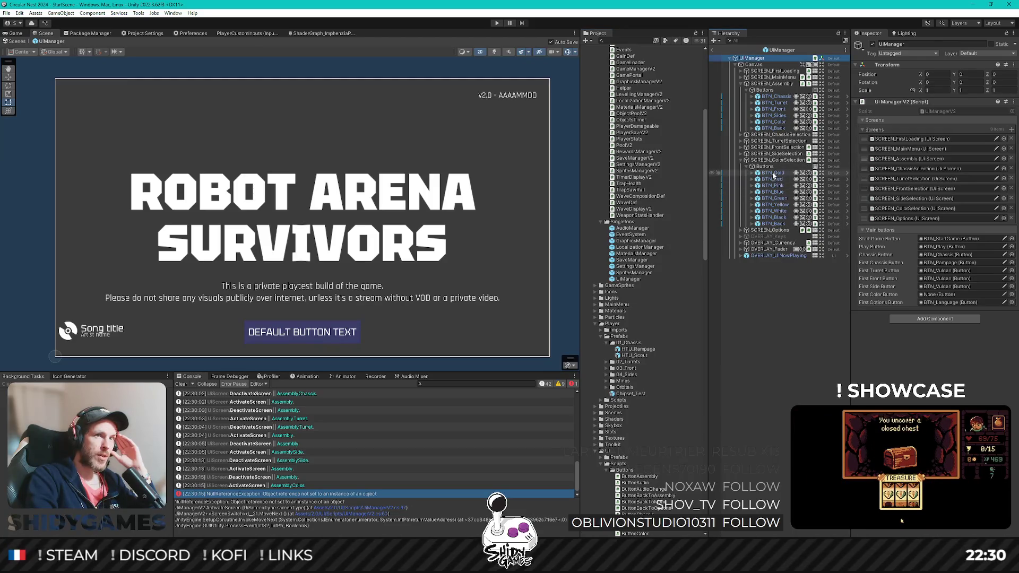
{"action": "left_click_drag", "start_coordinate": [773, 173], "coordinate": [938, 296]}
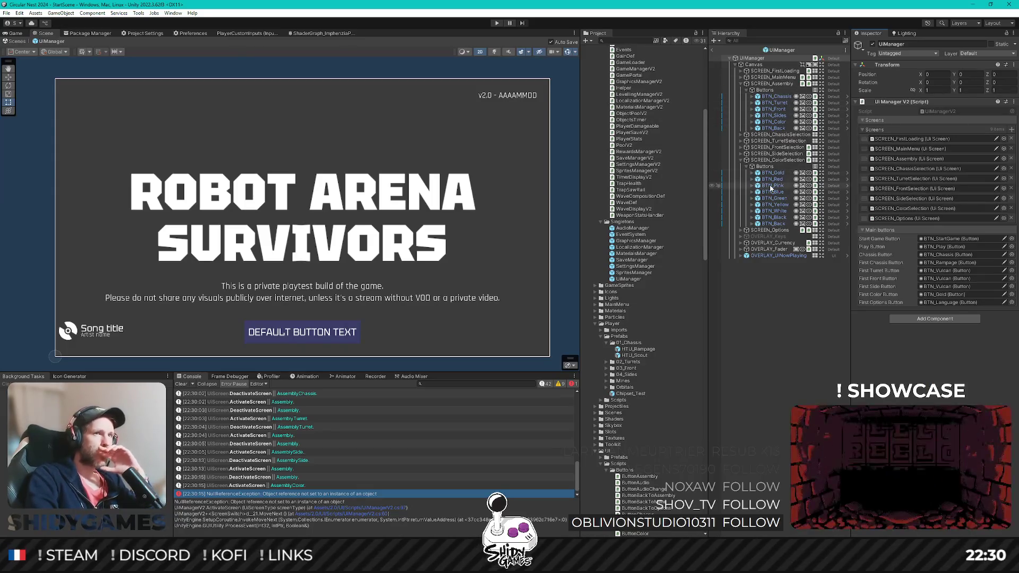
Step: Inspect SCREEN_SideSelection and SCREEN_Assembly's button references and open the assembly screen script
{"action": "left_click", "coordinate": [775, 155]}
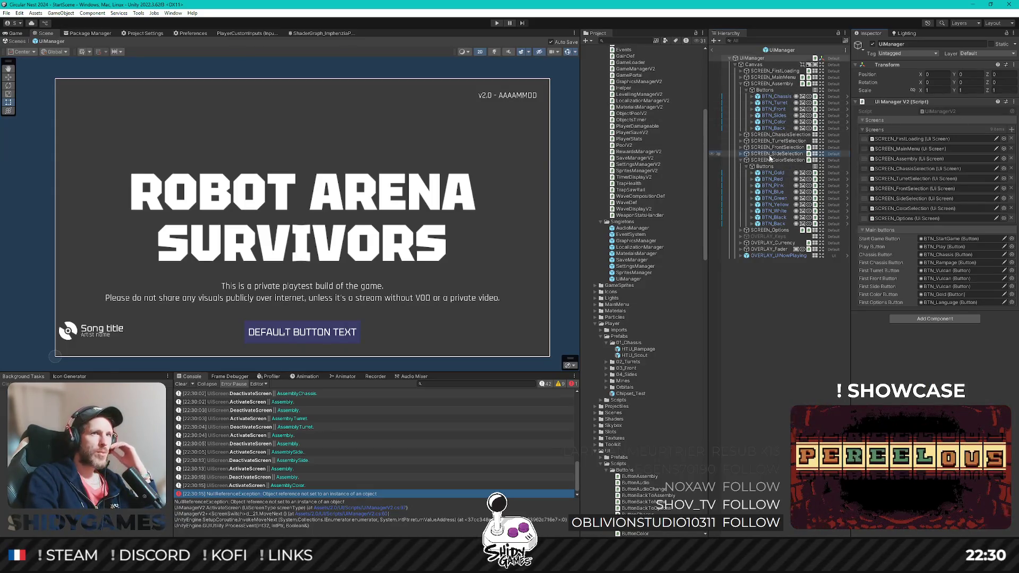
{"action": "left_click", "coordinate": [741, 154]}
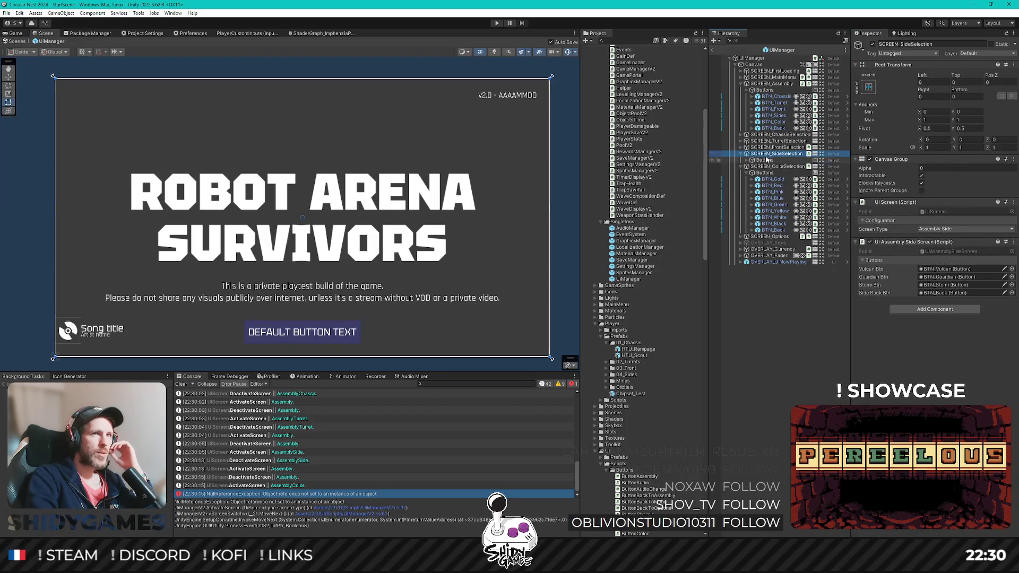
{"action": "left_click", "coordinate": [773, 83]}
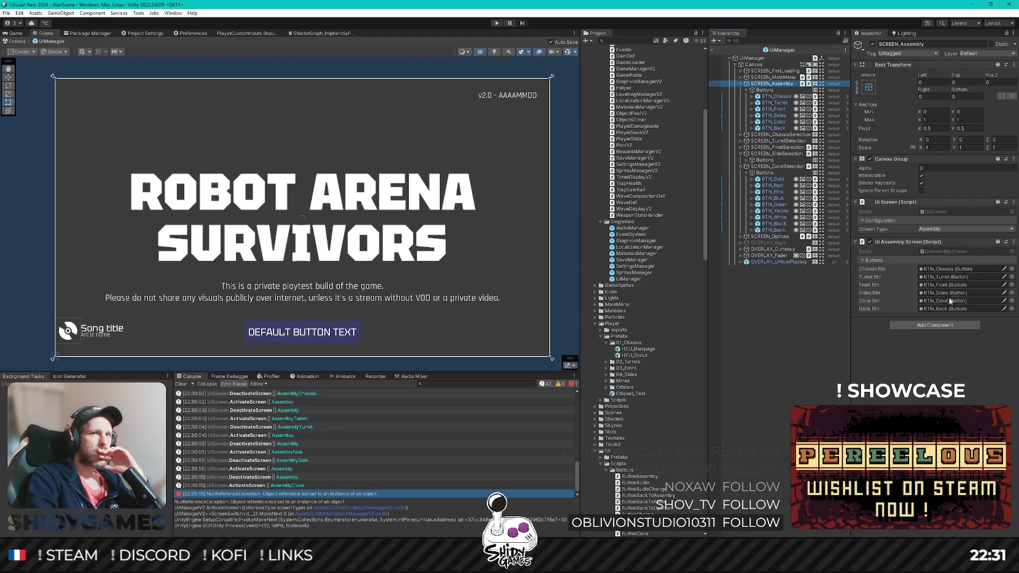
{"action": "double_click", "coordinate": [949, 251]}
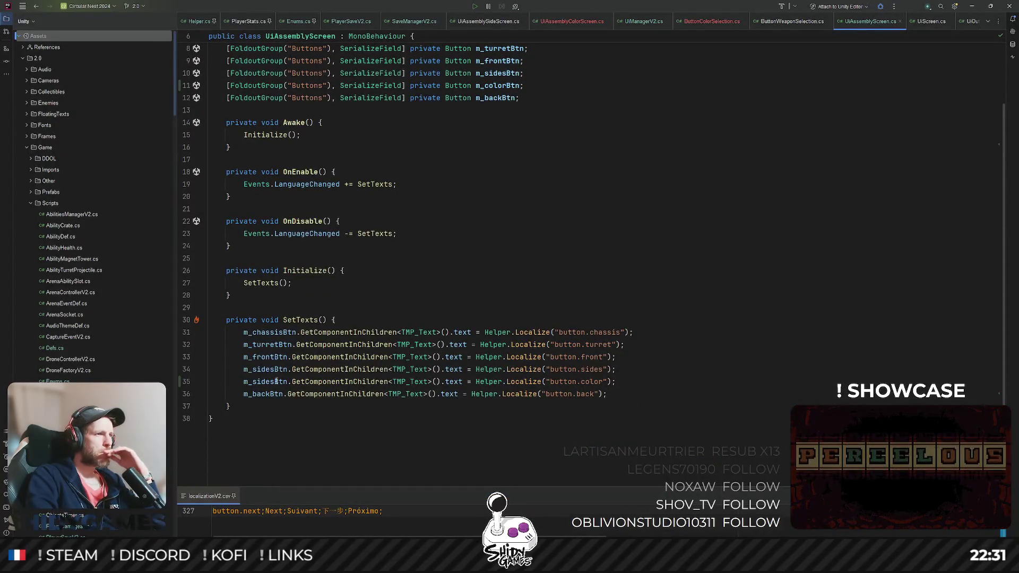
Step: Replace m_sidesBtn with m_colorBtn on line 35 of UiAssemblyScreen.cs
{"action": "left_click", "coordinate": [276, 381]}
{"action": "scroll", "coordinate": [371, 266], "scroll_direction": "up", "scroll_amount": 1}
{"action": "double_click", "coordinate": [497, 123]}
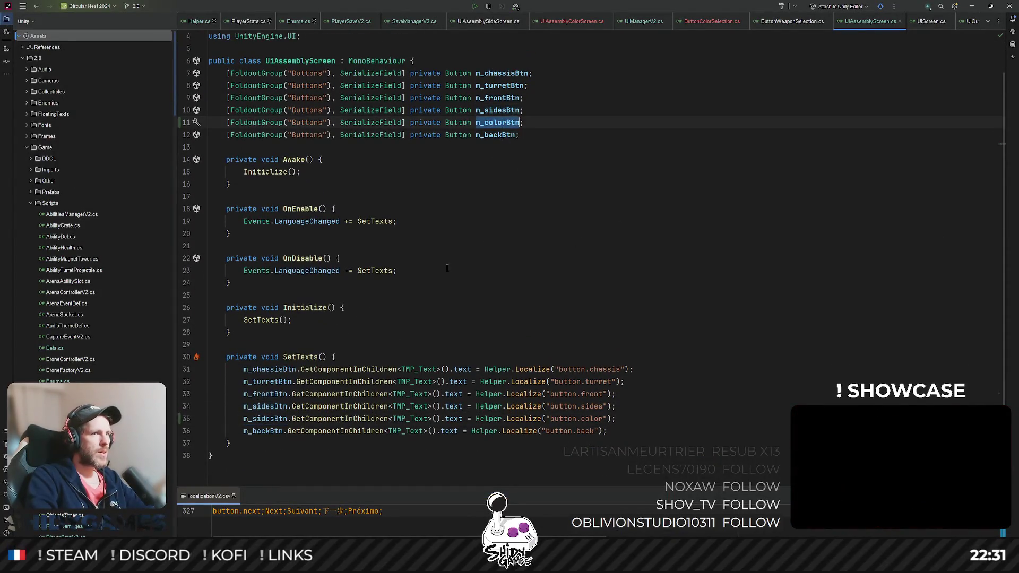
{"action": "key", "text": "ctrl+c"}
{"action": "double_click", "coordinate": [258, 418]}
{"action": "key", "text": "ctrl+v"}
{"action": "left_click", "coordinate": [623, 278]}
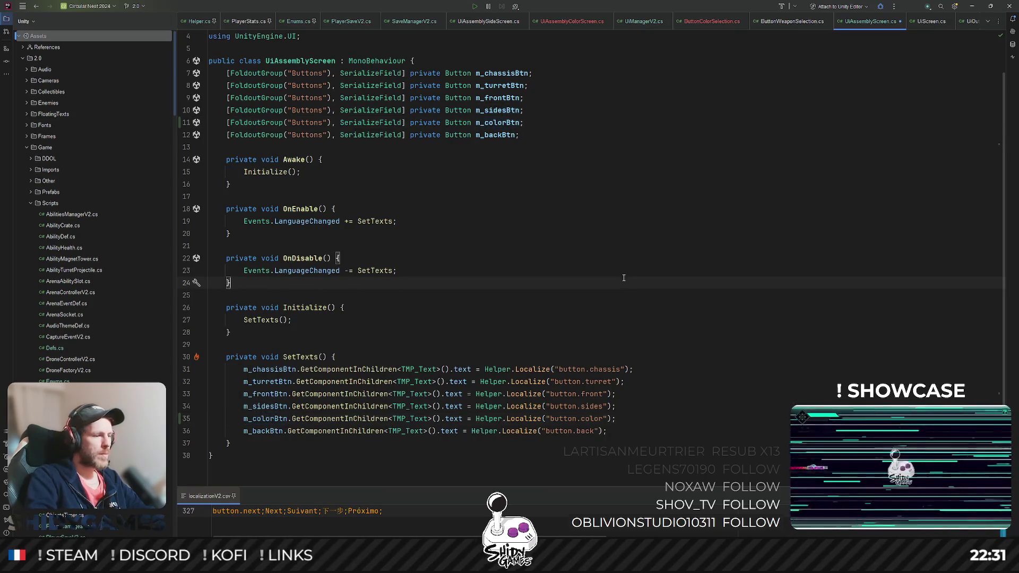
{"action": "left_click", "coordinate": [973, 6]}
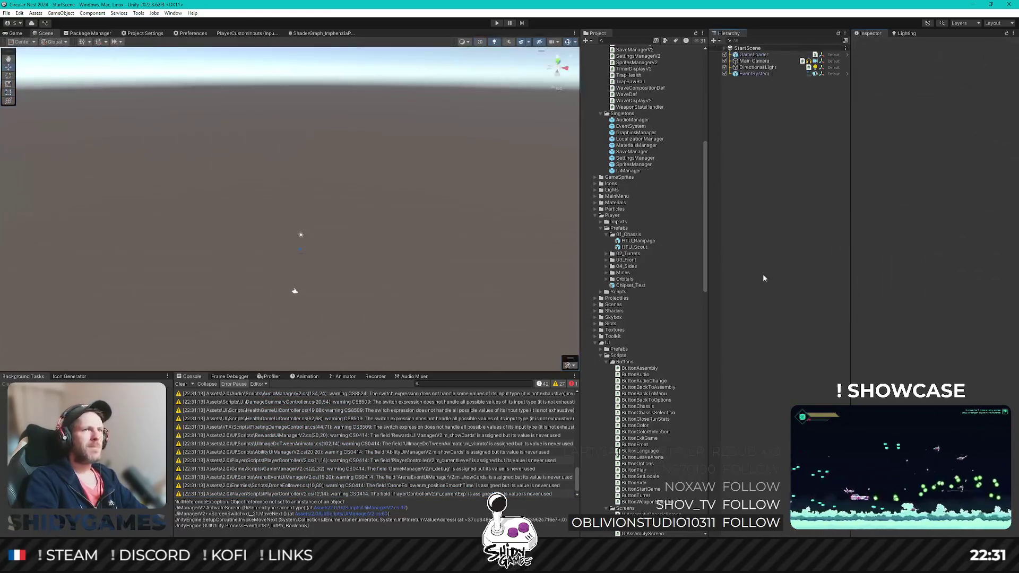
Step: Run the game in play mode until the Robot Arena Survivors main menu loads
{"action": "left_click", "coordinate": [499, 24]}
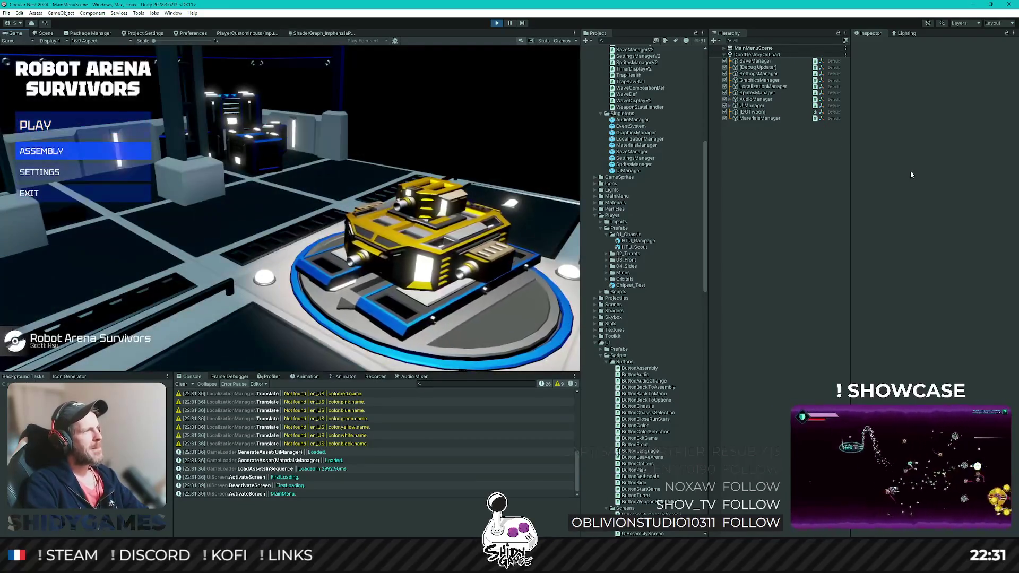
Step: In the Assembly colour list, preview the chassis in red, gold, pink and blue
{"action": "key", "text": "Return"}
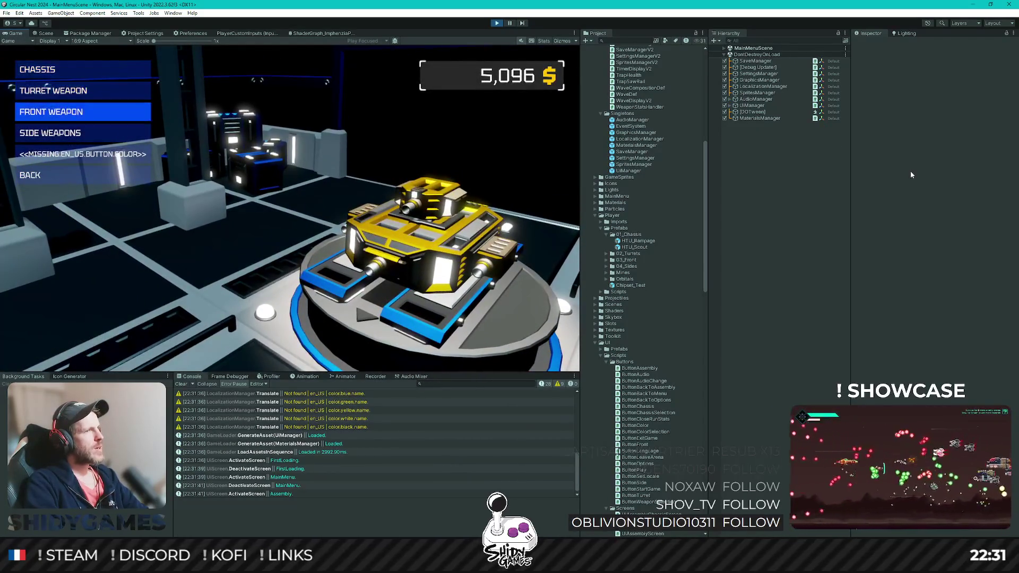
{"action": "key", "text": "Down"}
{"action": "key", "text": "Down"}
{"action": "key", "text": "Return"}
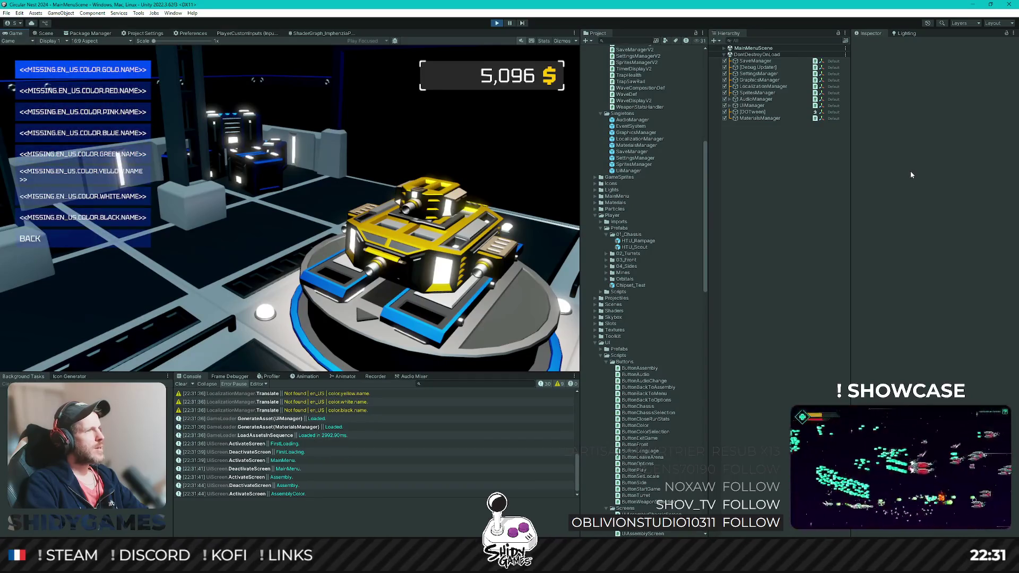
{"action": "key", "text": "Down"}
{"action": "key", "text": "Up"}
{"action": "key", "text": "Down"}
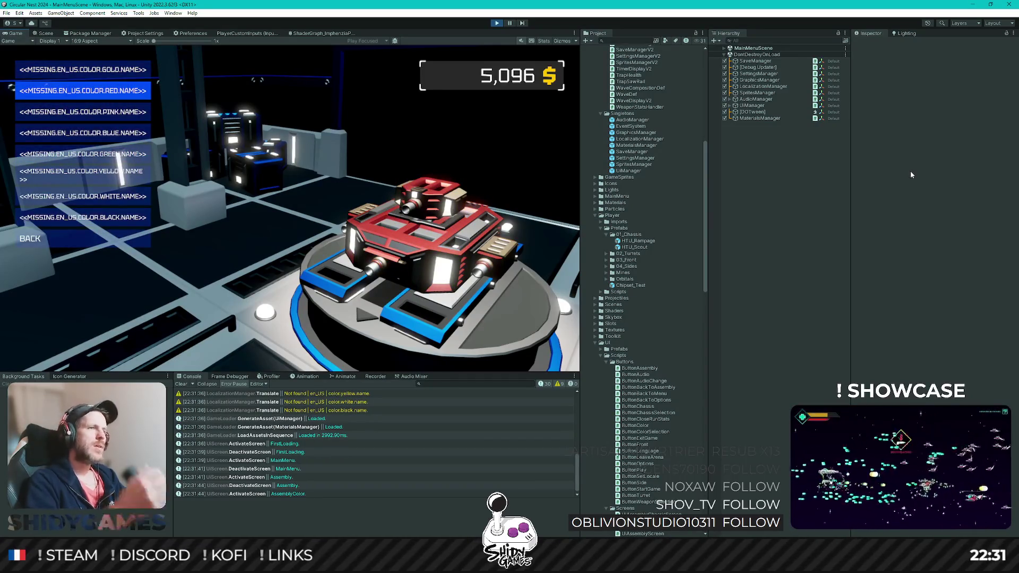
{"action": "key", "text": "Down"}
{"action": "key", "text": "Down"}
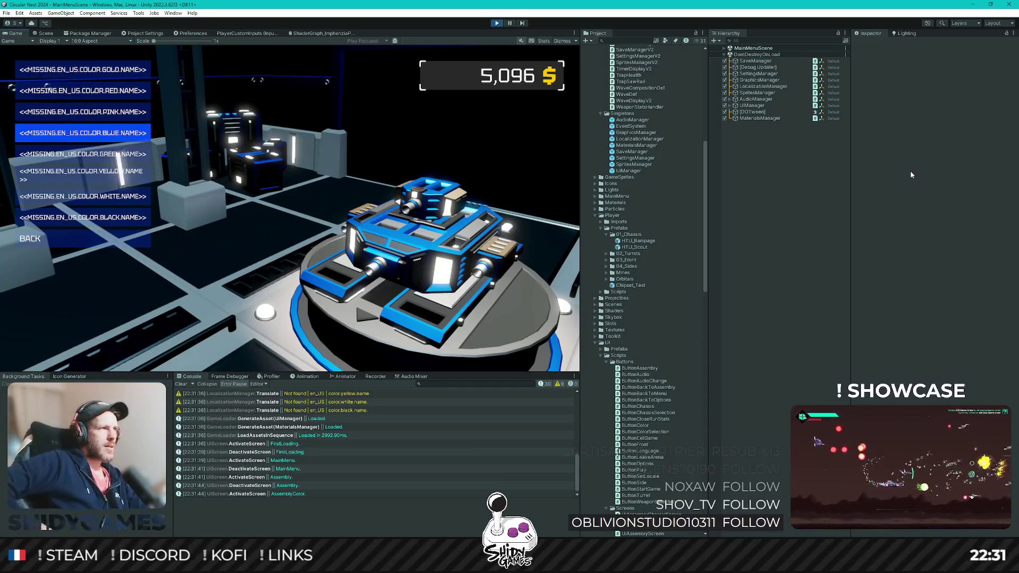
{"action": "key", "text": "Up"}
{"action": "key", "text": "Up"}
{"action": "key", "text": "Up"}
{"action": "key", "text": "Down"}
{"action": "key", "text": "Down"}
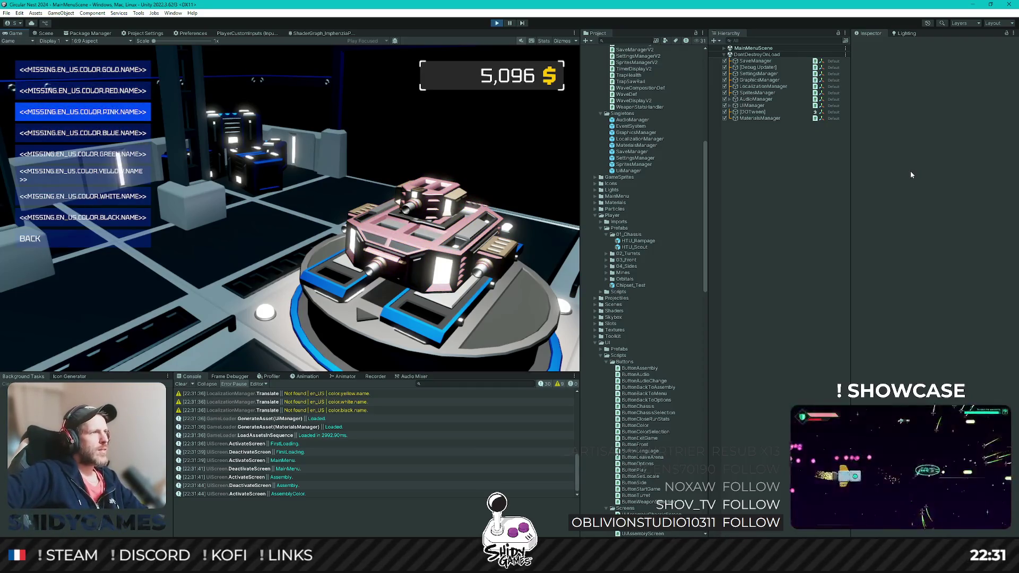
{"action": "key", "text": "Down"}
{"action": "key", "text": "Up"}
{"action": "key", "text": "Down"}
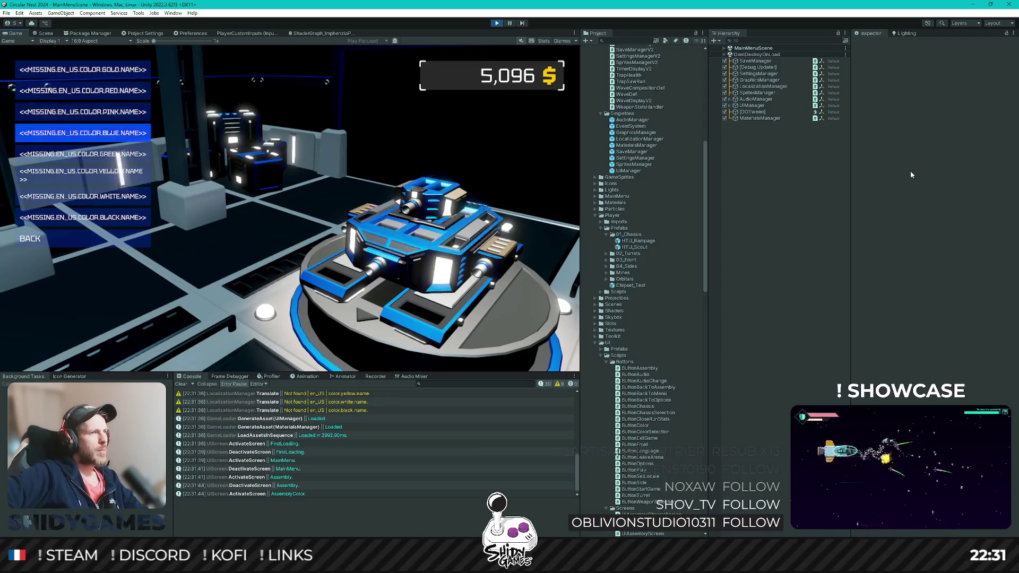
{"action": "key", "text": "Up"}
{"action": "key", "text": "Up"}
{"action": "key", "text": "Down"}
Step: Preview blue, green, black and yellow, then confirm green for the chassis
{"action": "key", "text": "Down"}
{"action": "key", "text": "Down"}
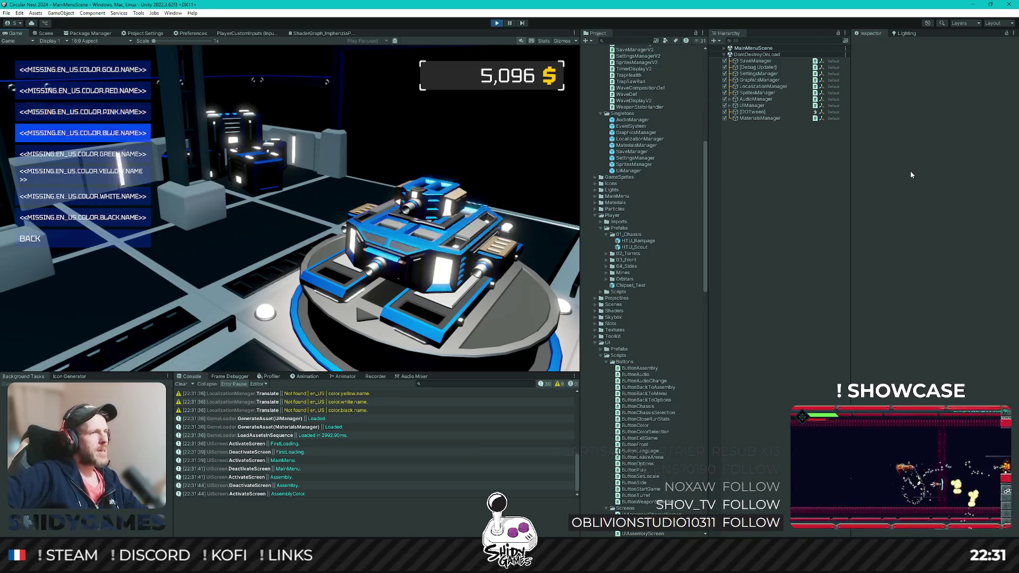
{"action": "key", "text": "Down"}
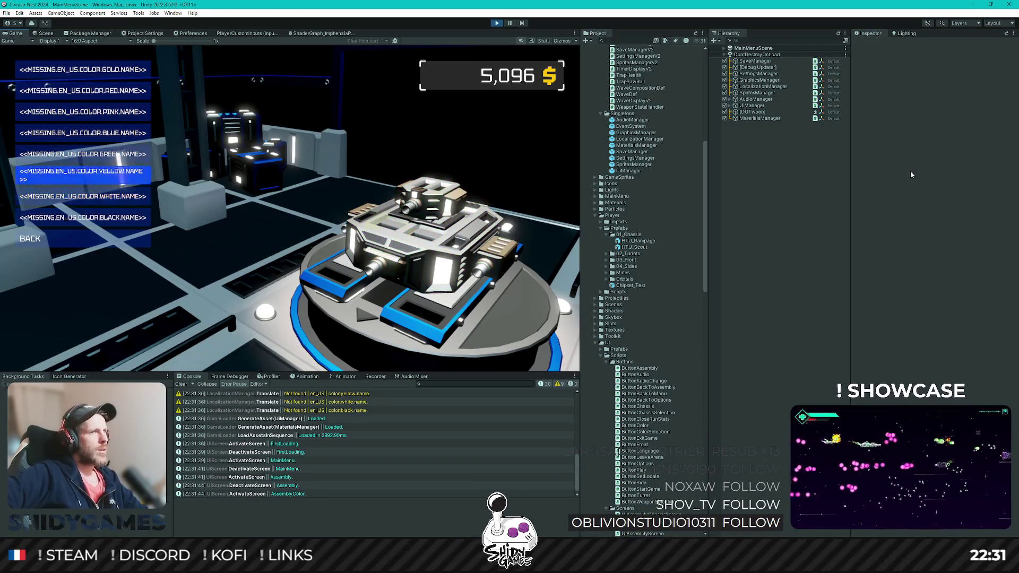
{"action": "key", "text": "Down"}
{"action": "key", "text": "Down"}
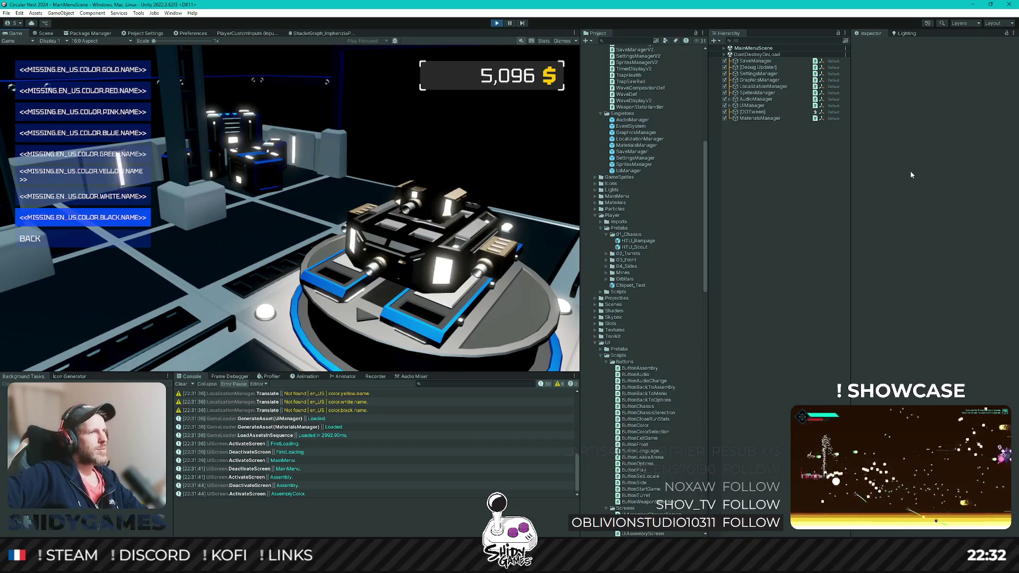
{"action": "key", "text": "Up"}
{"action": "key", "text": "Up"}
{"action": "key", "text": "Up"}
{"action": "key", "text": "Up"}
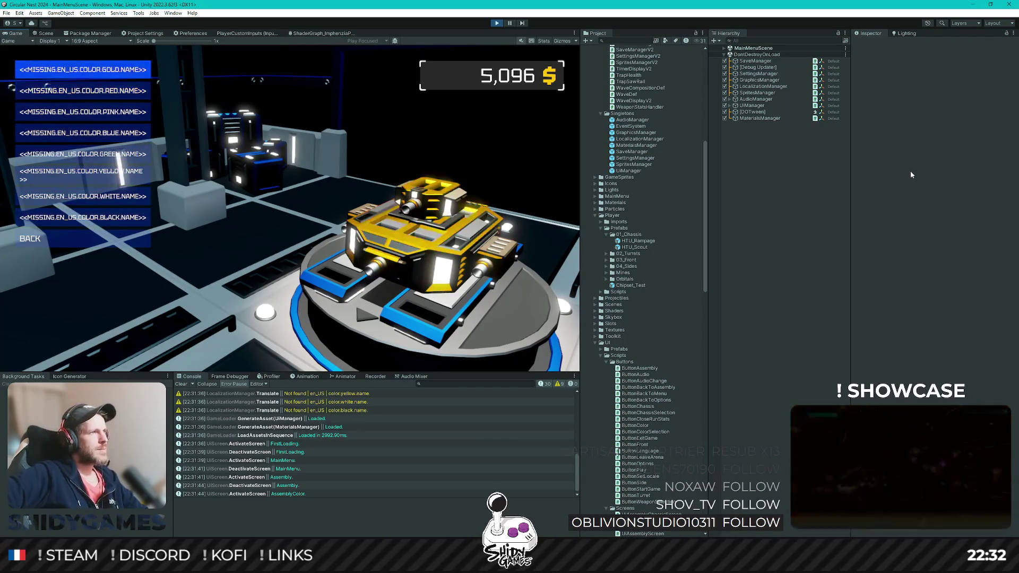
{"action": "key", "text": "Down"}
{"action": "key", "text": "Down"}
{"action": "key", "text": "Down"}
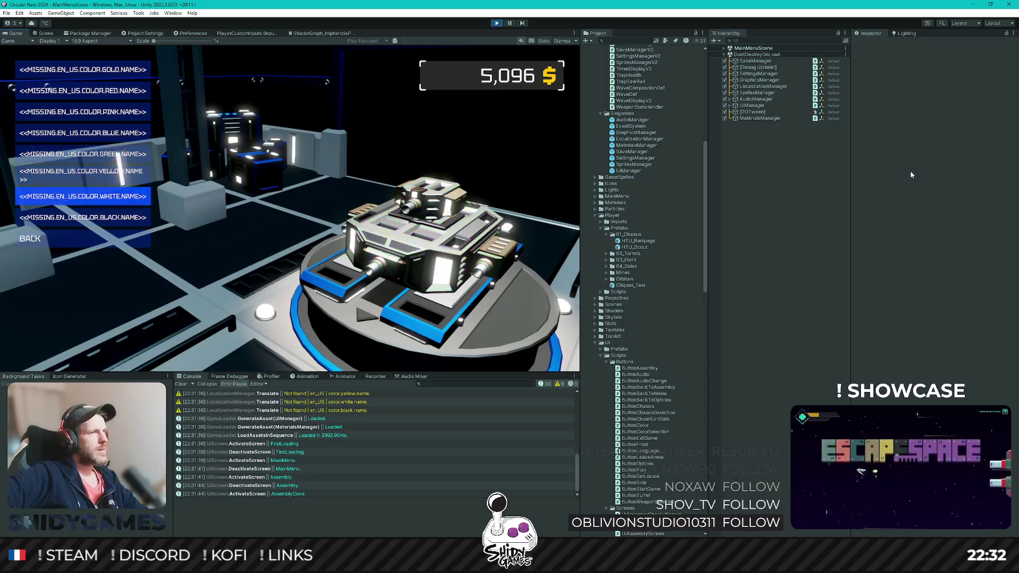
{"action": "key", "text": "Up"}
{"action": "key", "text": "Up"}
{"action": "key", "text": "Up"}
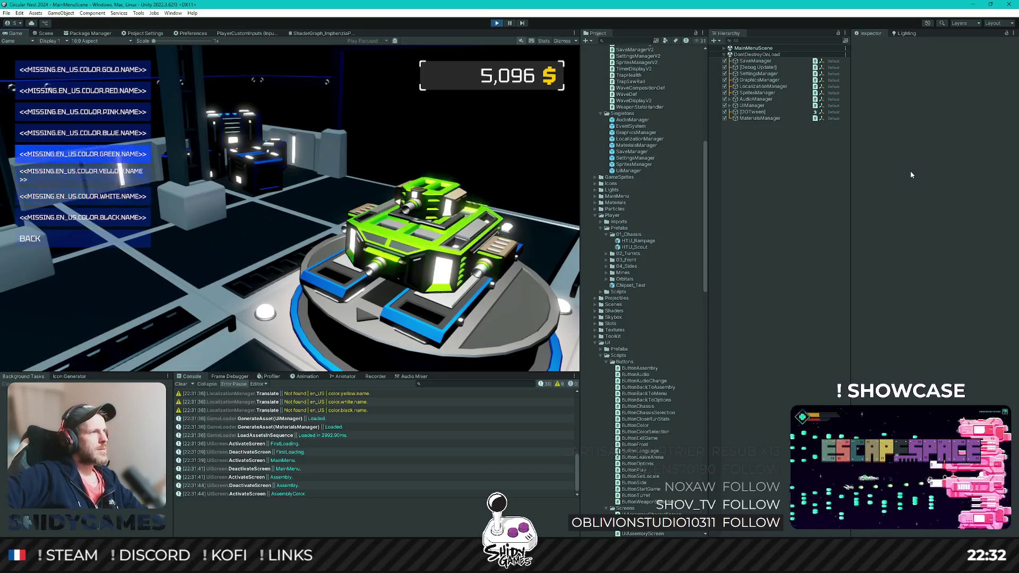
{"action": "key", "text": "Up"}
{"action": "key", "text": "Down"}
{"action": "key", "text": "Down"}
{"action": "key", "text": "Down"}
{"action": "key", "text": "Down"}
{"action": "key", "text": "Up"}
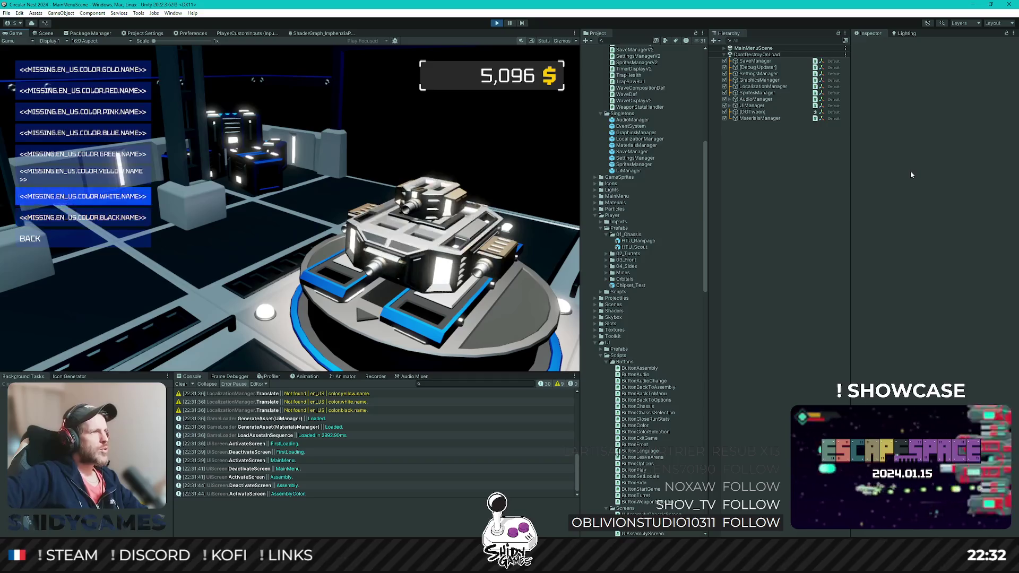
{"action": "key", "text": "Up"}
{"action": "key", "text": "Up"}
{"action": "key", "text": "Down"}
{"action": "key", "text": "Up"}
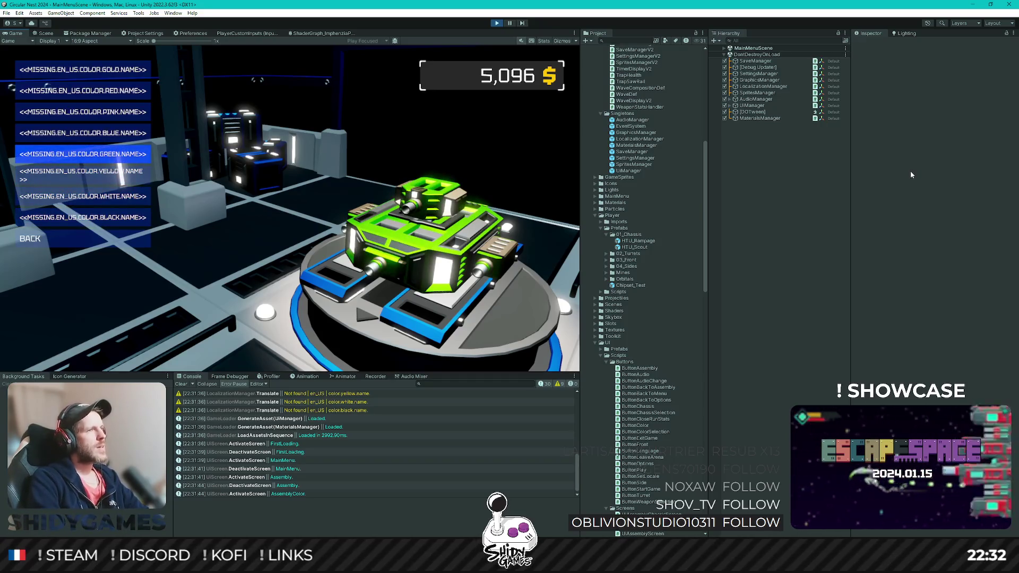
{"action": "key", "text": "Return"}
Step: Reopen the colour list to browse once more, then go back to the main menu
{"action": "key", "text": "Down"}
{"action": "key", "text": "Down"}
{"action": "key", "text": "Down"}
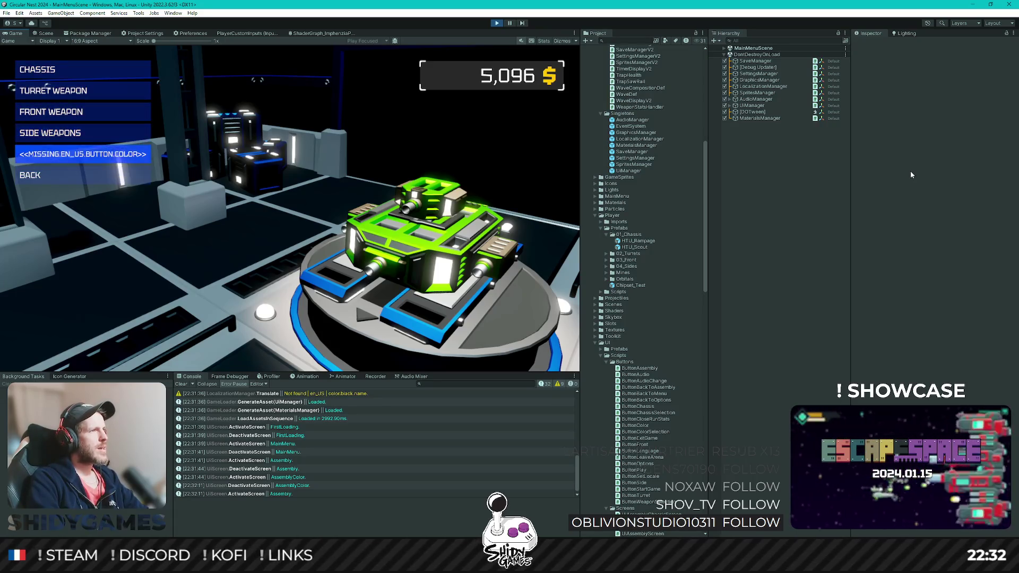
{"action": "key", "text": "Return"}
{"action": "key", "text": "Down"}
{"action": "key", "text": "Down"}
{"action": "key", "text": "Down"}
{"action": "key", "text": "Down"}
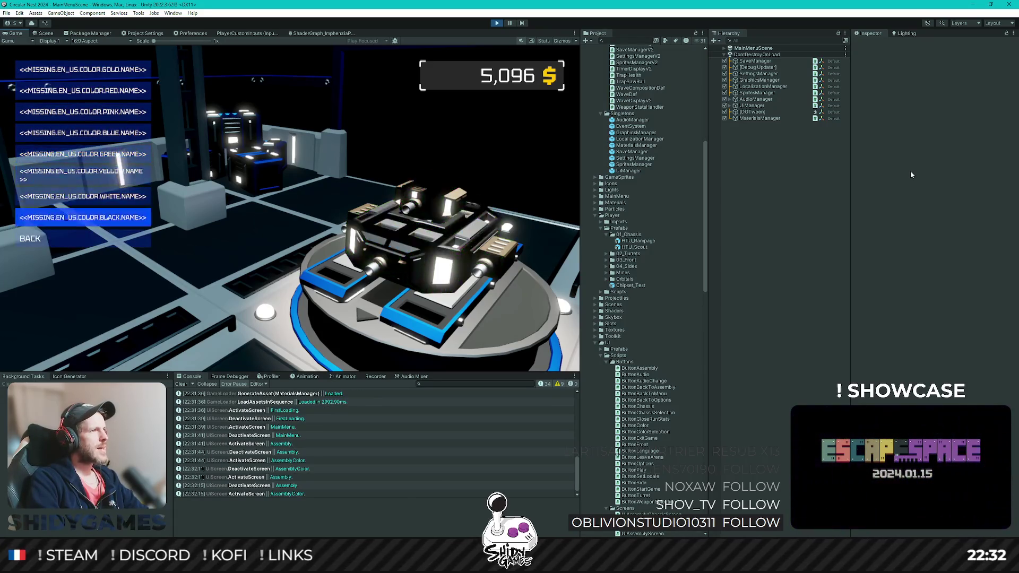
{"action": "key", "text": "Up"}
{"action": "key", "text": "Up"}
{"action": "key", "text": "Up"}
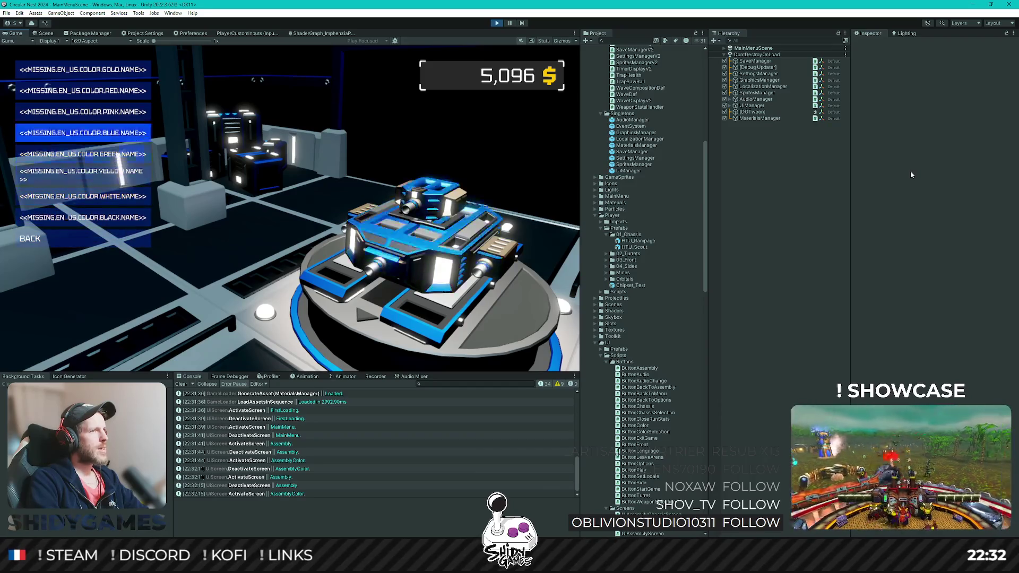
{"action": "key", "text": "Down"}
{"action": "key", "text": "Down"}
{"action": "key", "text": "Down"}
{"action": "key", "text": "Return"}
{"action": "key", "text": "Down"}
{"action": "key", "text": "Down"}
{"action": "key", "text": "Down"}
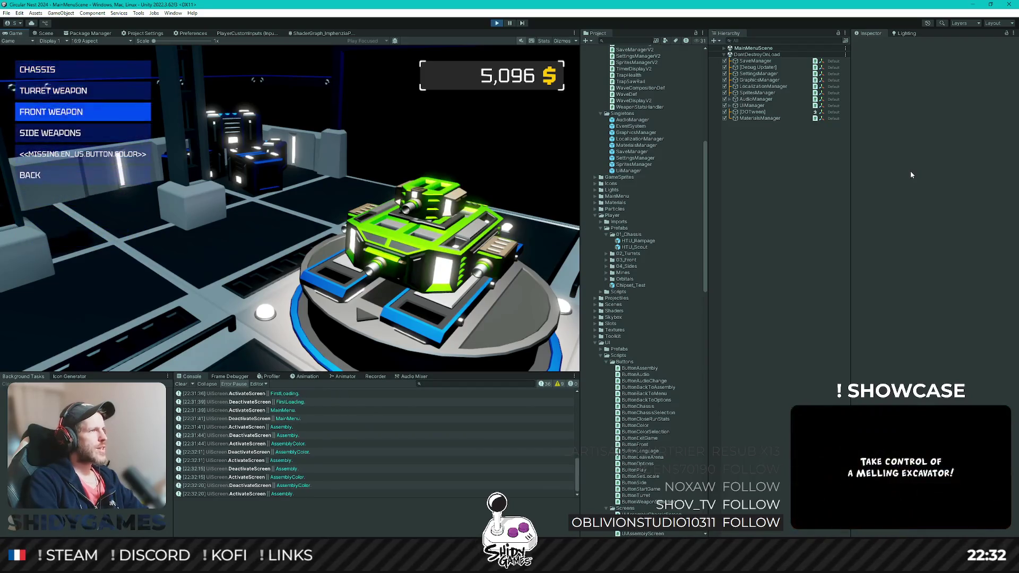
{"action": "key", "text": "Return"}
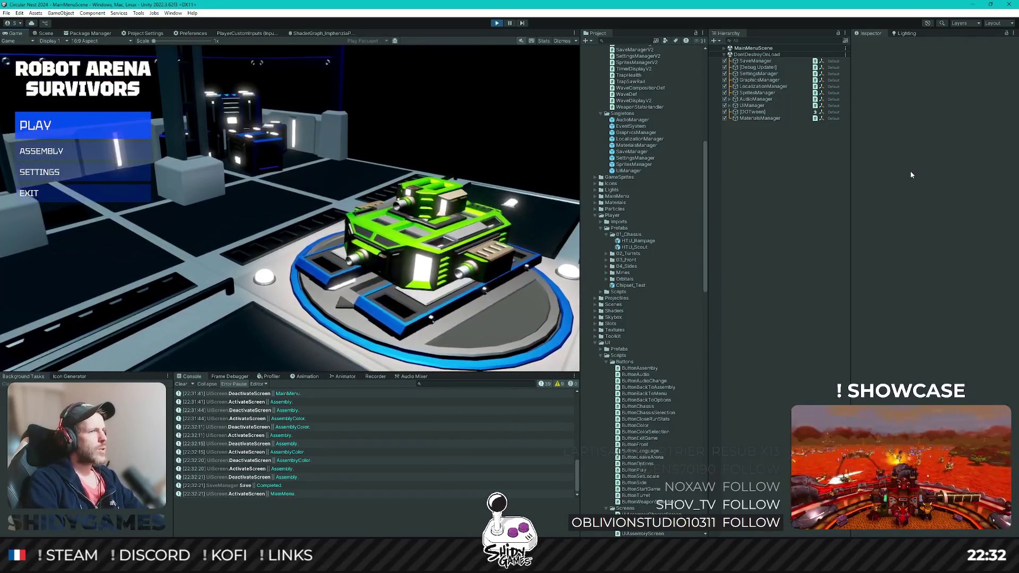
Step: Start a new arena run from the Play option
{"action": "key", "text": "Down"}
{"action": "key", "text": "Up"}
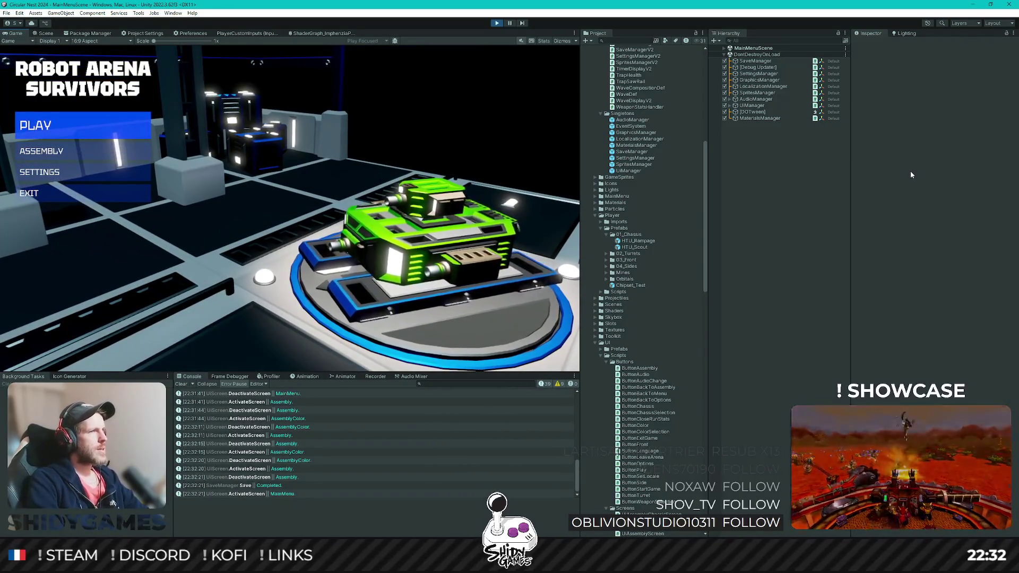
{"action": "key", "text": "Return"}
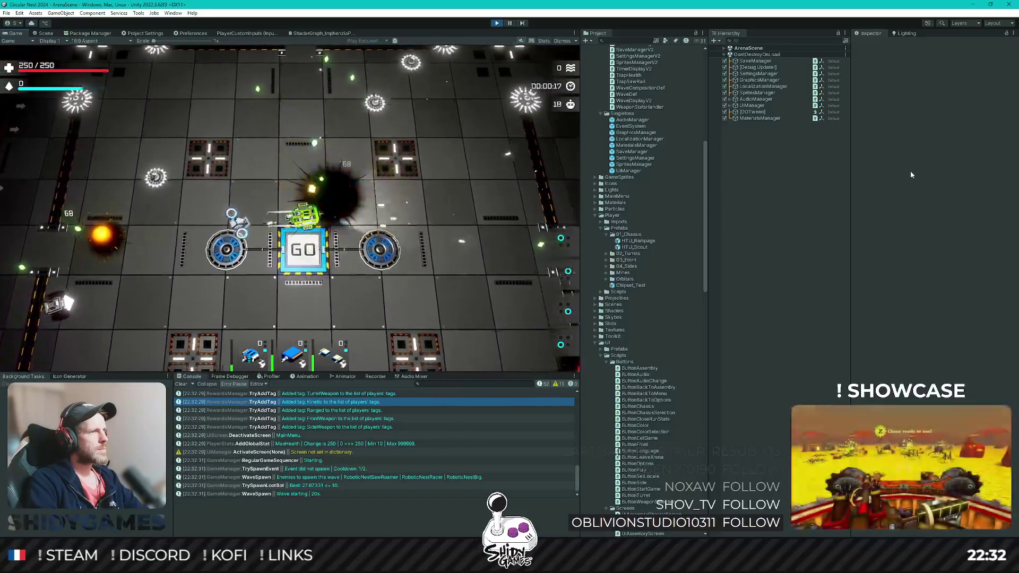
Step: Choose the HP Regen upgrade at level-up, then leave the arena after the 5098-revenue review
{"action": "key", "text": "Return"}
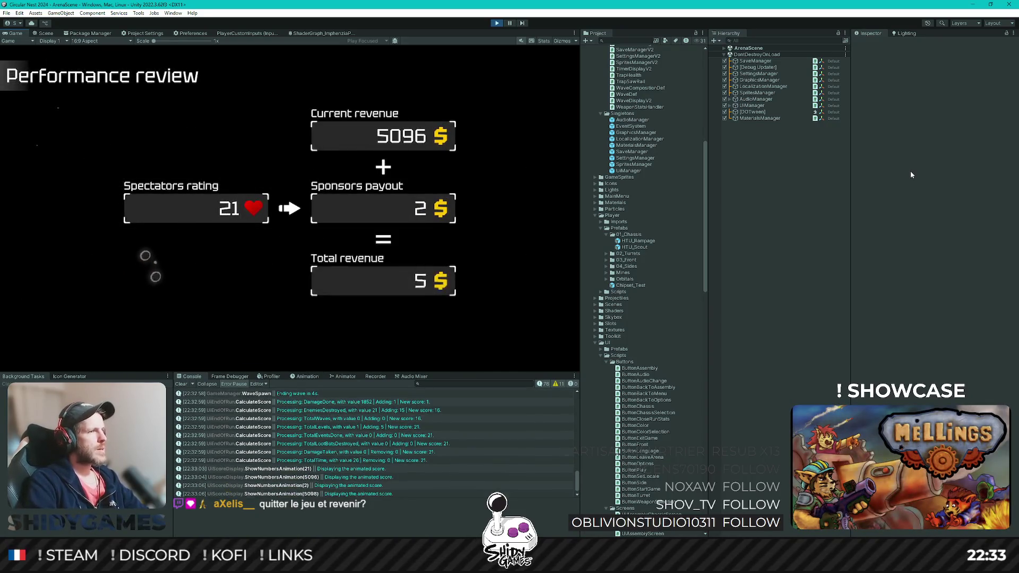
{"action": "key", "text": "Return"}
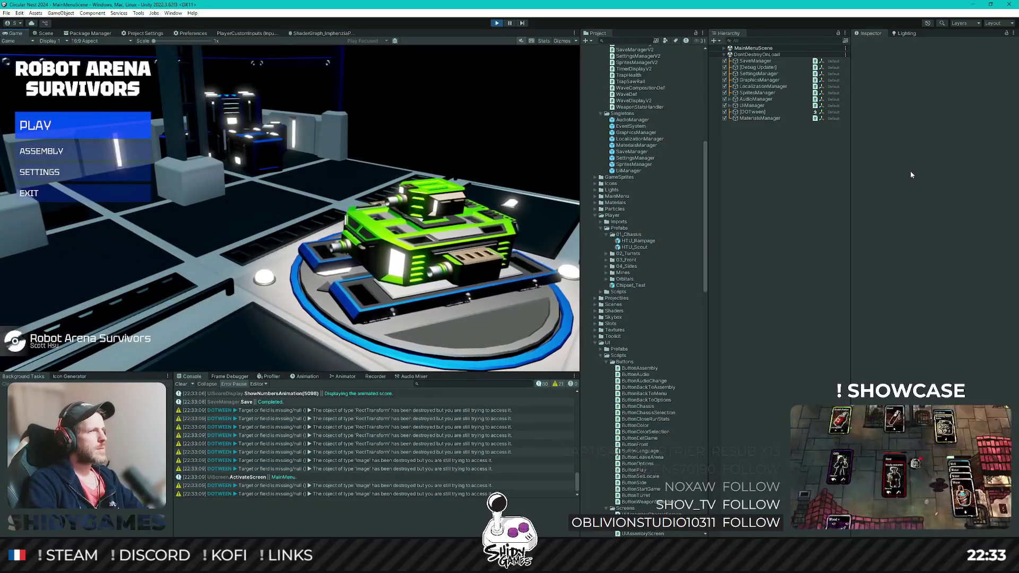
Step: Stop and restart Play mode, then move to the Assembly option on the main menu
{"action": "left_click", "coordinate": [497, 23]}
{"action": "left_click", "coordinate": [497, 24]}
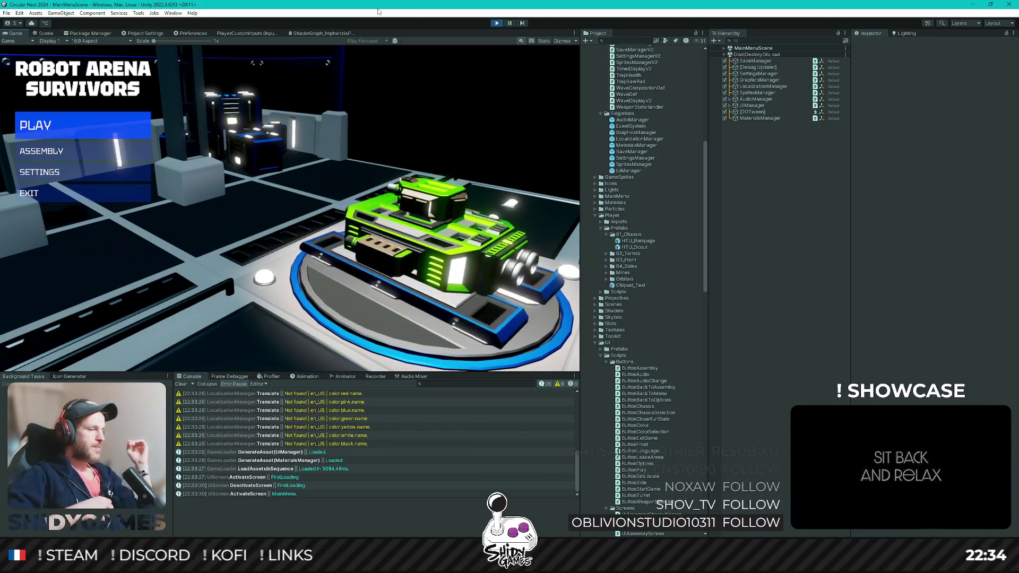
{"action": "key", "text": "Down"}
Step: Open Assembly > Color, close the list, and back out, with the chassis now white
{"action": "key", "text": "Return"}
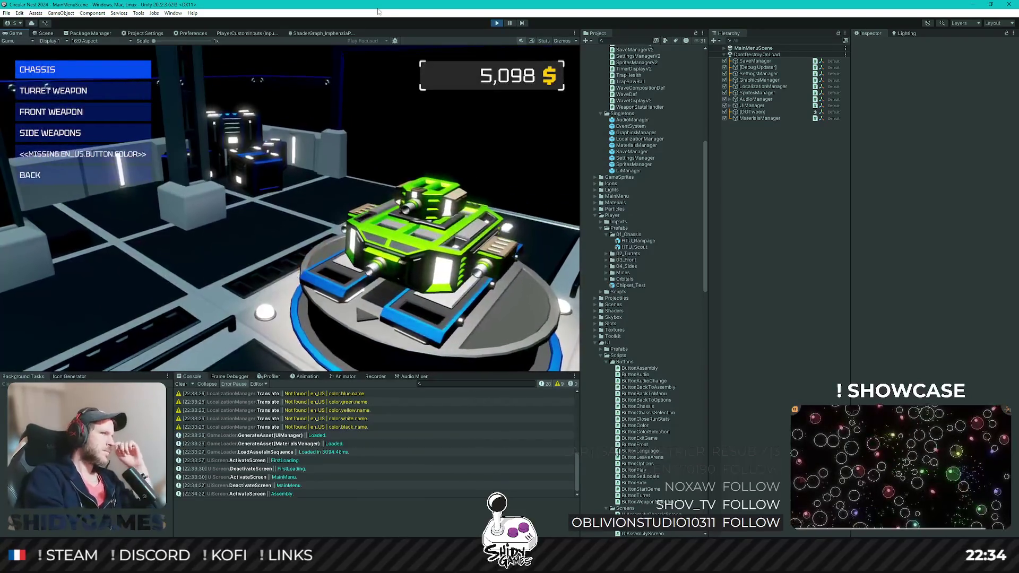
{"action": "key", "text": "Down"}
{"action": "key", "text": "Down"}
{"action": "key", "text": "Down"}
{"action": "key", "text": "Return"}
{"action": "key", "text": "Down"}
{"action": "key", "text": "Down"}
{"action": "key", "text": "Down"}
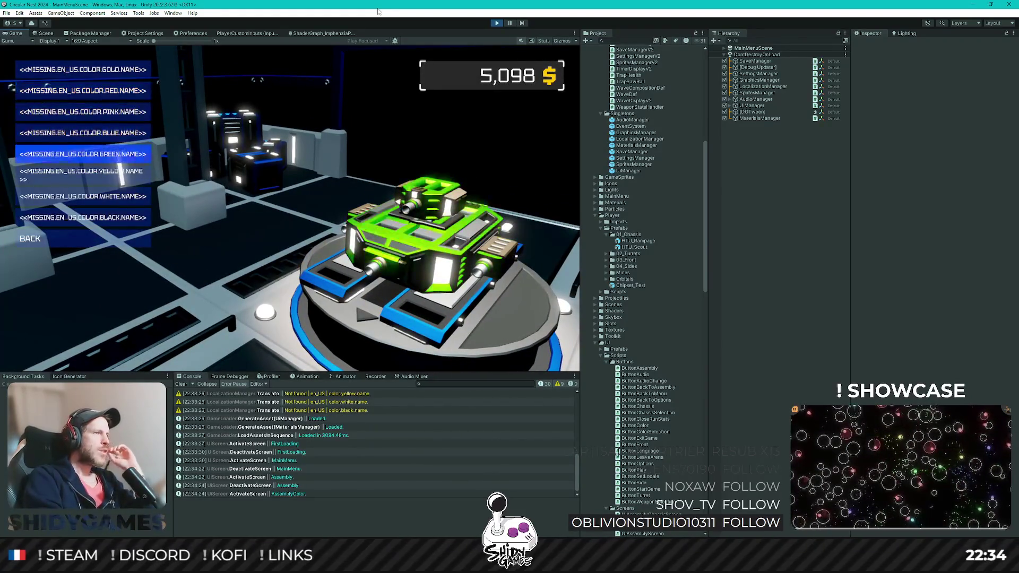
{"action": "key", "text": "Escape"}
{"action": "key", "text": "Down"}
{"action": "key", "text": "Down"}
{"action": "key", "text": "Down"}
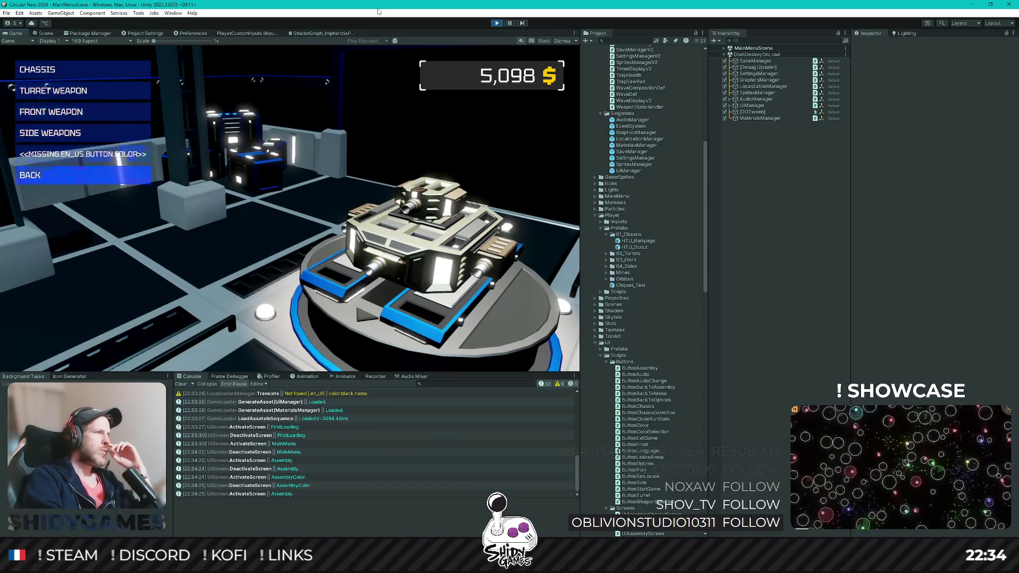
{"action": "key", "text": "Return"}
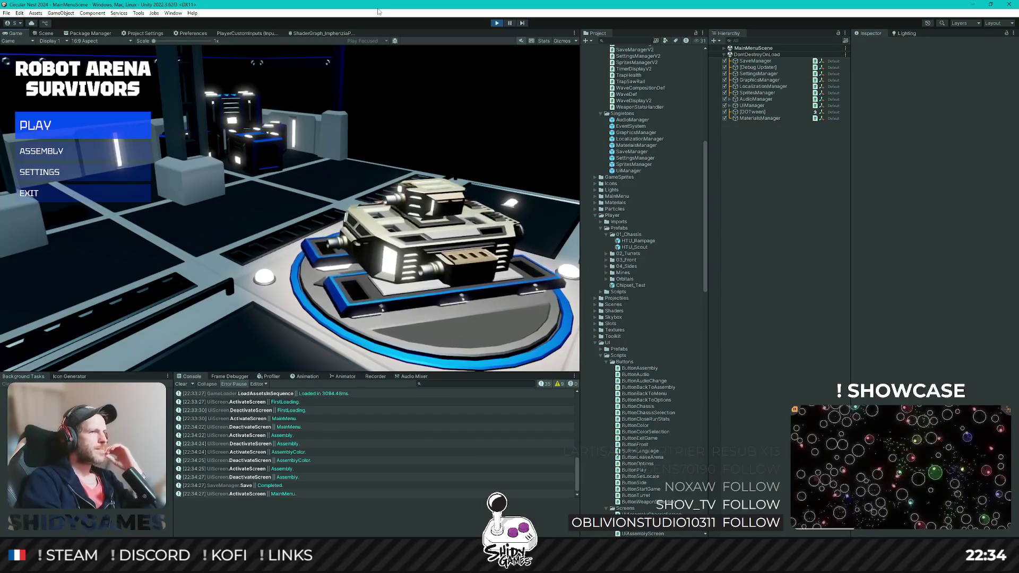
Step: Start an arena run, drive the robot forward until level-up, then exit Play mode with Ctrl+P
{"action": "key", "text": "Return"}
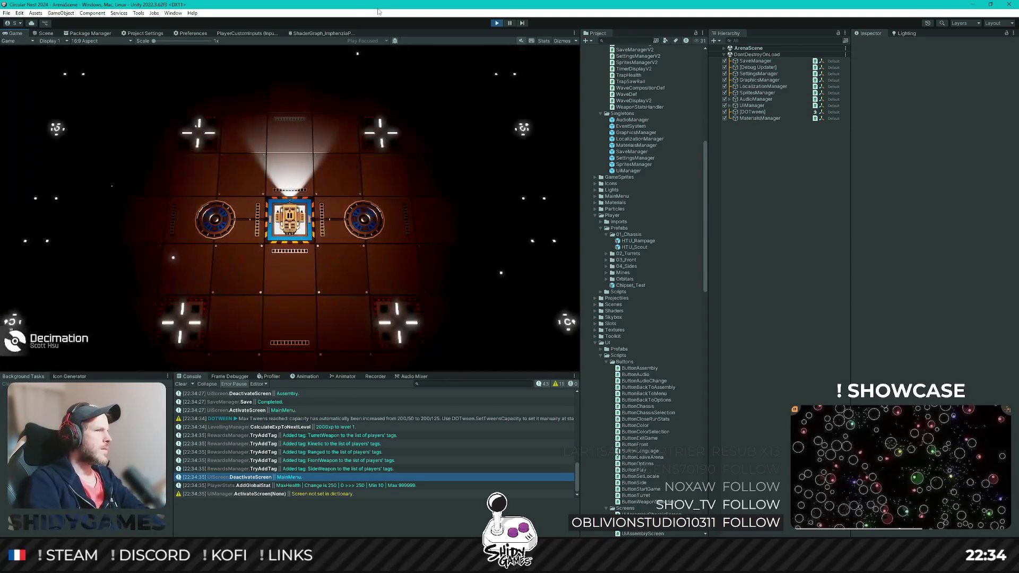
{"action": "key", "text": "w"}
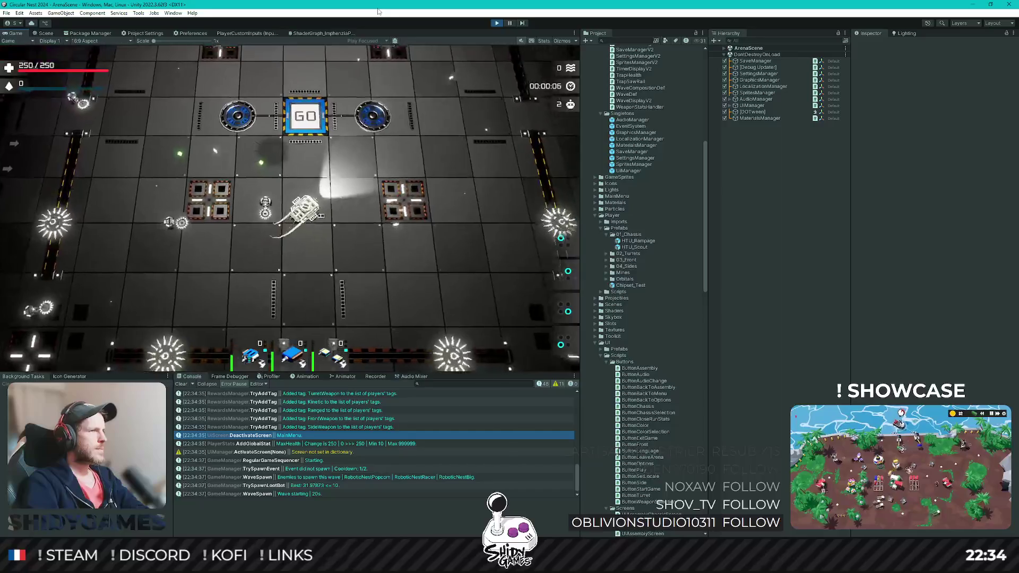
{"action": "key", "text": "w"}
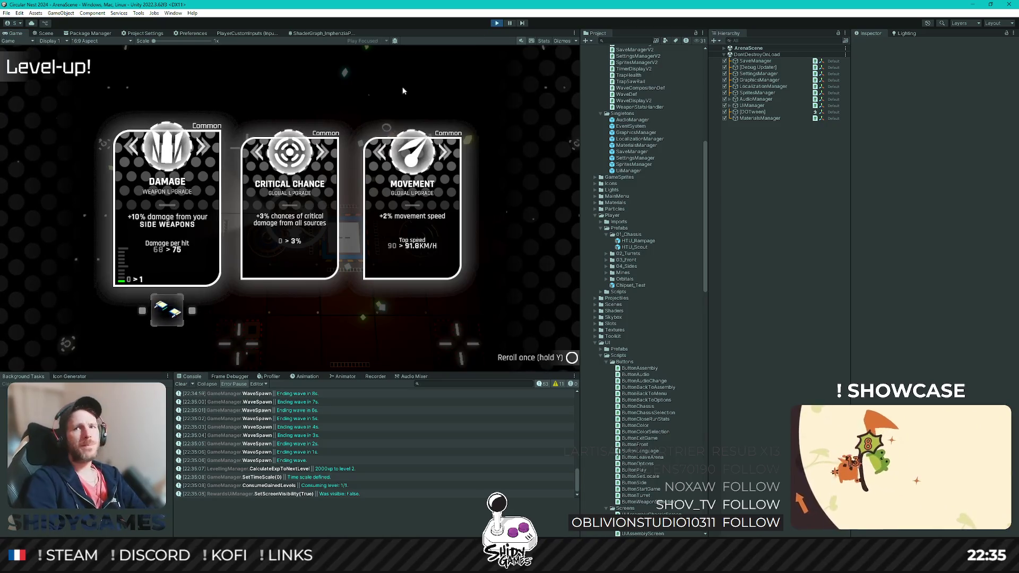
{"action": "key", "text": "ctrl+p"}
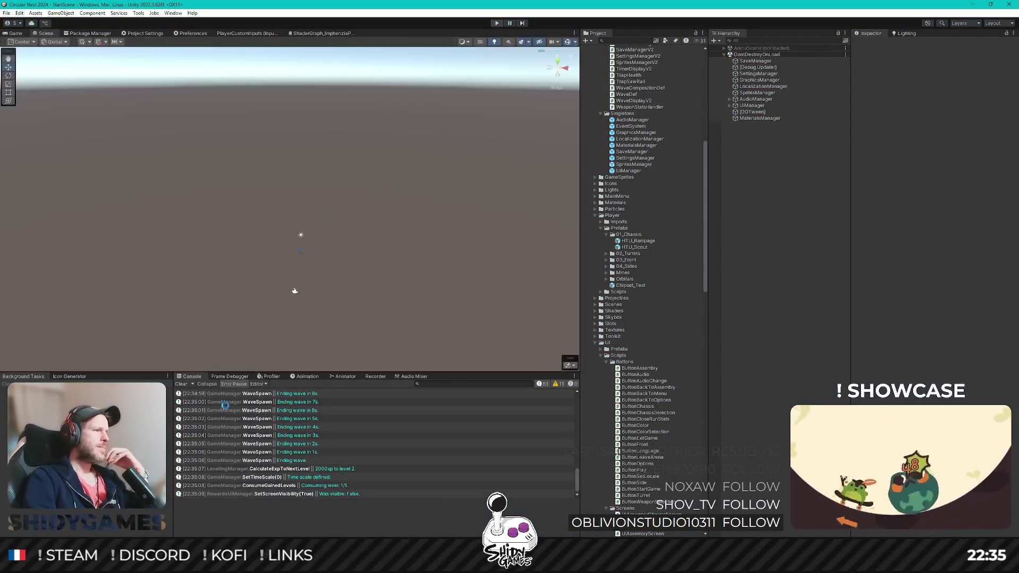
Step: Switch to Rider, restore its window down from maximized, and close it
{"action": "key", "text": "alt+Tab"}
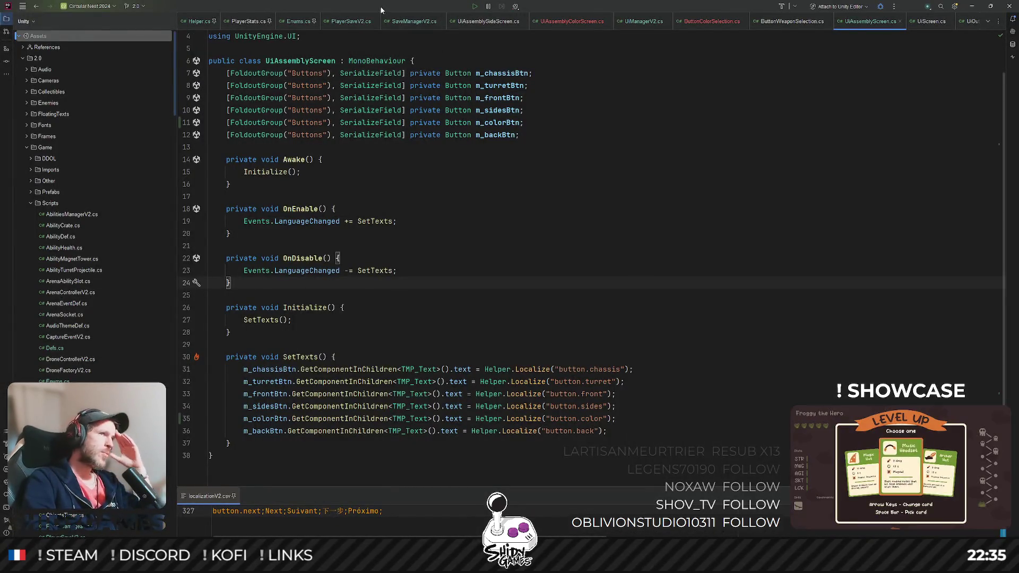
{"action": "key", "text": "super+Down"}
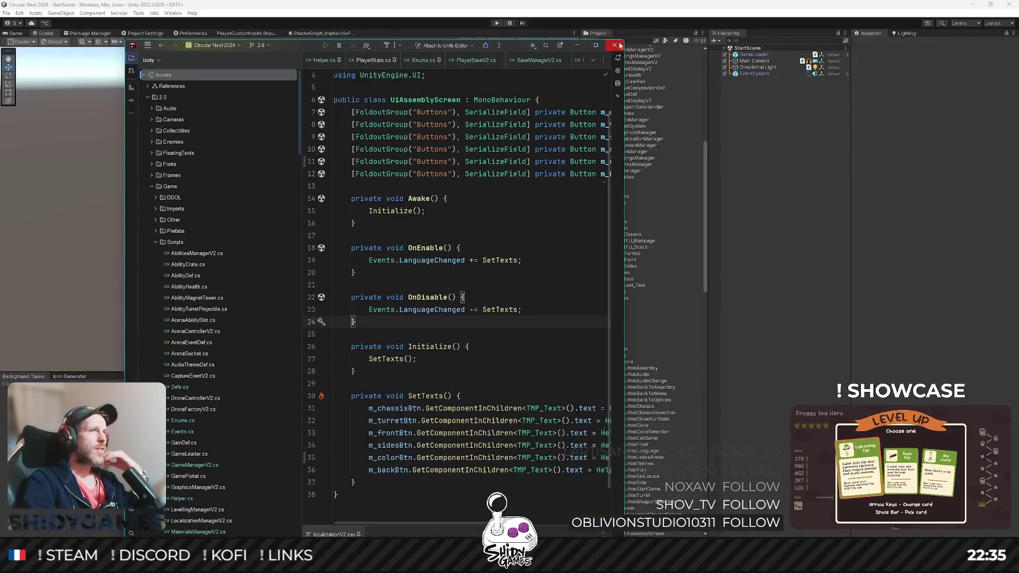
{"action": "left_click", "coordinate": [615, 46]}
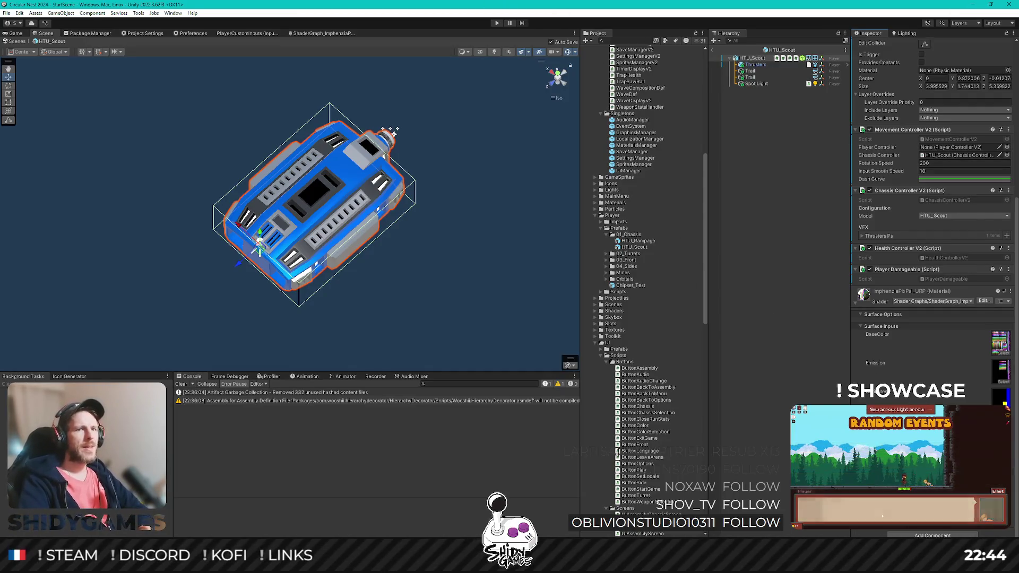
Step: Change the HTU_Scout base colour to tan, then to a saturated orange-gold
{"action": "left_click", "coordinate": [955, 335]}
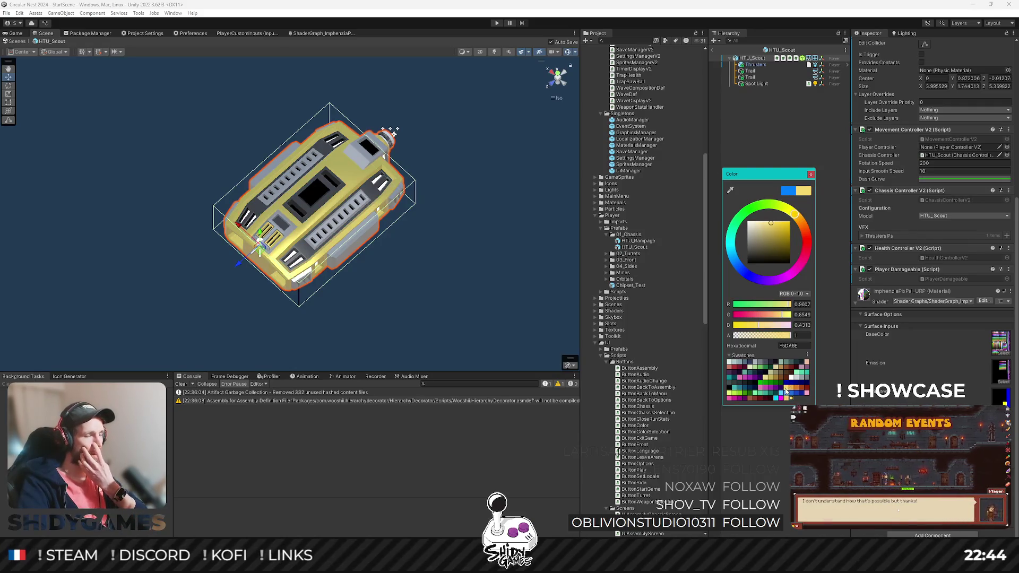
{"action": "left_click", "coordinate": [787, 399]}
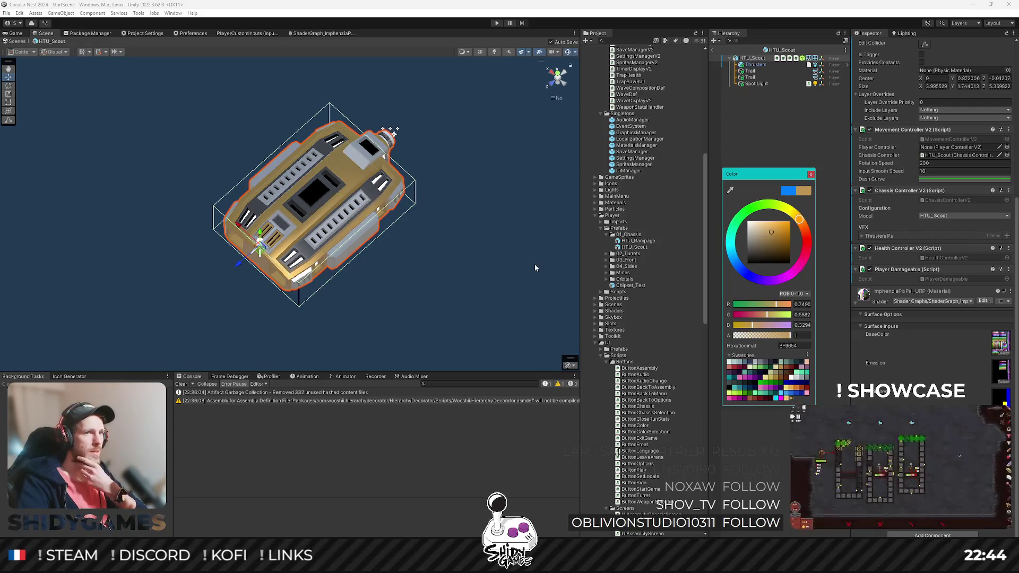
{"action": "mouse_move", "coordinate": [324, 239]}
{"action": "left_mouse_down"}
{"action": "mouse_move", "coordinate": [268, 237]}
{"action": "mouse_move", "coordinate": [325, 234]}
{"action": "mouse_move", "coordinate": [320, 219]}
{"action": "left_mouse_up"}
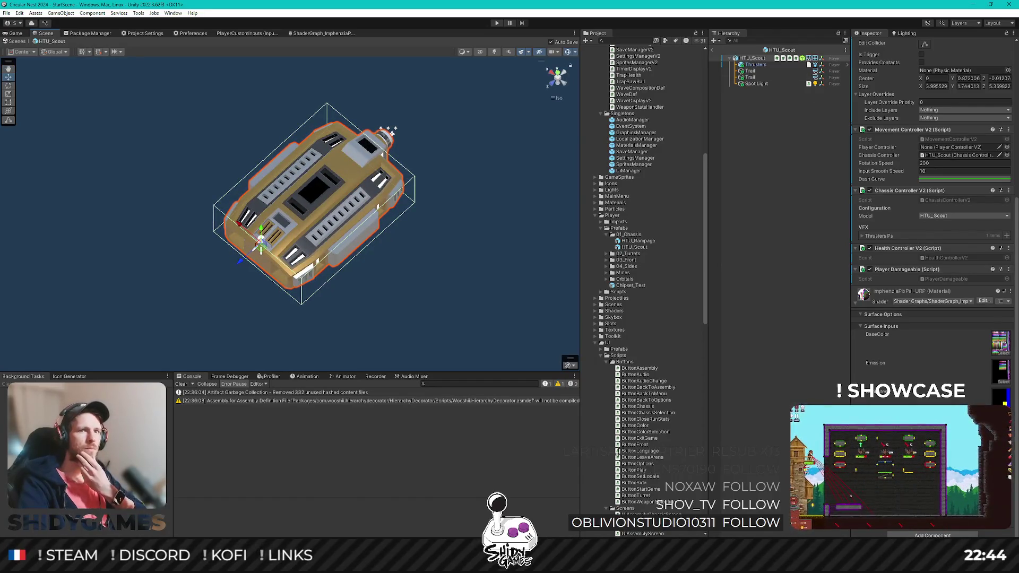
{"action": "left_click", "coordinate": [1000, 339]}
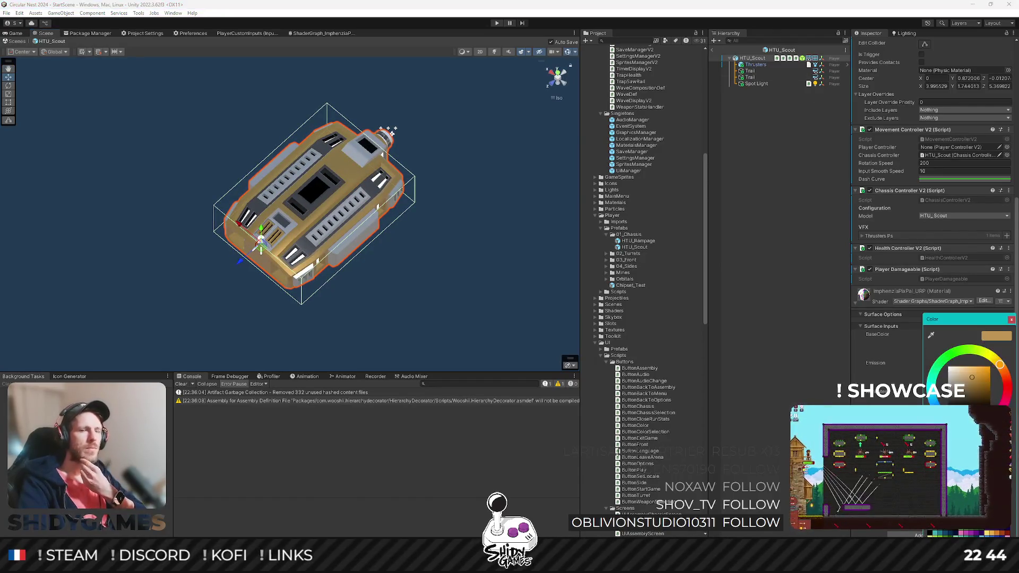
{"action": "left_click", "coordinate": [980, 376]}
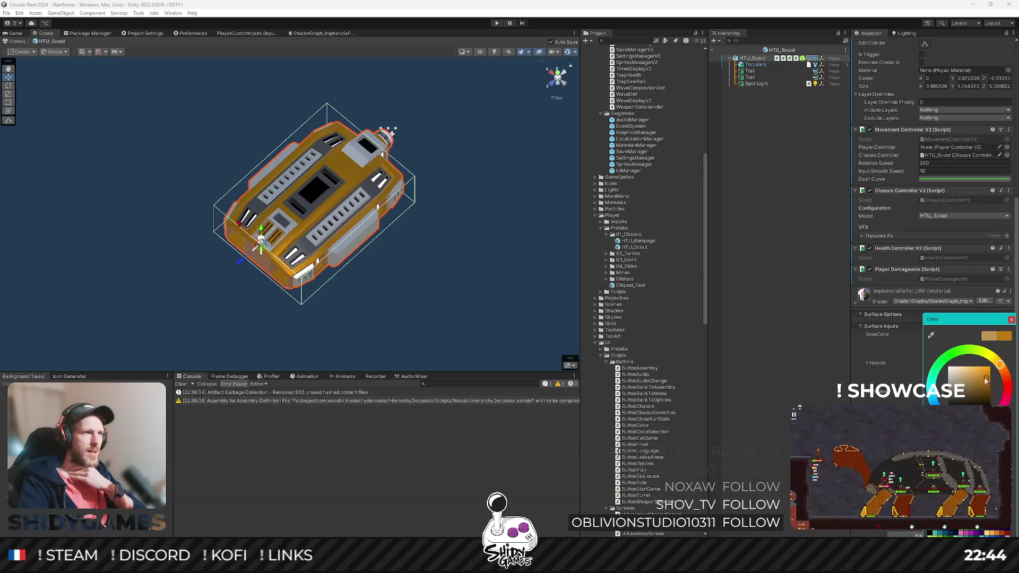
{"action": "left_click", "coordinate": [805, 220]}
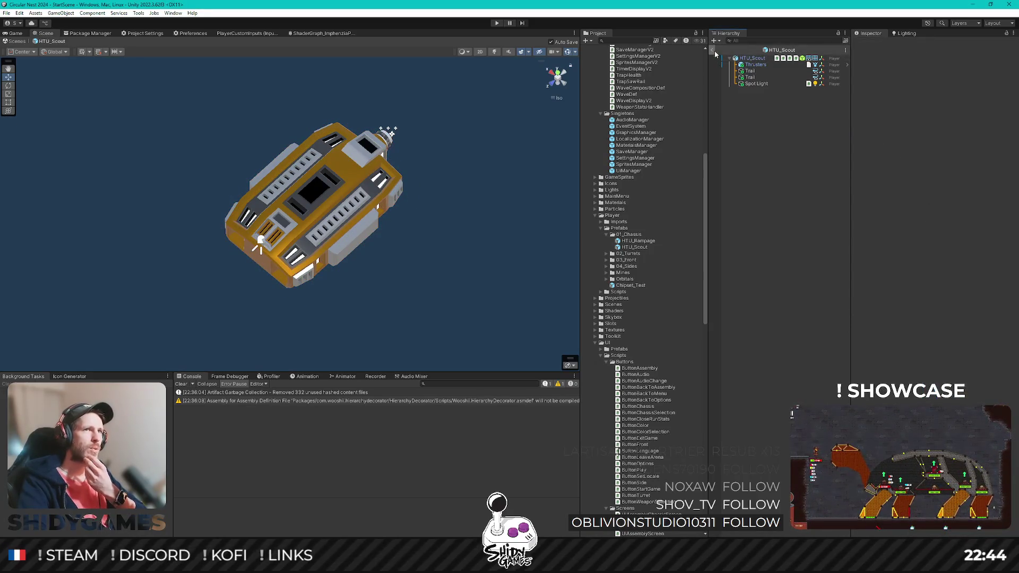
Step: Exit the prefab, open MainMenuScene from the Scenes folder, and show the Game view
{"action": "left_click", "coordinate": [712, 51]}
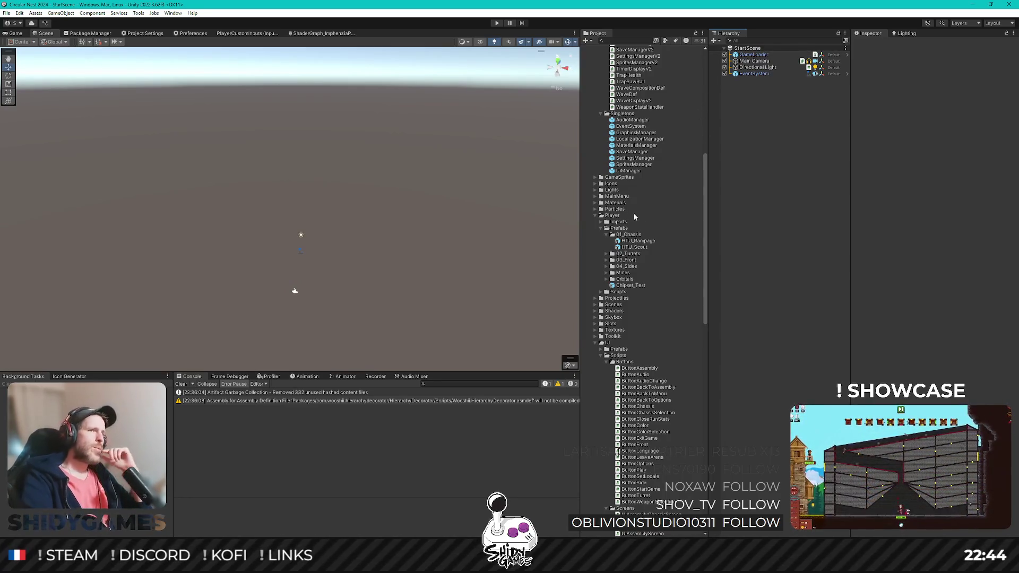
{"action": "scroll", "coordinate": [628, 323], "scroll_direction": "up", "scroll_amount": 10}
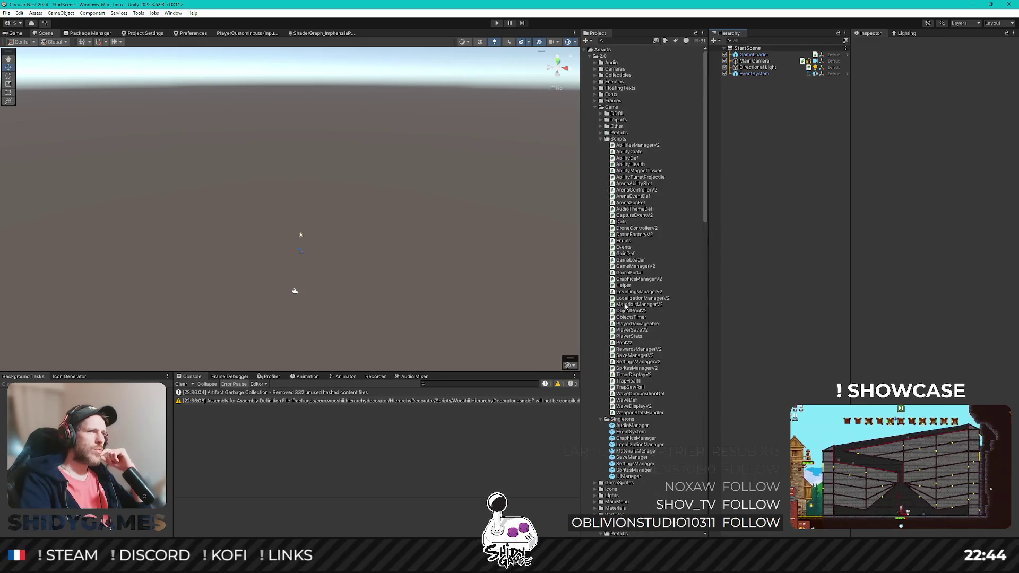
{"action": "scroll", "coordinate": [632, 213], "scroll_direction": "down", "scroll_amount": 15}
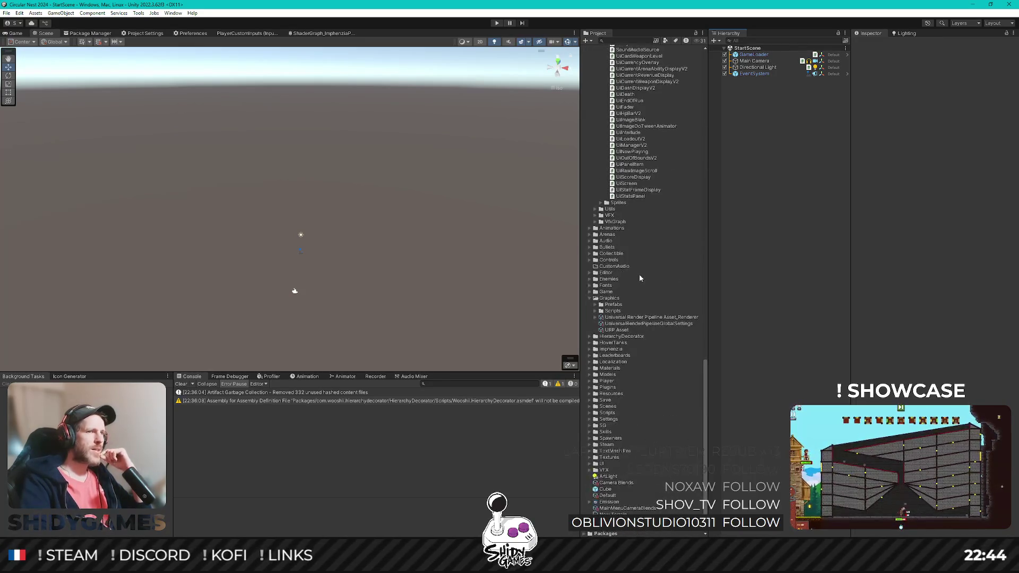
{"action": "scroll", "coordinate": [616, 308], "scroll_direction": "up", "scroll_amount": 15}
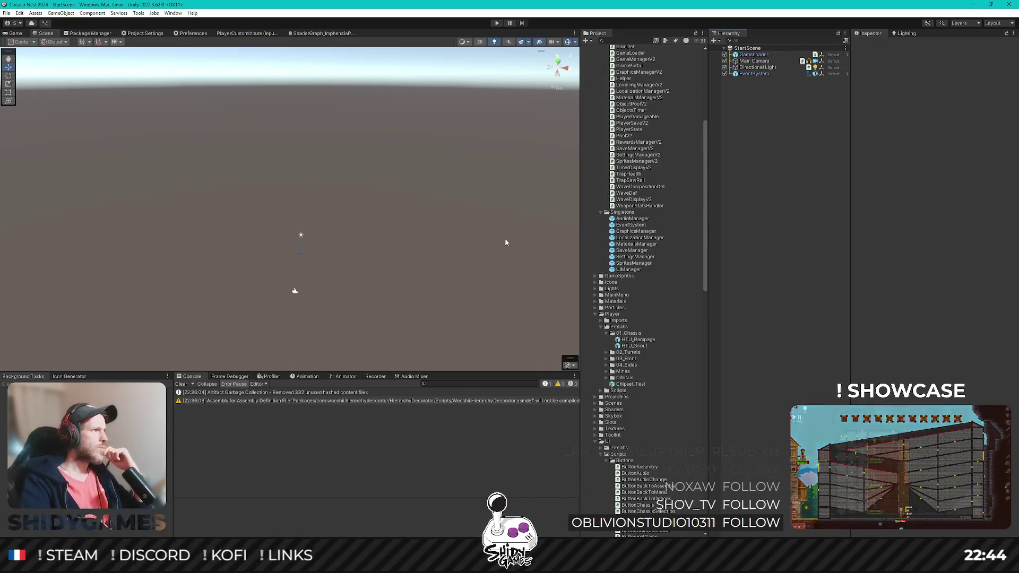
{"action": "scroll", "coordinate": [626, 193], "scroll_direction": "up", "scroll_amount": 5}
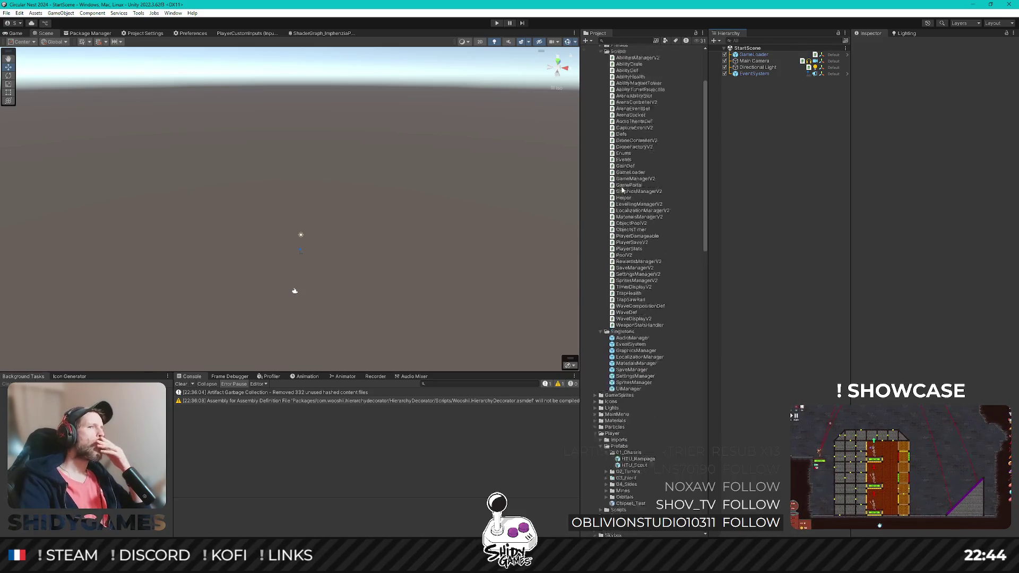
{"action": "scroll", "coordinate": [625, 194], "scroll_direction": "down", "scroll_amount": 8}
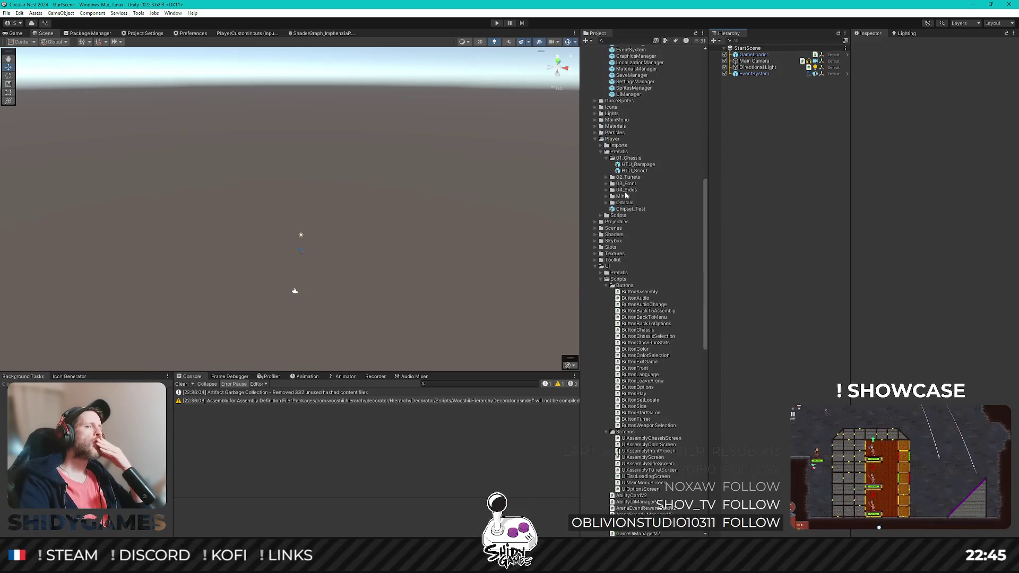
{"action": "left_click", "coordinate": [596, 229]}
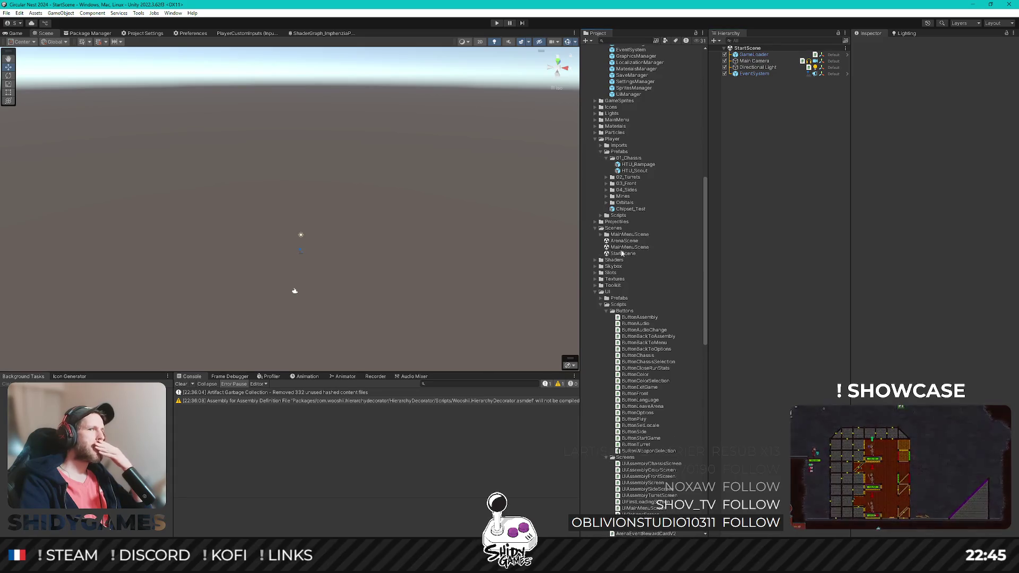
{"action": "double_click", "coordinate": [629, 247]}
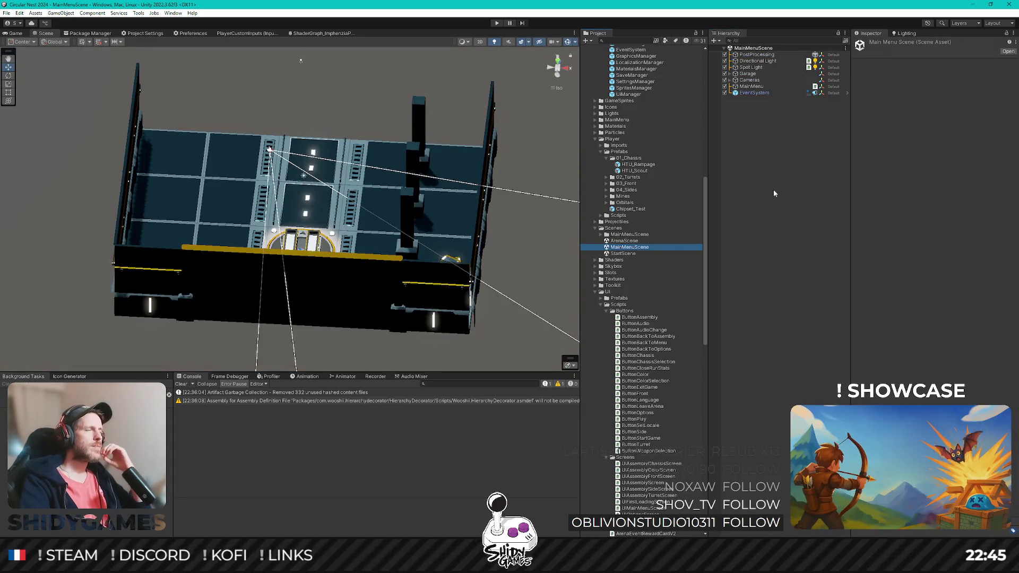
{"action": "left_click", "coordinate": [16, 33]}
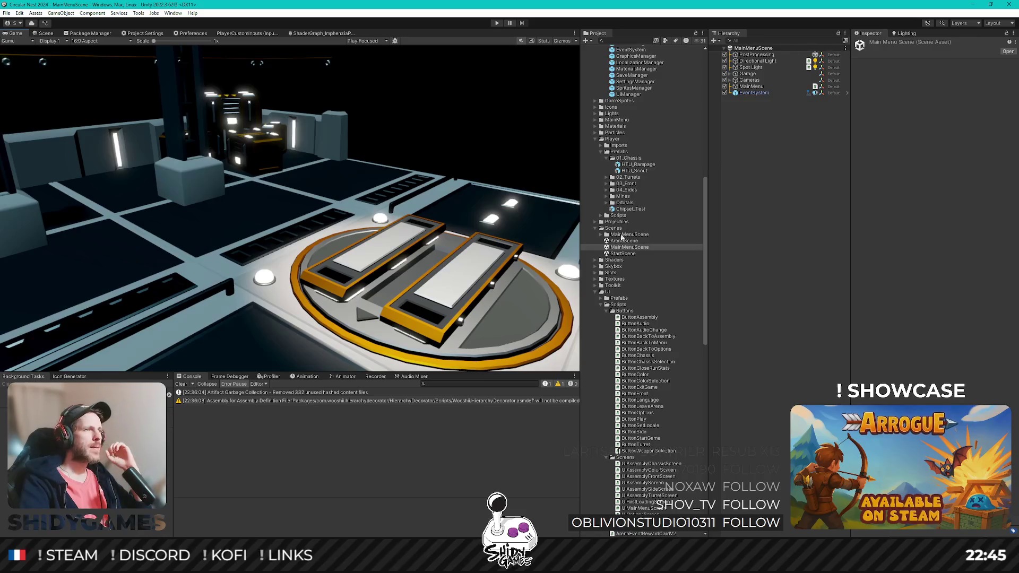
Step: Expand Garage > TankParent > Garage_Platform > HTU > Chassis, then enable and select HTU_Rampage
{"action": "left_click", "coordinate": [729, 75]}
{"action": "left_click", "coordinate": [735, 124]}
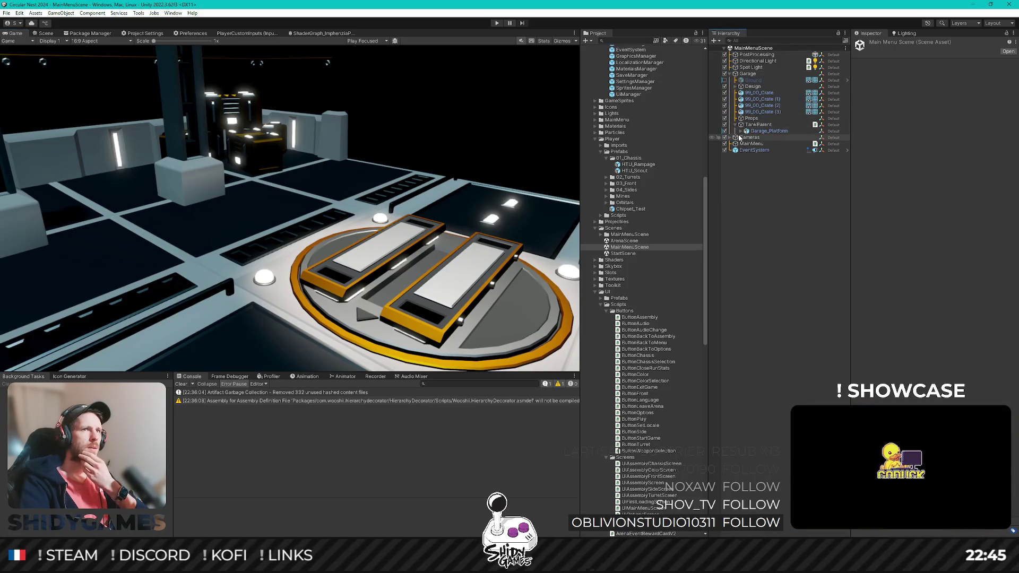
{"action": "left_click", "coordinate": [740, 131]}
{"action": "left_click", "coordinate": [747, 151]}
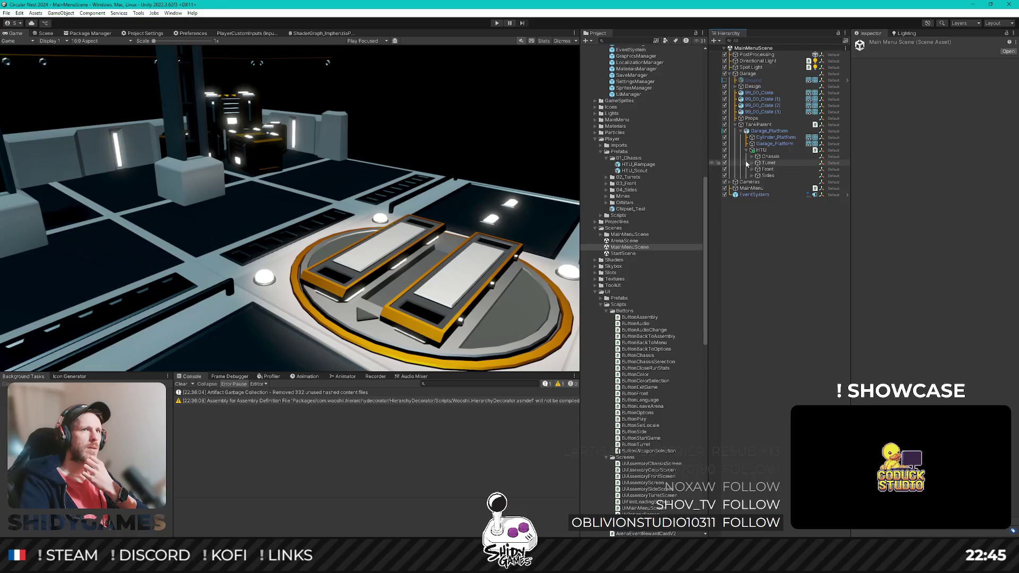
{"action": "left_click", "coordinate": [752, 157]}
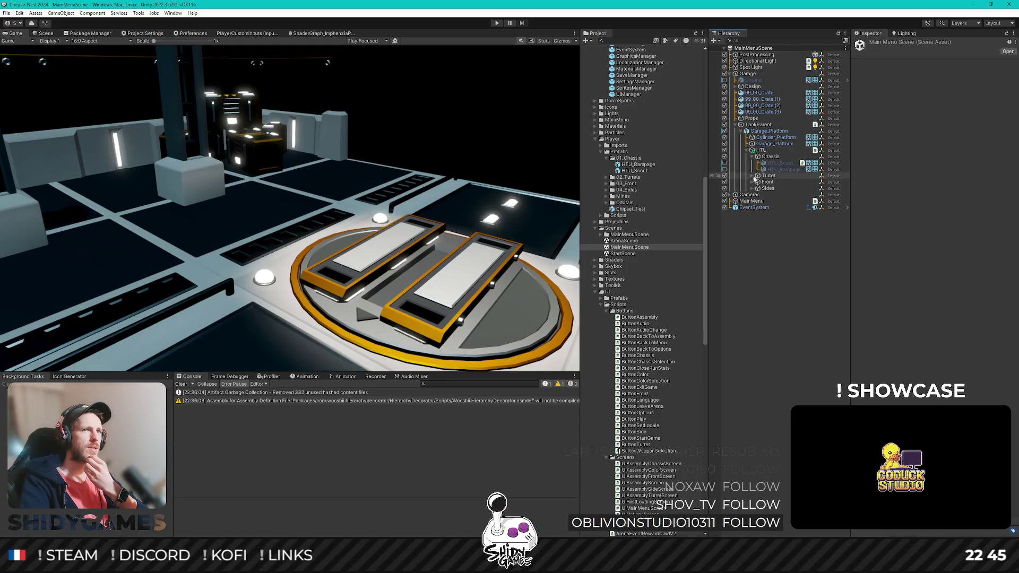
{"action": "left_click", "coordinate": [724, 170]}
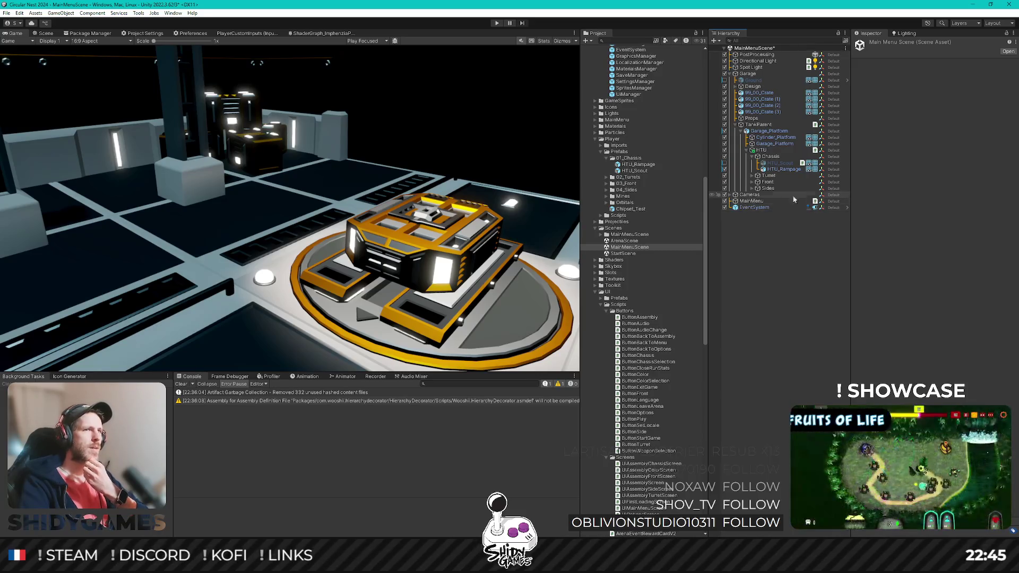
{"action": "left_click", "coordinate": [783, 169]}
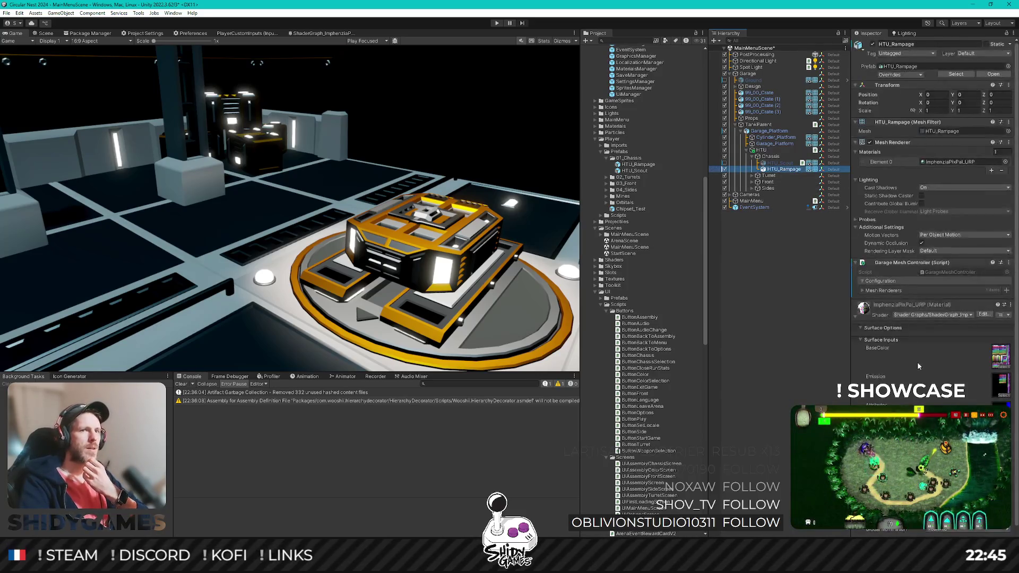
Step: Set the HTU_Rampage base colour to a paler tan, then a slightly darker saturated yellow
{"action": "scroll", "coordinate": [918, 362], "scroll_direction": "down", "scroll_amount": 1}
{"action": "left_click", "coordinate": [953, 333]}
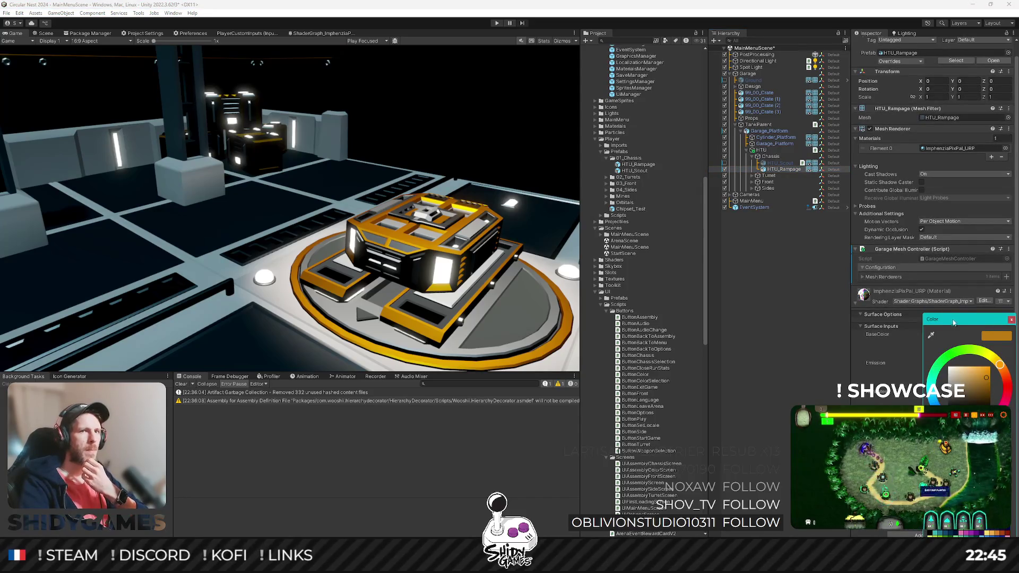
{"action": "left_click_drag", "start_coordinate": [954, 322], "coordinate": [765, 233]}
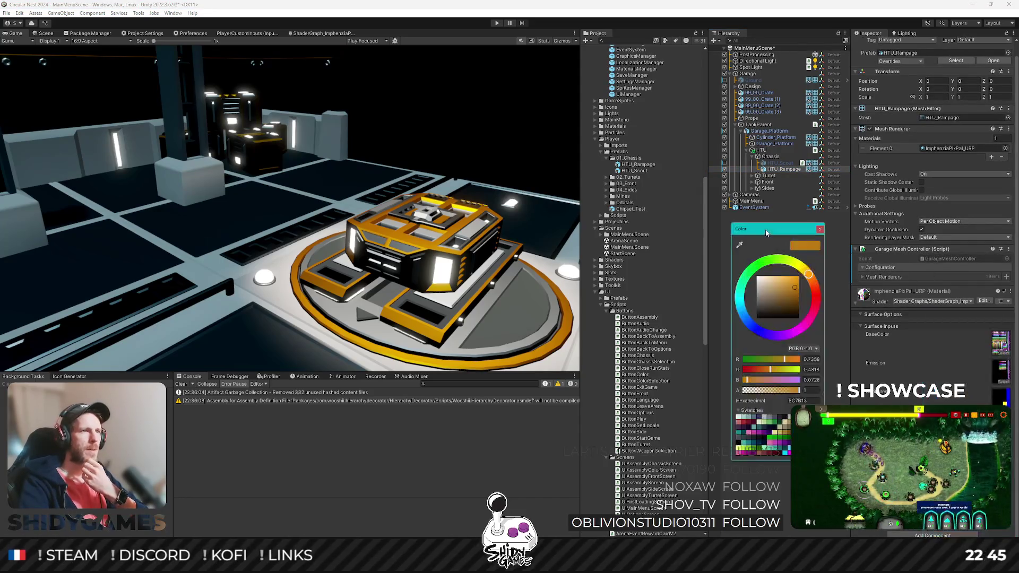
{"action": "left_click", "coordinate": [782, 290]}
{"action": "mouse_move", "coordinate": [782, 288]}
{"action": "left_mouse_down"}
{"action": "mouse_move", "coordinate": [770, 294]}
{"action": "mouse_move", "coordinate": [809, 273]}
{"action": "left_mouse_up"}
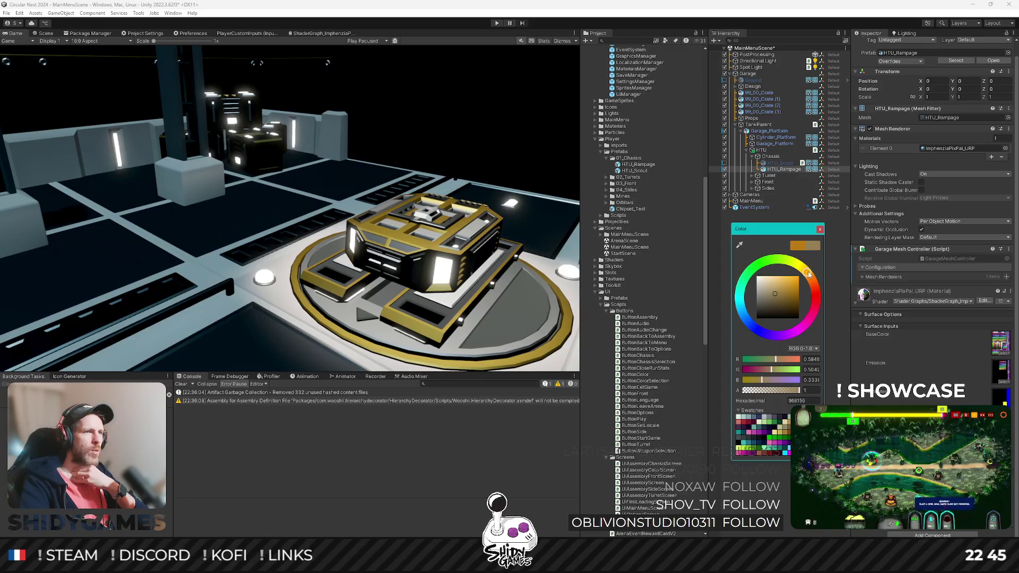
{"action": "left_click", "coordinate": [777, 293]}
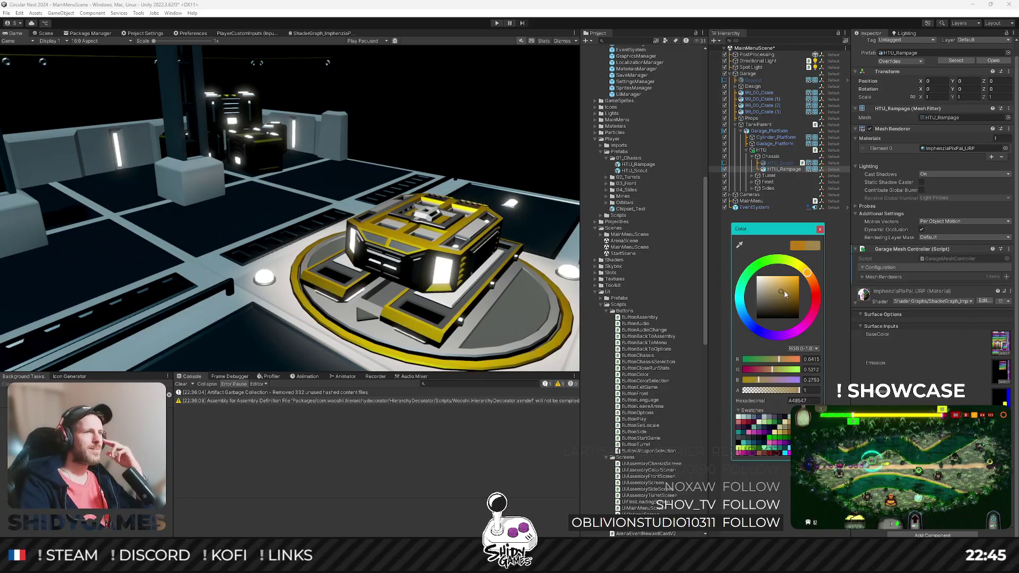
{"action": "left_click_drag", "start_coordinate": [785, 292], "coordinate": [808, 273]}
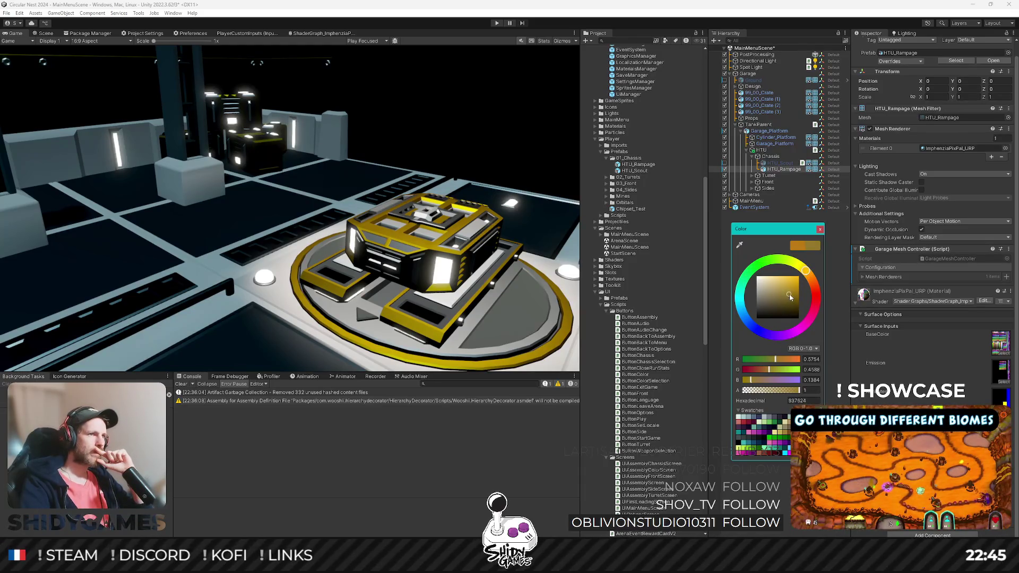
{"action": "left_click_drag", "start_coordinate": [790, 297], "coordinate": [791, 298]}
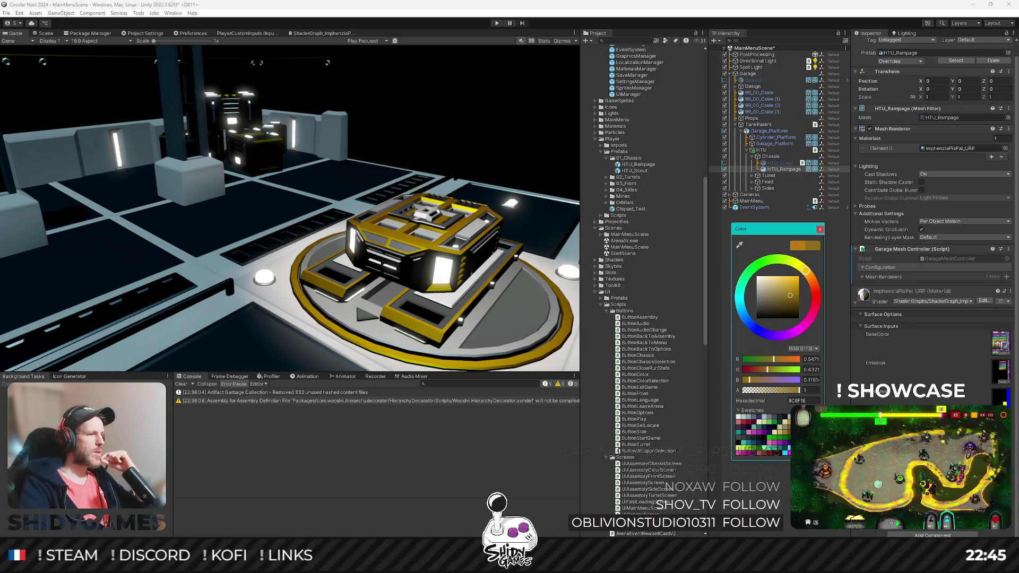
{"action": "key", "text": "Escape"}
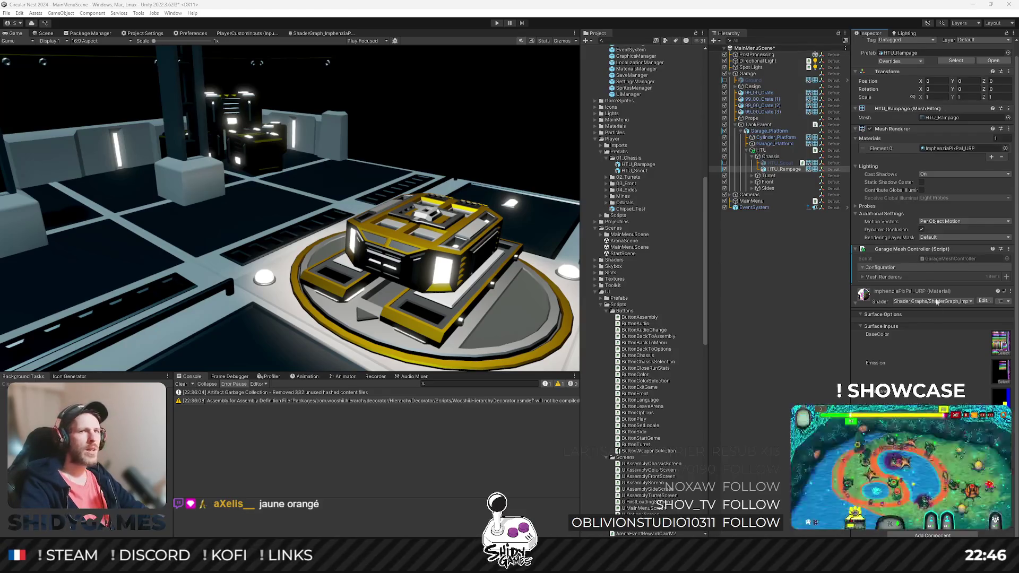
Step: Preview a pale yellow-green and a magenta tint on the chassis base colour
{"action": "left_click", "coordinate": [1000, 396]}
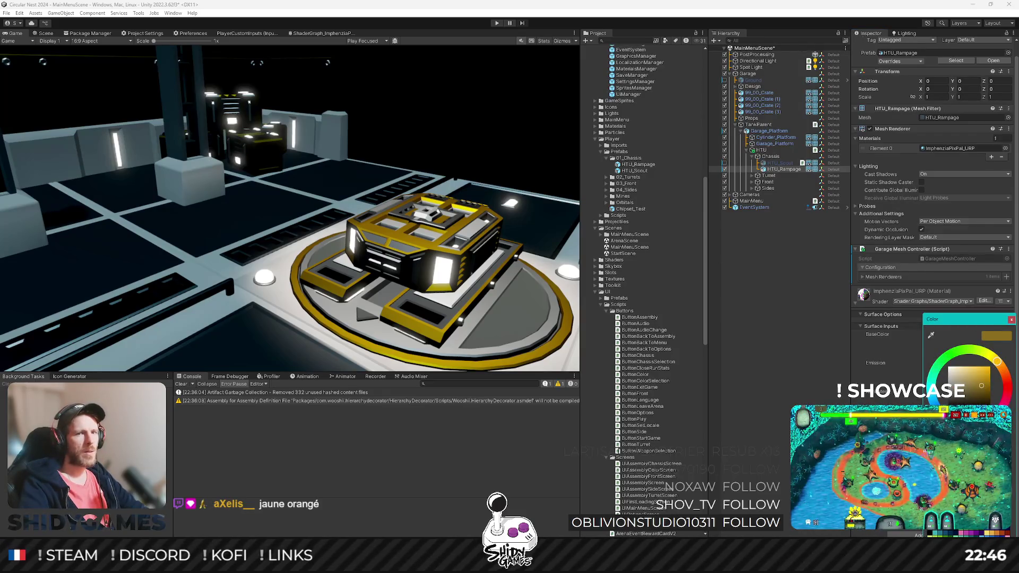
{"action": "mouse_move", "coordinate": [981, 386]}
{"action": "left_mouse_down"}
{"action": "mouse_move", "coordinate": [960, 366]}
{"action": "mouse_move", "coordinate": [991, 369]}
{"action": "left_mouse_up"}
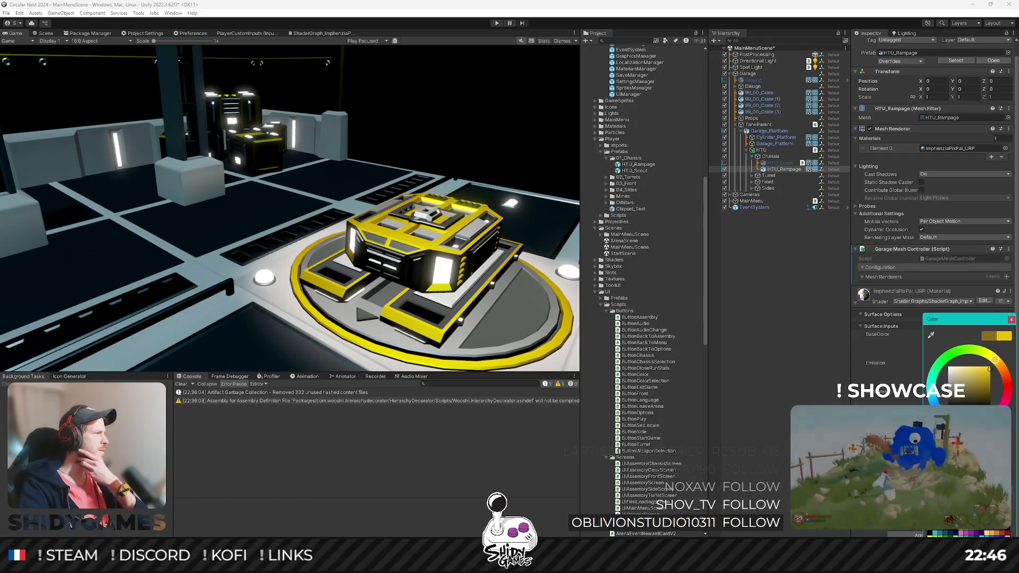
{"action": "key", "text": "Escape"}
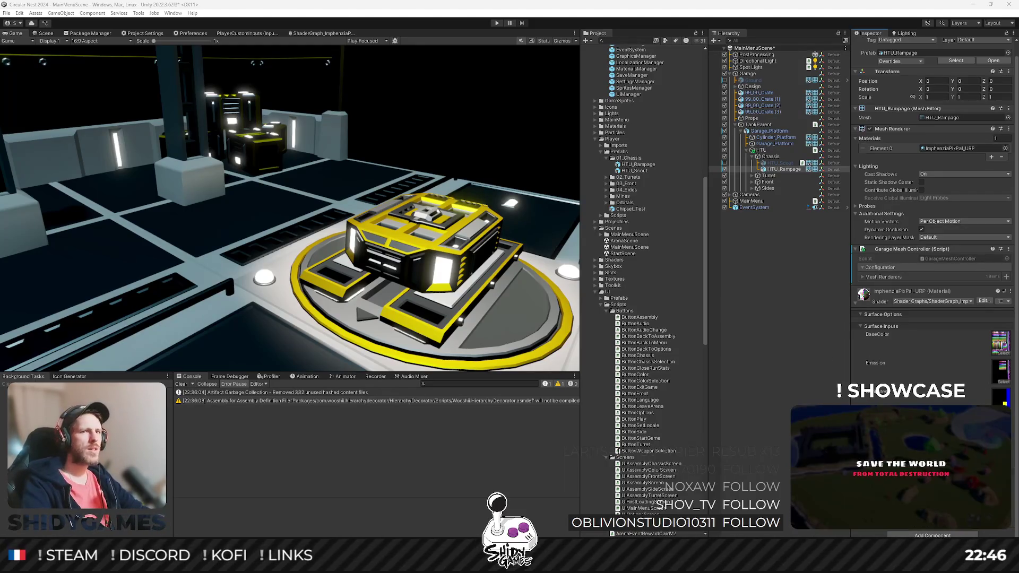
{"action": "left_click", "coordinate": [934, 335]}
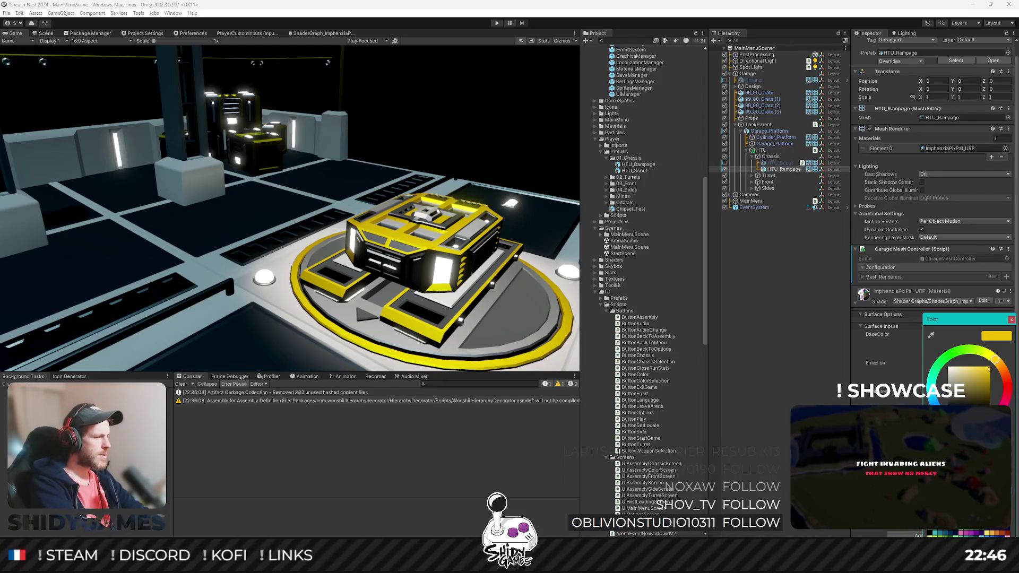
{"action": "mouse_move", "coordinate": [995, 360]}
{"action": "left_mouse_down"}
{"action": "mouse_move", "coordinate": [1004, 402]}
{"action": "mouse_move", "coordinate": [996, 360]}
{"action": "left_mouse_up"}
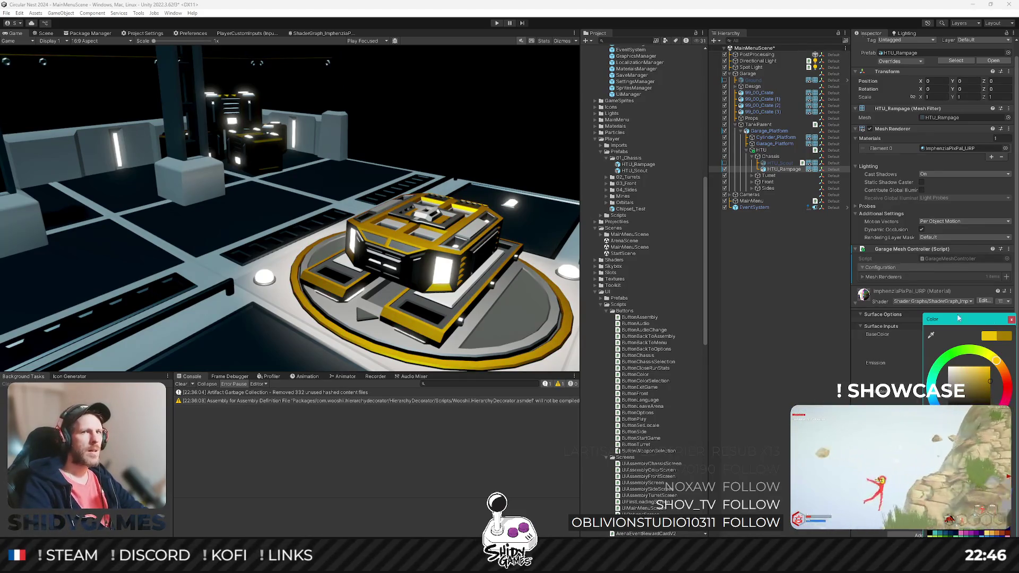
{"action": "left_click", "coordinate": [1011, 320]}
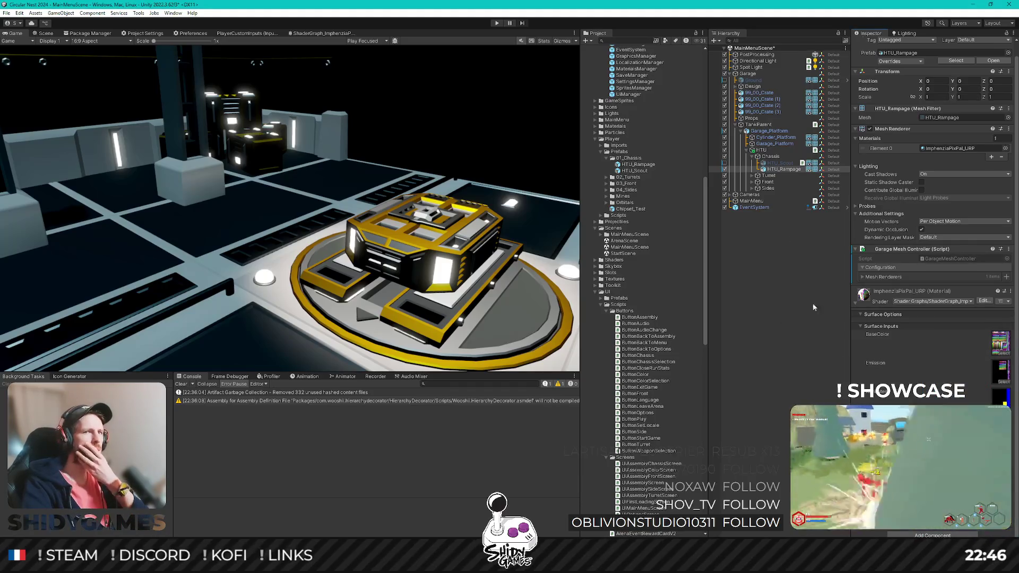
{"action": "left_click", "coordinate": [1001, 343]}
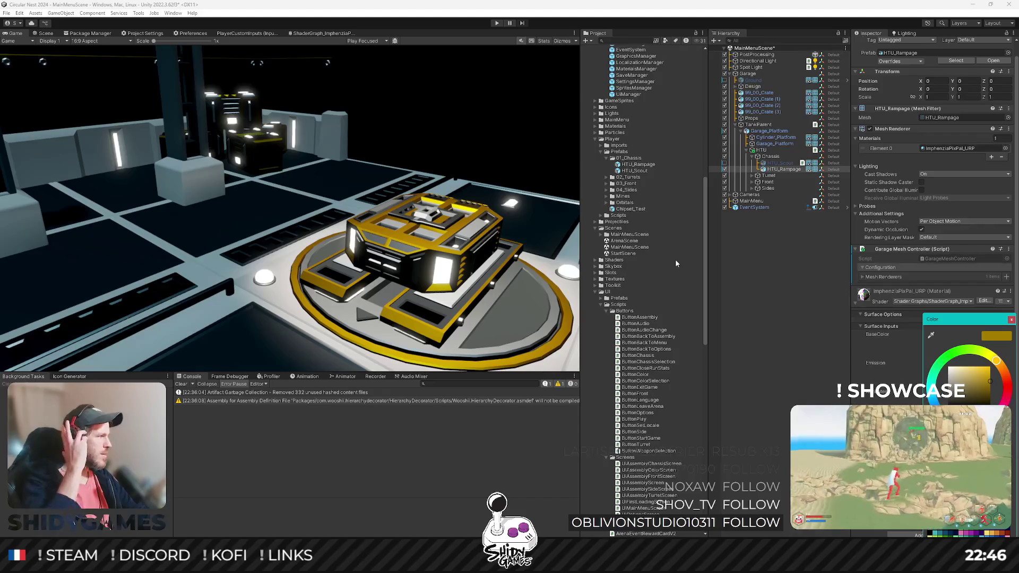
{"action": "left_click", "coordinate": [1011, 320]}
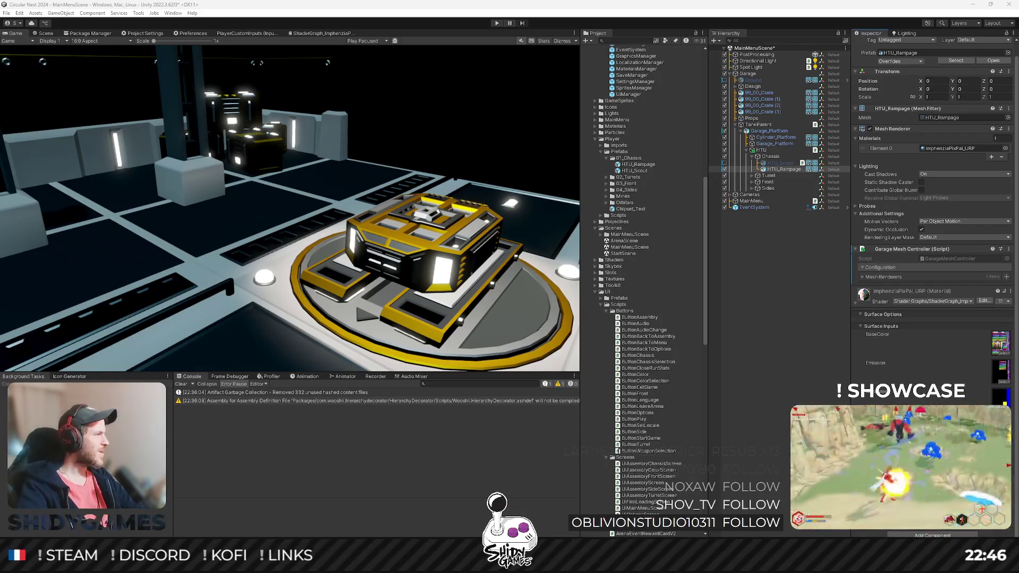
Step: Undo a magenta choice and fine-tune the base colour to a darker olive-tinted yellow
{"action": "left_click", "coordinate": [1000, 343]}
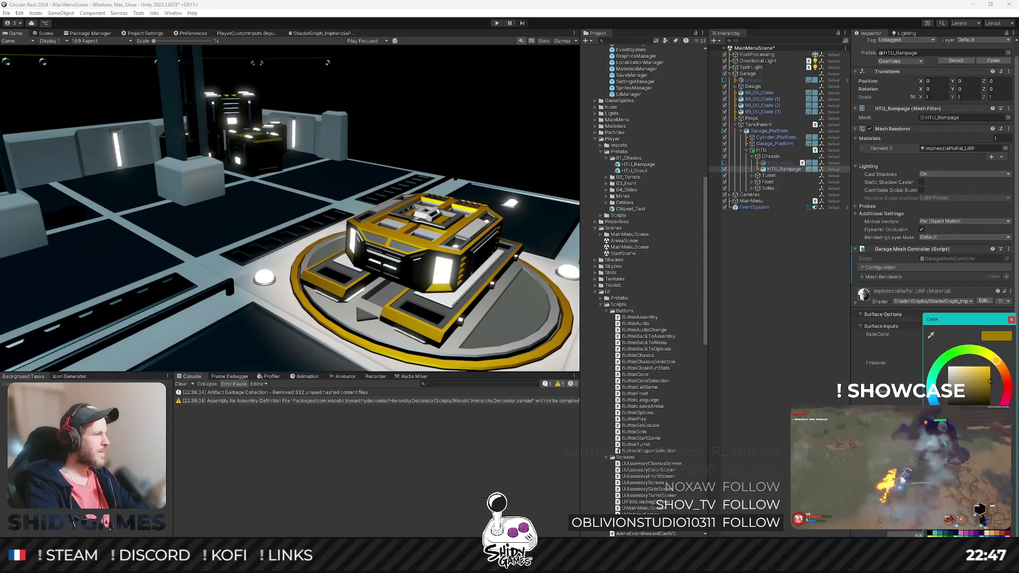
{"action": "left_click", "coordinate": [975, 533]}
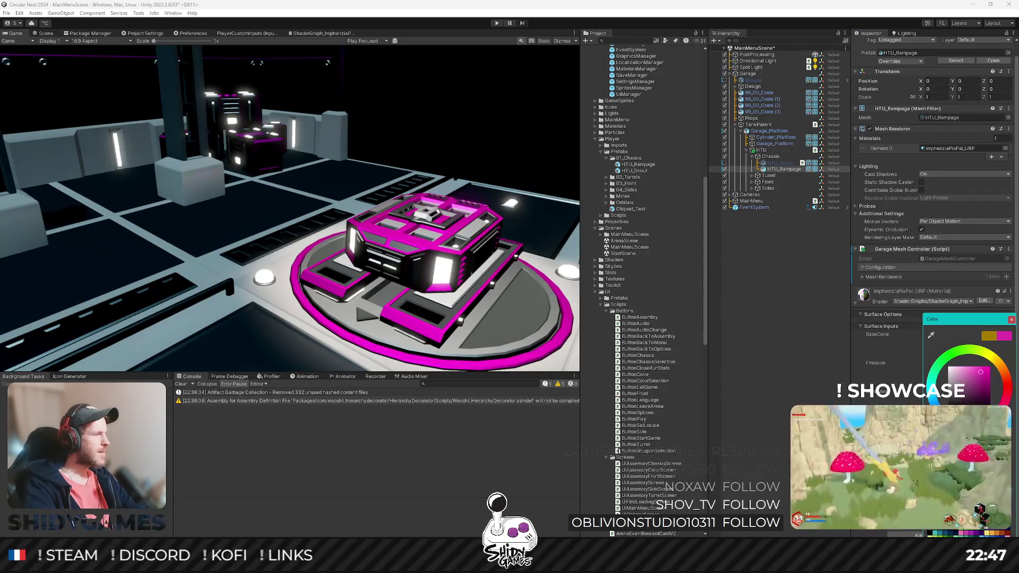
{"action": "key", "text": "ctrl+z"}
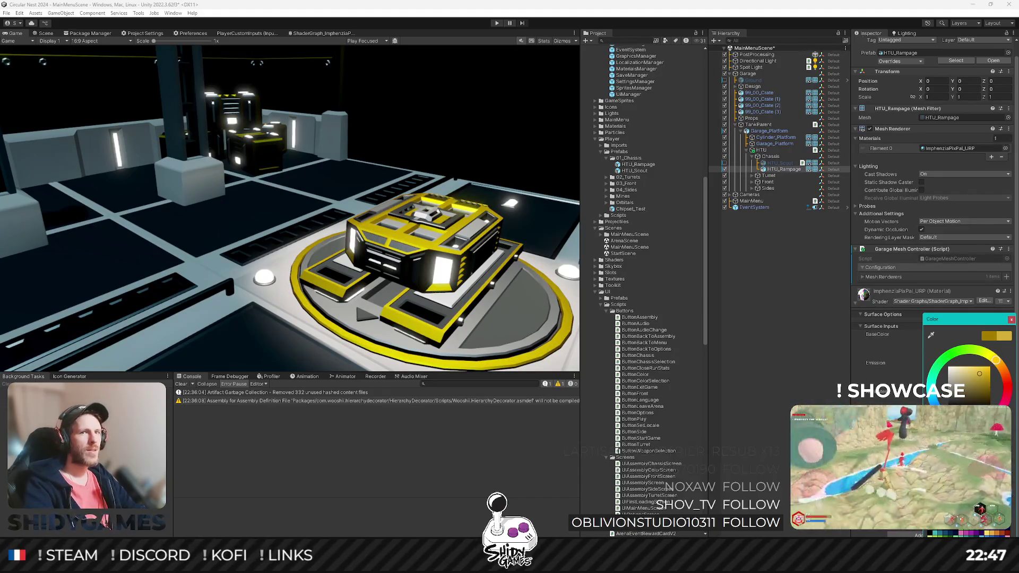
{"action": "left_click", "coordinate": [979, 380]}
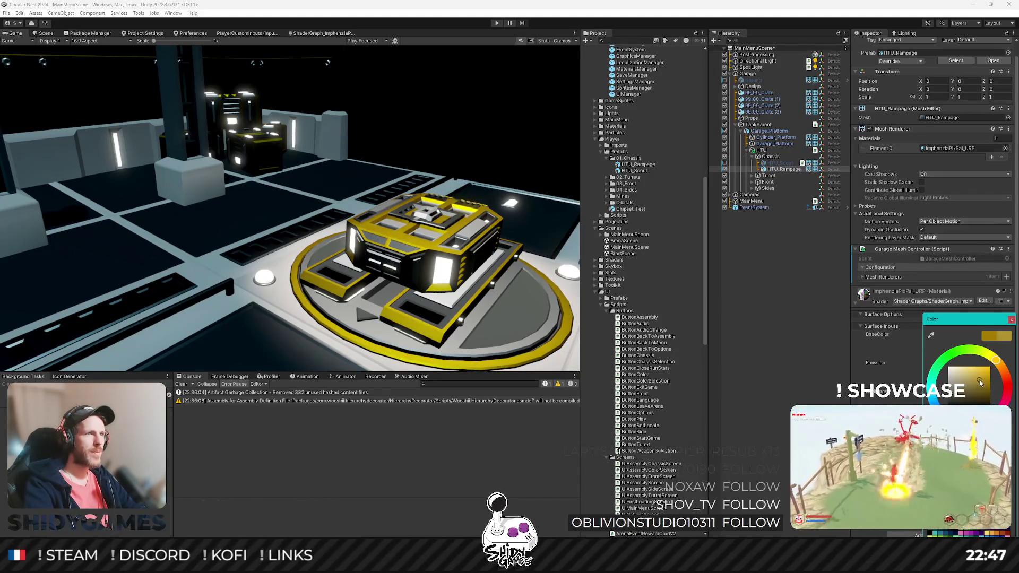
{"action": "left_click_drag", "start_coordinate": [980, 383], "coordinate": [977, 390]}
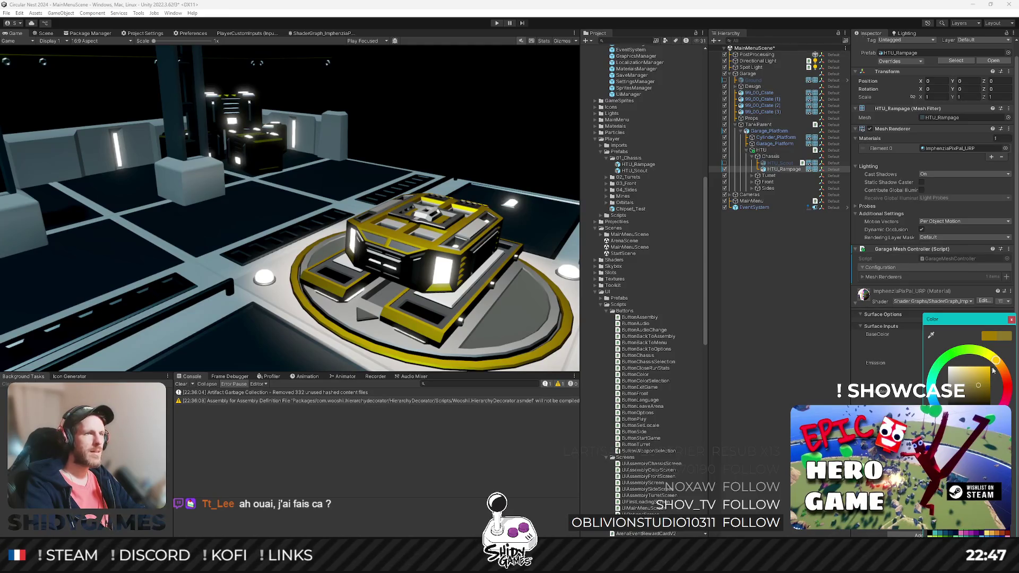
{"action": "left_click", "coordinate": [985, 383]}
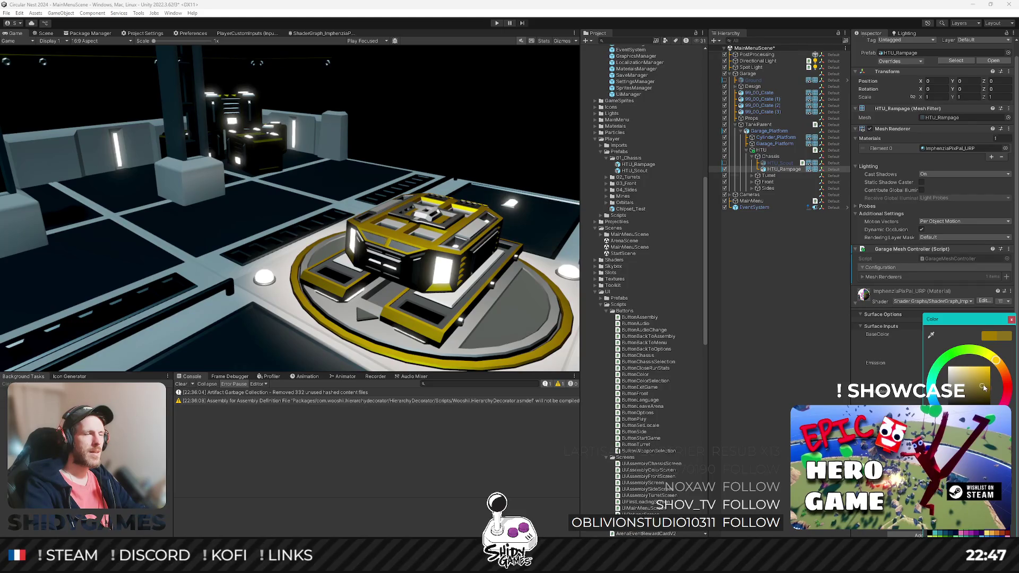
{"action": "left_click", "coordinate": [984, 386]}
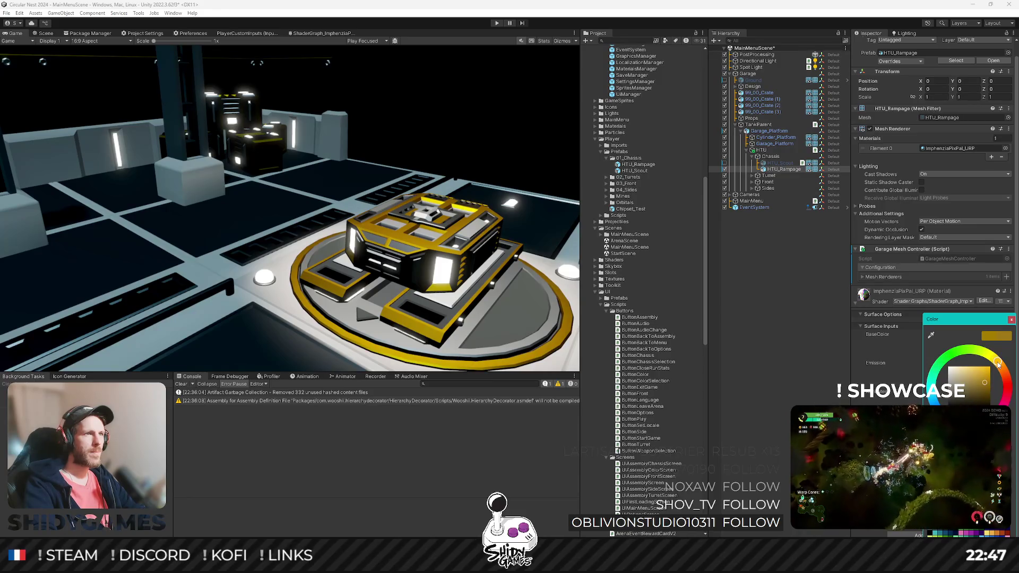
{"action": "left_click_drag", "start_coordinate": [999, 364], "coordinate": [996, 363]}
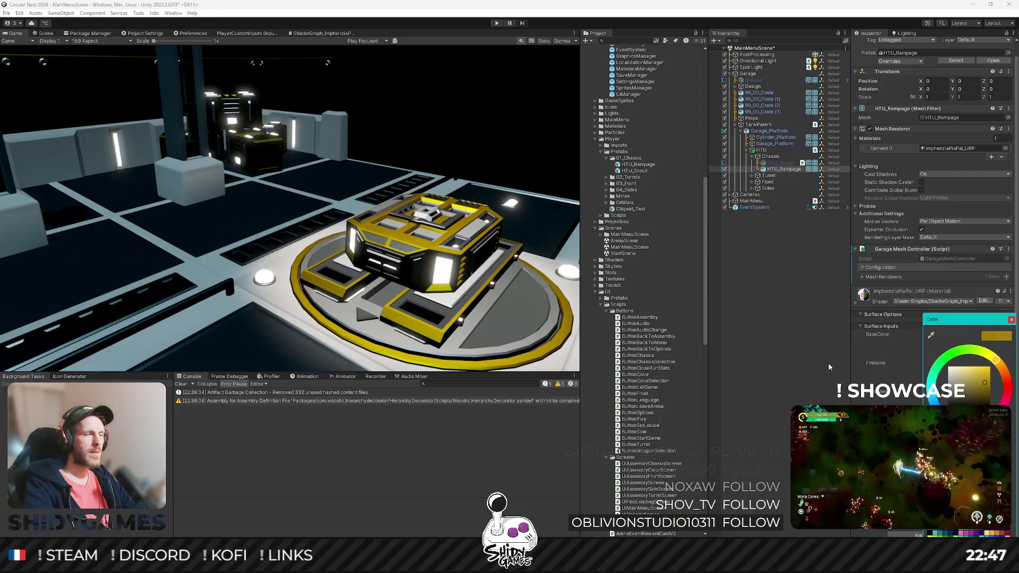
{"action": "left_click", "coordinate": [791, 366]}
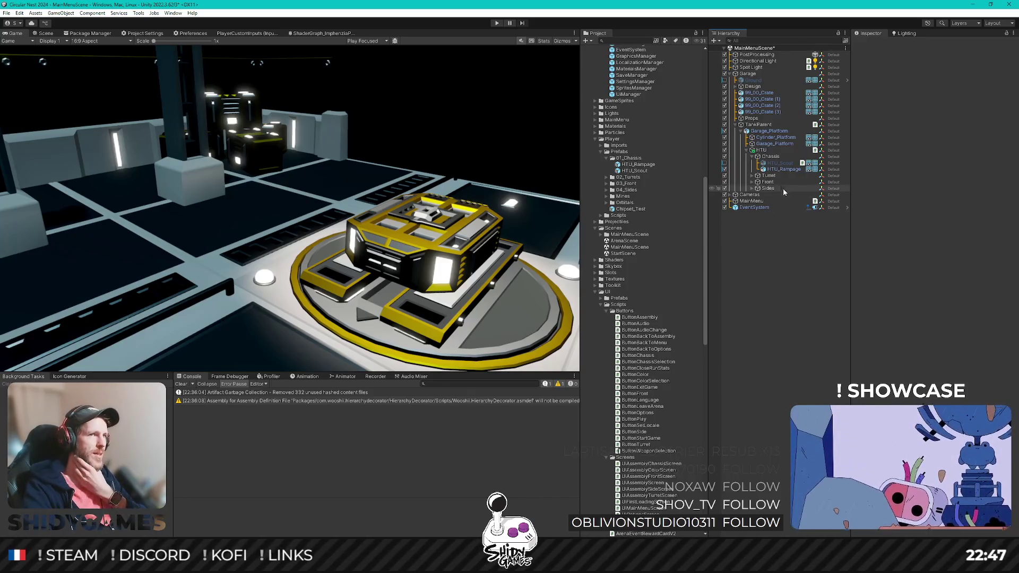
Step: Select HTU_Rampage and open its BaseColor colour picker, closing and reopening it twice
{"action": "left_click", "coordinate": [791, 169]}
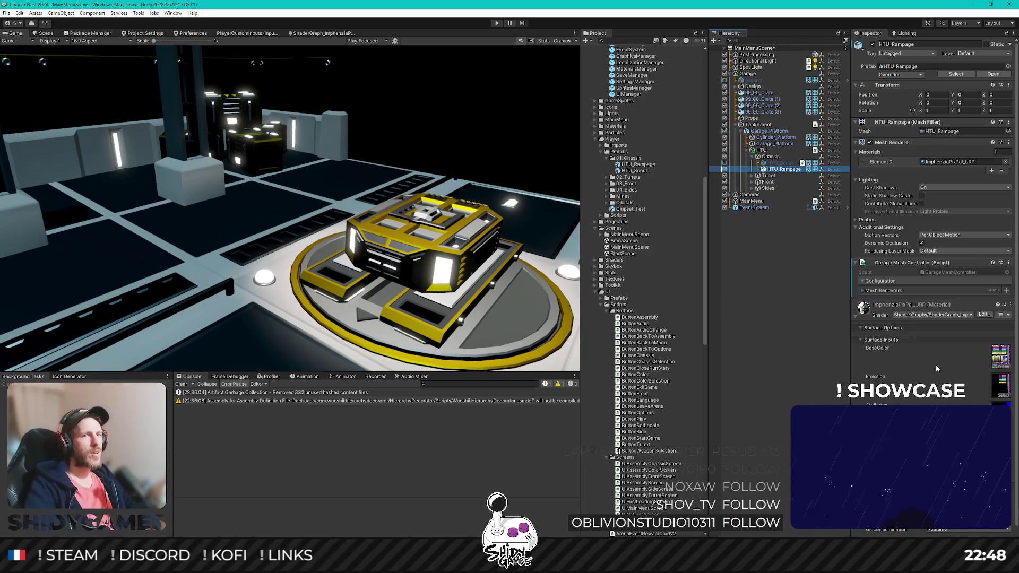
{"action": "left_click", "coordinate": [1000, 355]}
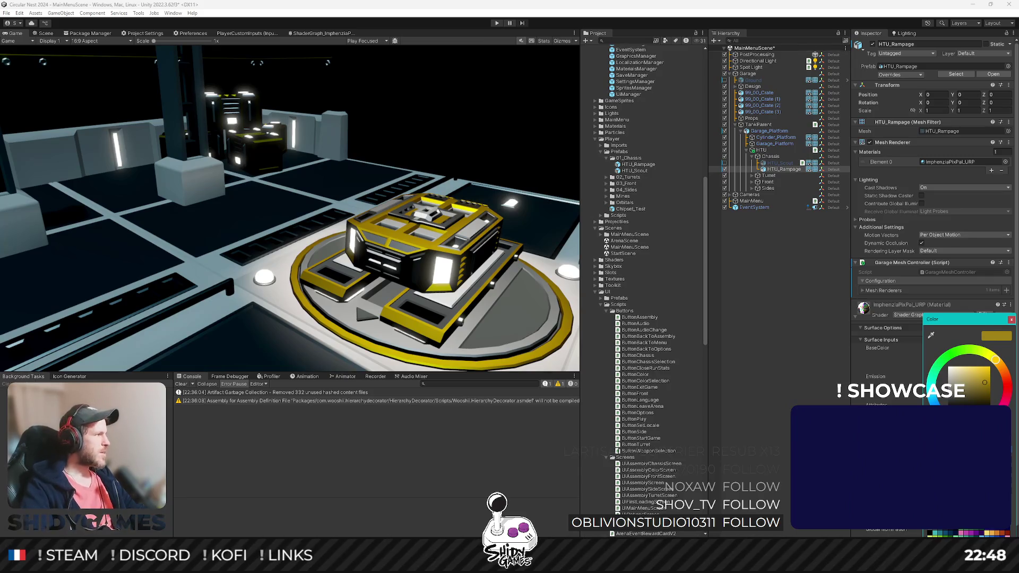
{"action": "key", "text": "Escape"}
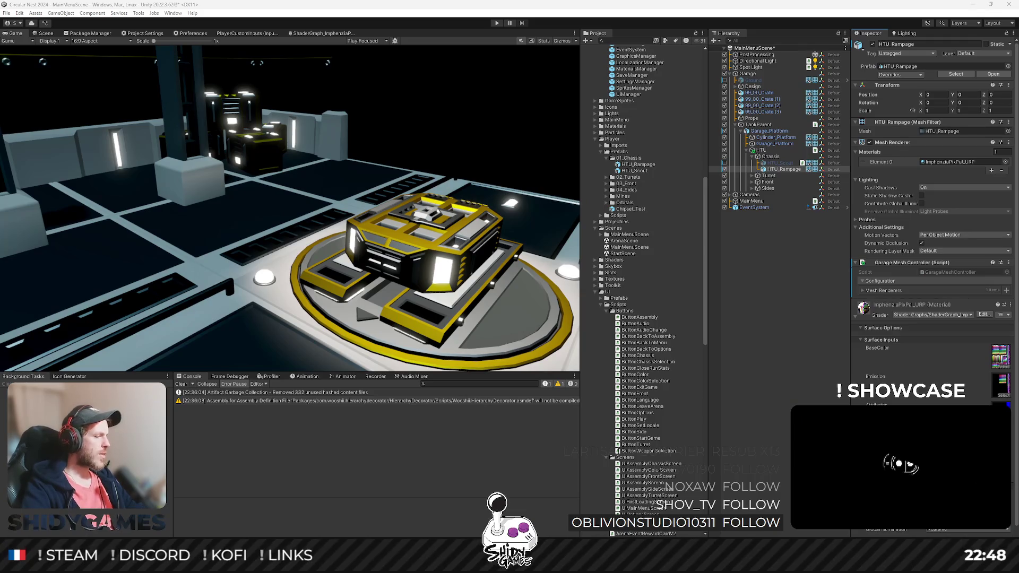
{"action": "left_click", "coordinate": [982, 411]}
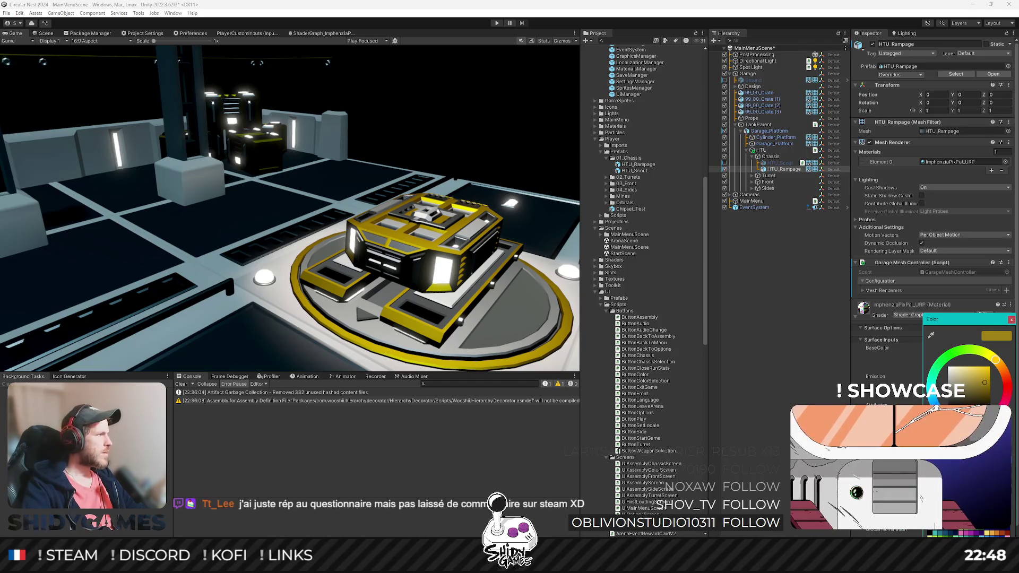
{"action": "key", "text": "Escape"}
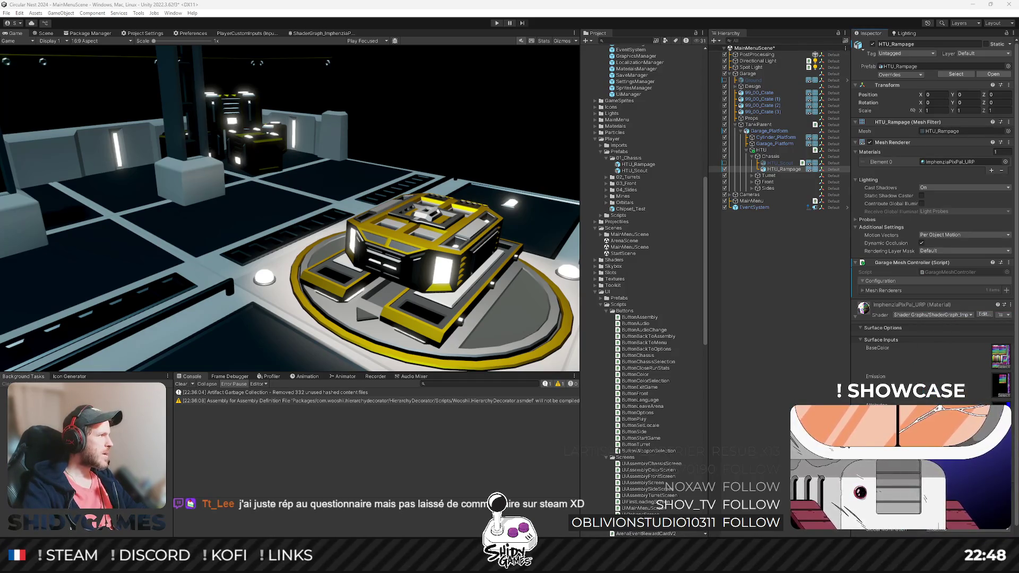
{"action": "left_click", "coordinate": [982, 411]}
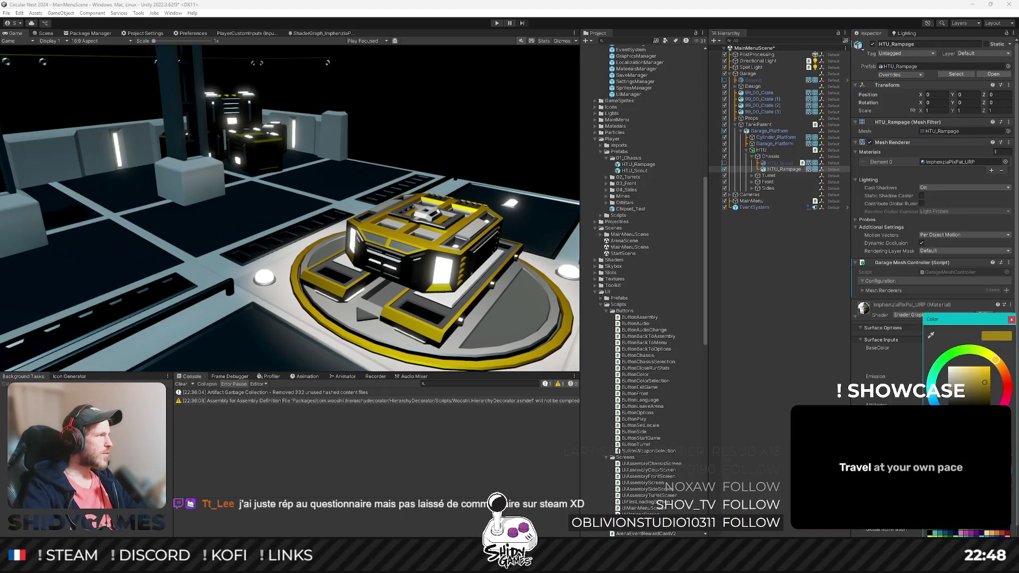
{"action": "key", "text": "Escape"}
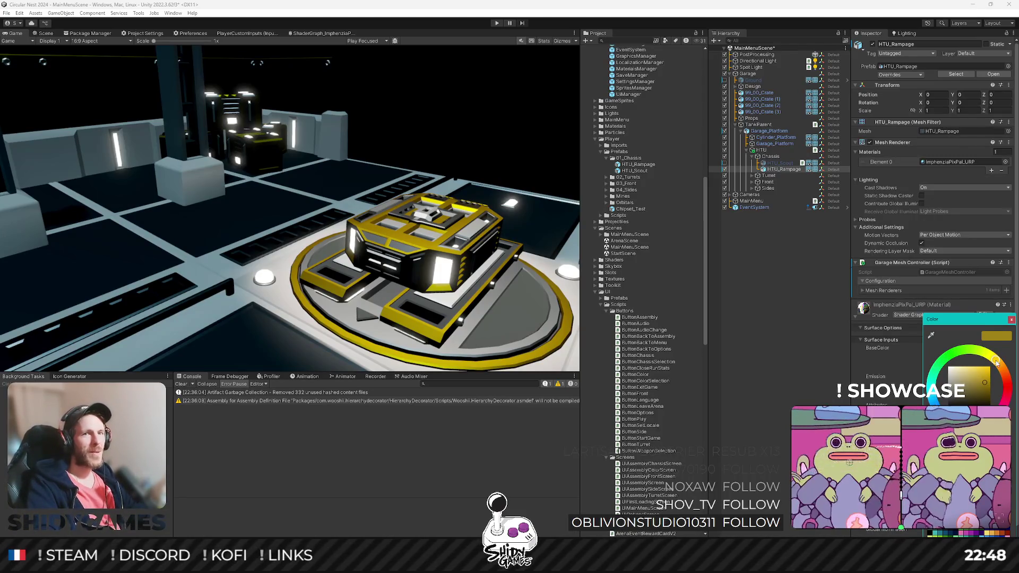
Step: Preview the HTU_Rampage chassis trim in red, then shift its BaseColor hue to magenta
{"action": "mouse_move", "coordinate": [997, 373]}
{"action": "left_mouse_down"}
{"action": "mouse_move", "coordinate": [1008, 389]}
{"action": "mouse_move", "coordinate": [1005, 373]}
{"action": "mouse_move", "coordinate": [1010, 405]}
{"action": "mouse_move", "coordinate": [1008, 383]}
{"action": "mouse_move", "coordinate": [982, 382]}
{"action": "mouse_move", "coordinate": [998, 380]}
{"action": "mouse_move", "coordinate": [1002, 365]}
{"action": "left_mouse_up"}
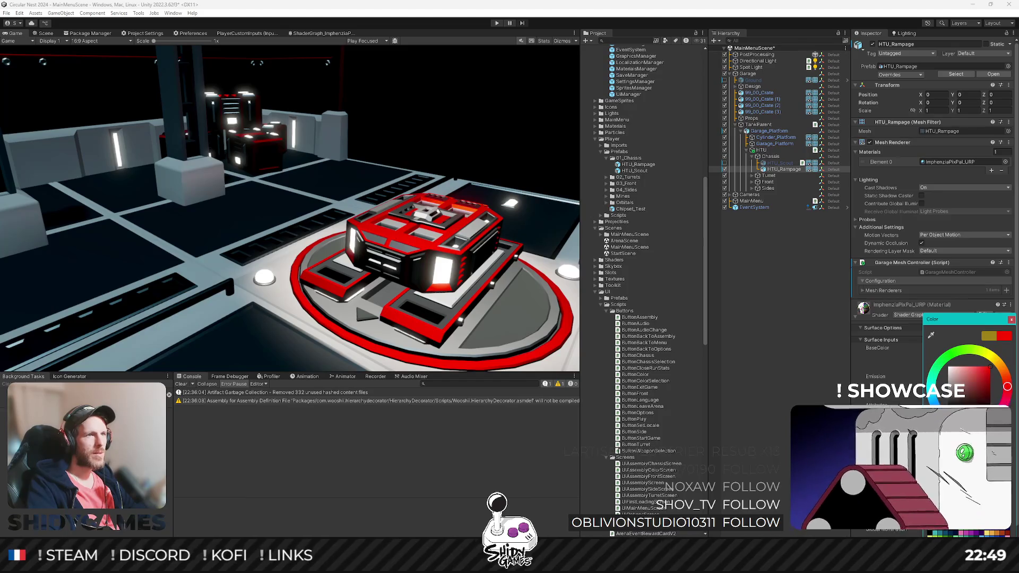
{"action": "mouse_move", "coordinate": [1007, 384]}
{"action": "left_mouse_down"}
{"action": "mouse_move", "coordinate": [1003, 371]}
{"action": "mouse_move", "coordinate": [1007, 388]}
{"action": "left_mouse_up"}
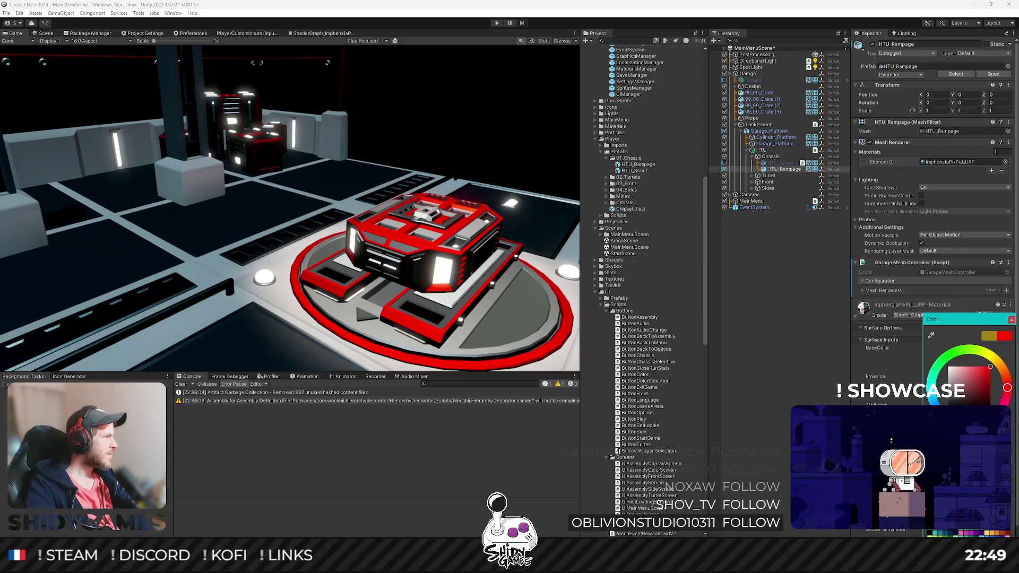
{"action": "key", "text": "Escape"}
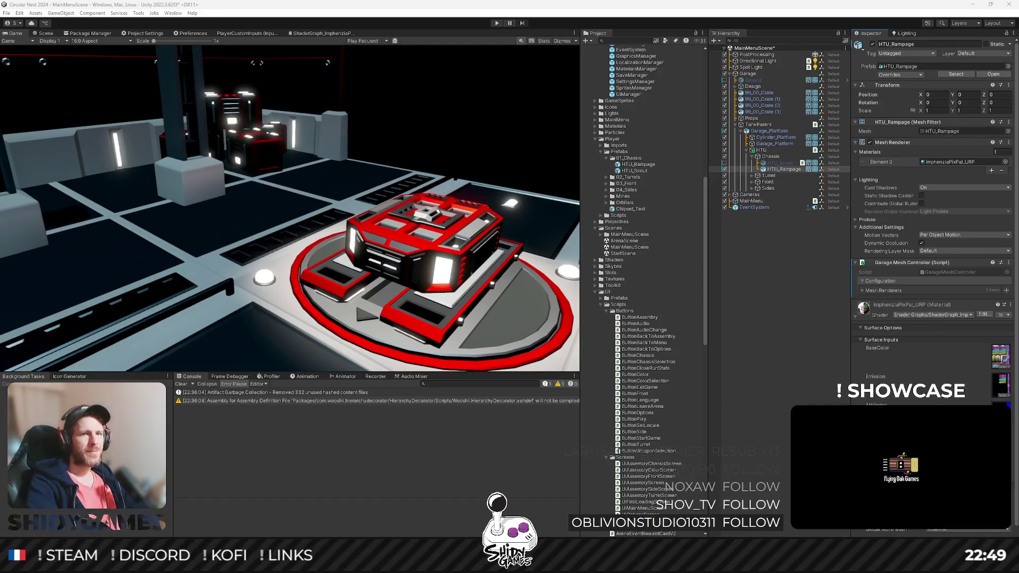
{"action": "left_click", "coordinate": [934, 349]}
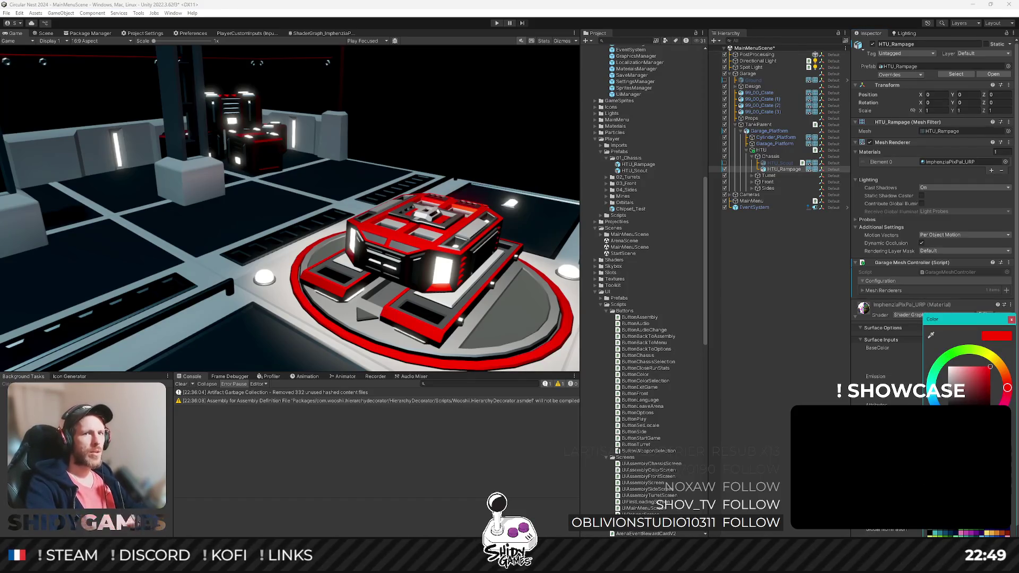
{"action": "mouse_move", "coordinate": [1008, 388]}
{"action": "left_mouse_down"}
{"action": "mouse_move", "coordinate": [992, 433]}
{"action": "mouse_move", "coordinate": [996, 425]}
{"action": "left_mouse_up"}
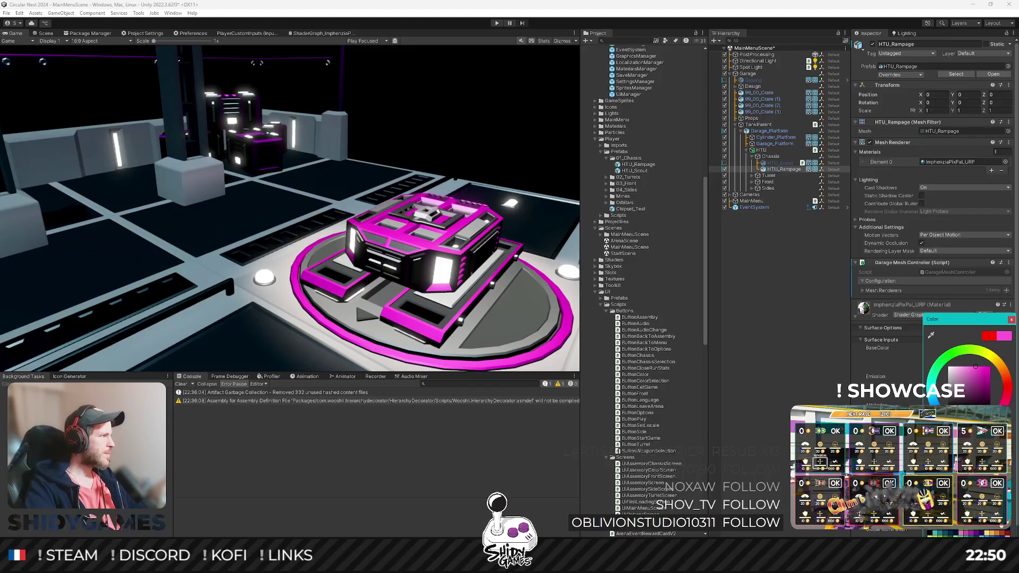
Step: Dismiss the Color picker, leaving the HTU_Rampage chassis trim vivid magenta
{"action": "key", "text": "Escape"}
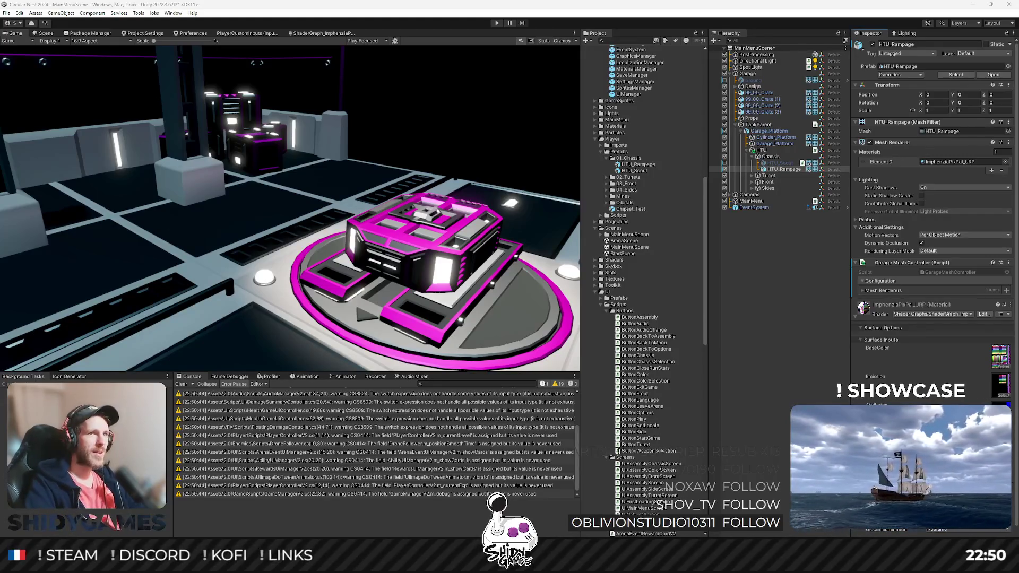
Step: Change the chassis BaseColor hue from magenta to purple
{"action": "left_click", "coordinate": [966, 350]}
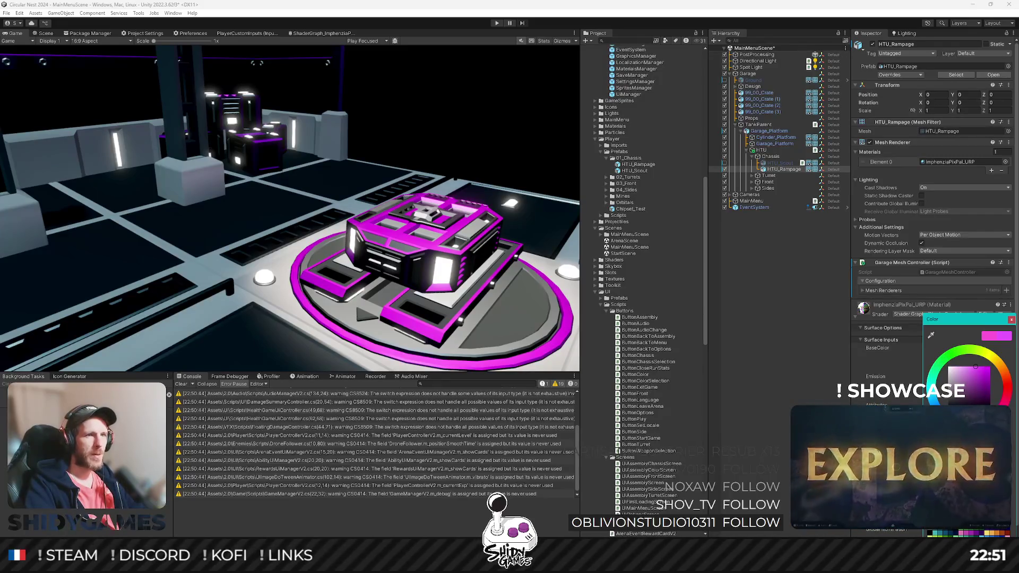
{"action": "left_click_drag", "start_coordinate": [984, 373], "coordinate": [1007, 365]}
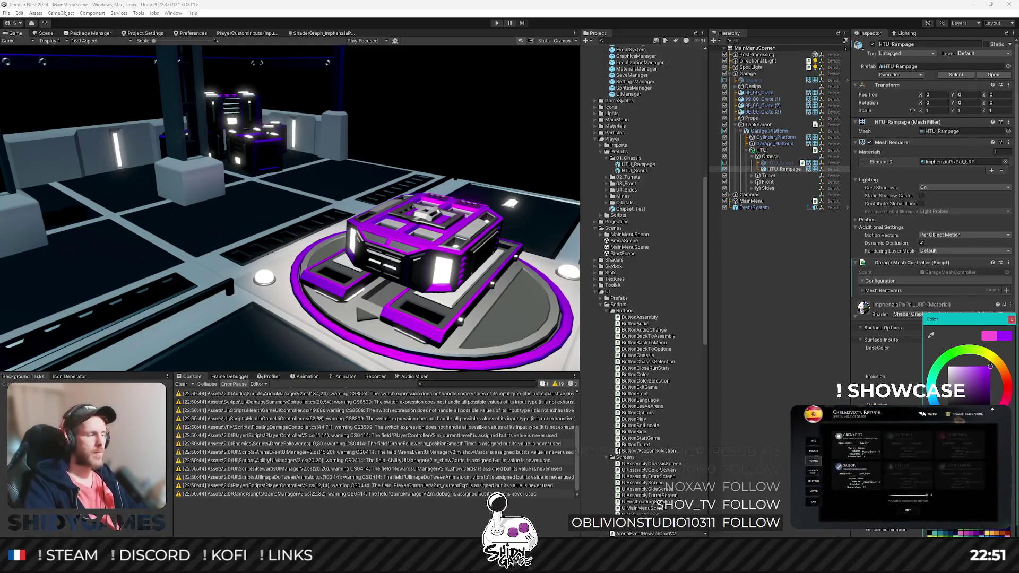
{"action": "key", "text": "Escape"}
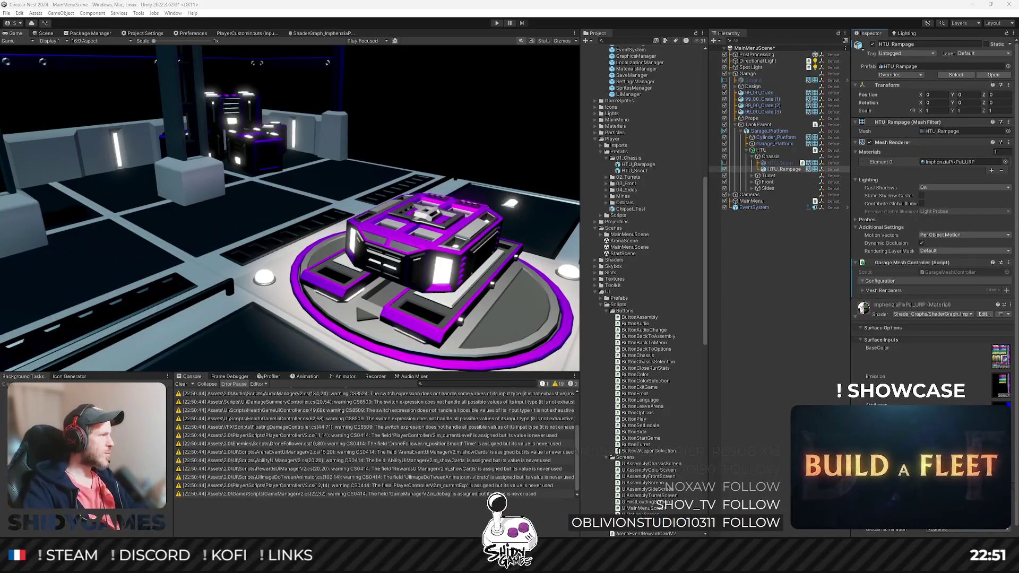
Step: Switch the chassis BaseColor to lime green on the hue ring
{"action": "left_click", "coordinate": [900, 464]}
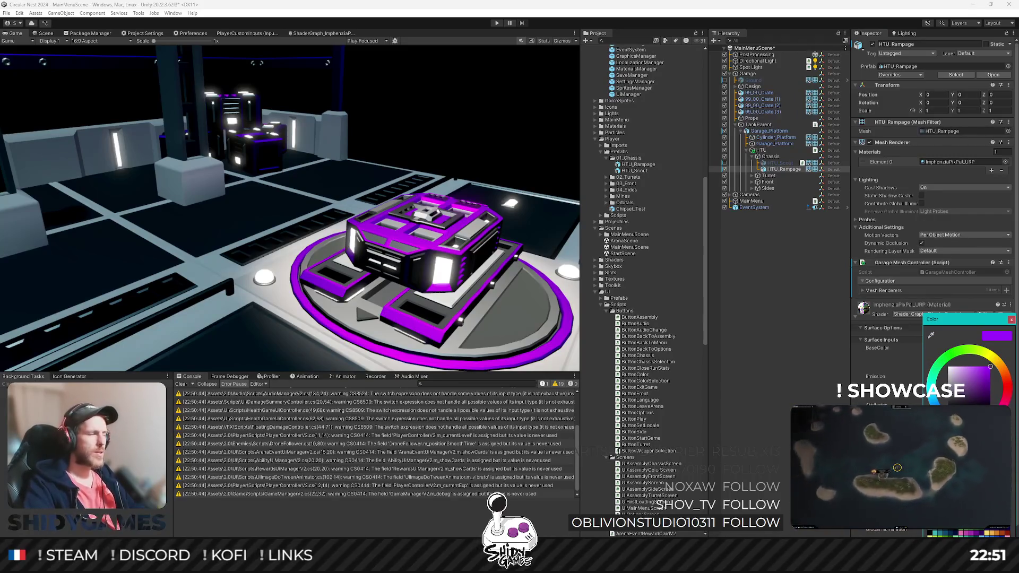
{"action": "key", "text": "Escape"}
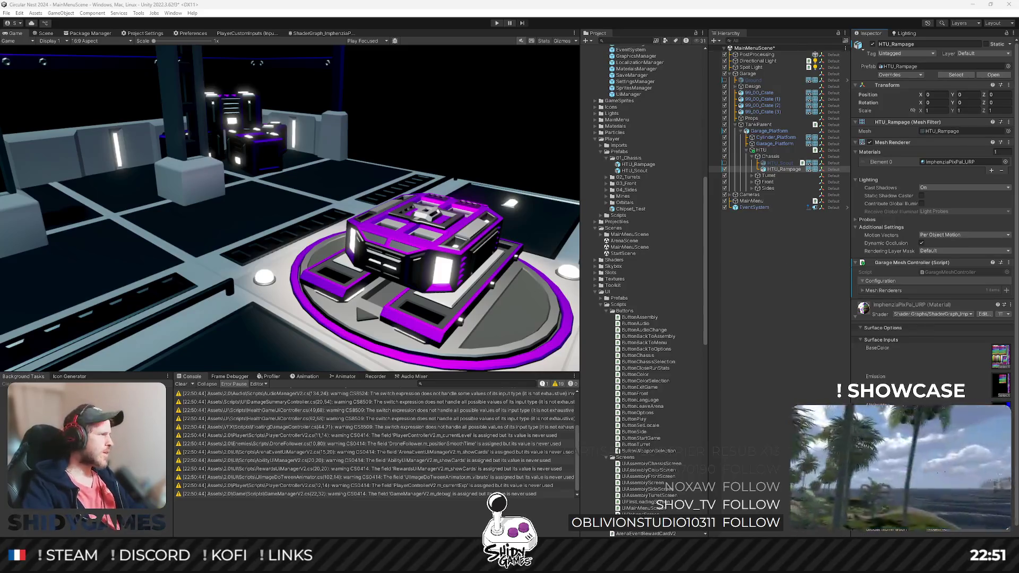
{"action": "left_click", "coordinate": [900, 463]}
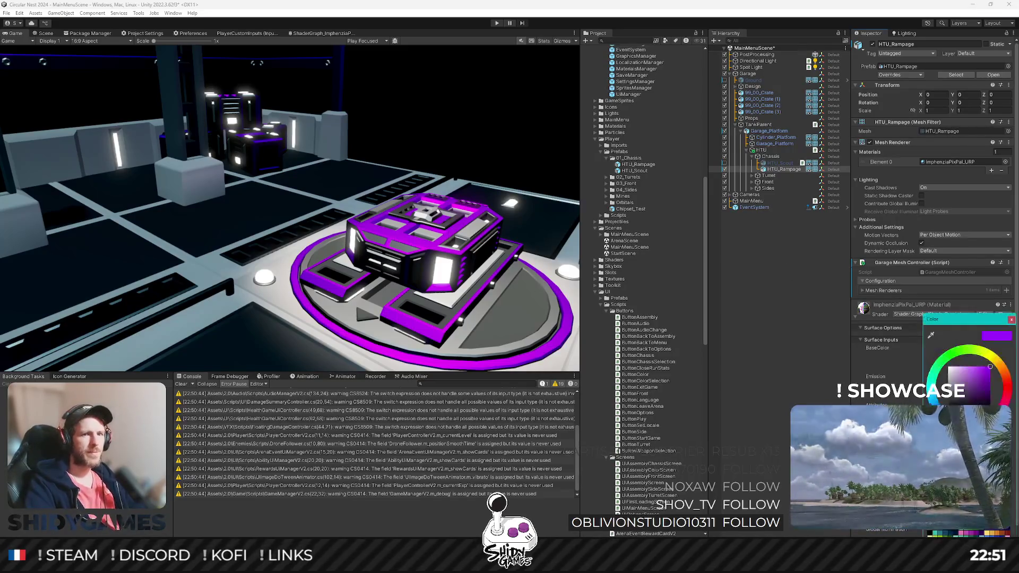
{"action": "left_click", "coordinate": [956, 356]}
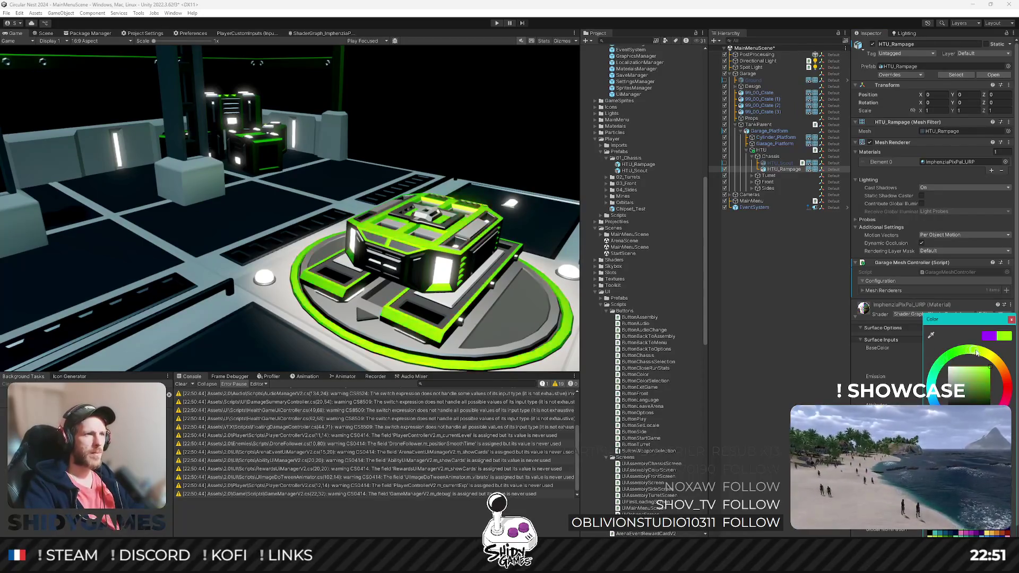
Step: Adjust the chassis trim hue from lime to a purer bright green and close the picker
{"action": "mouse_move", "coordinate": [956, 355]}
{"action": "left_mouse_down"}
{"action": "mouse_move", "coordinate": [943, 399]}
{"action": "mouse_move", "coordinate": [953, 376]}
{"action": "left_mouse_up"}
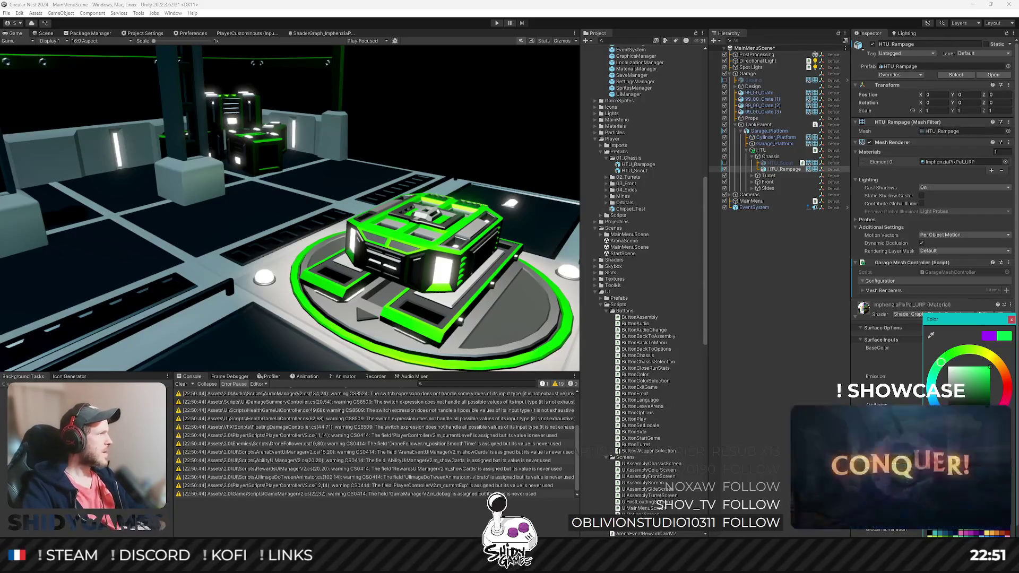
{"action": "key", "text": "Escape"}
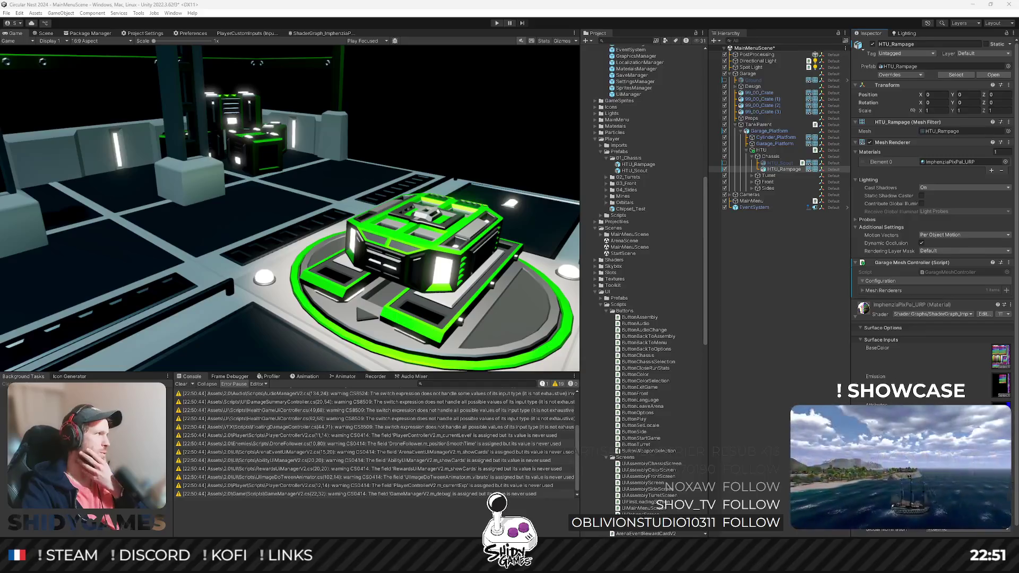
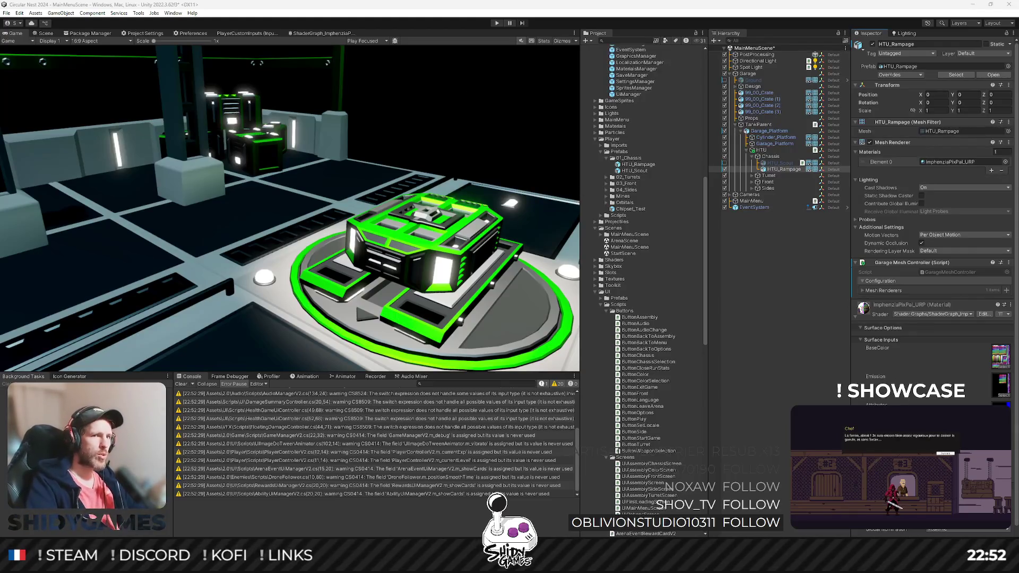
Step: Shift the tank material's BaseColor hue from green to teal in the Color picker
{"action": "left_click", "coordinate": [955, 349]}
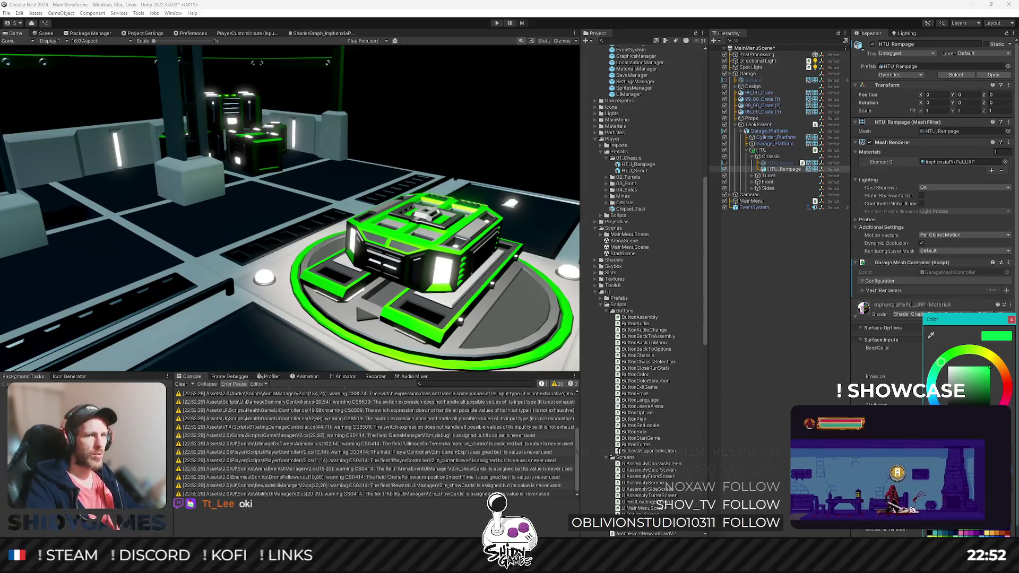
{"action": "key", "text": "Escape"}
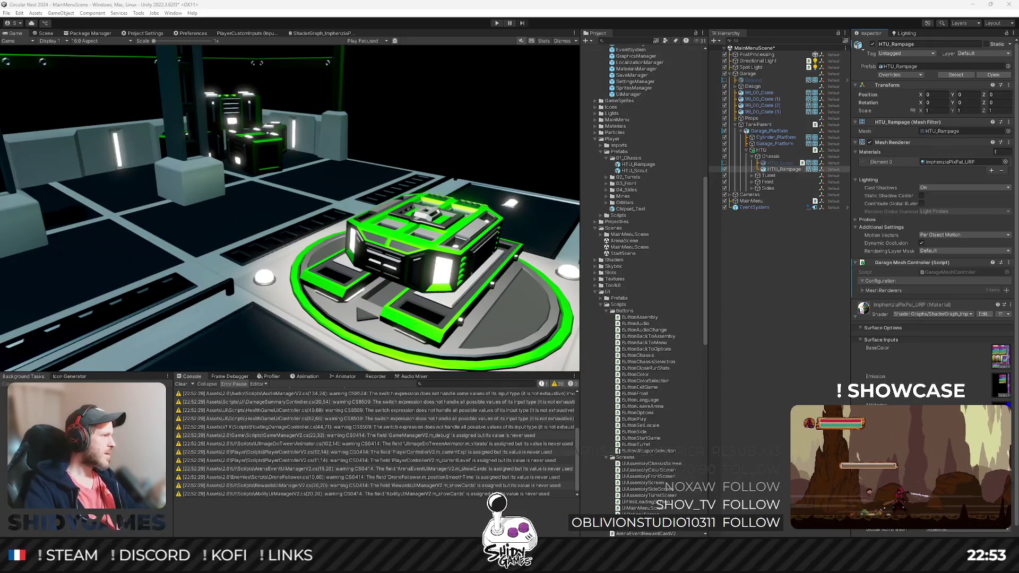
{"action": "left_click", "coordinate": [955, 414]}
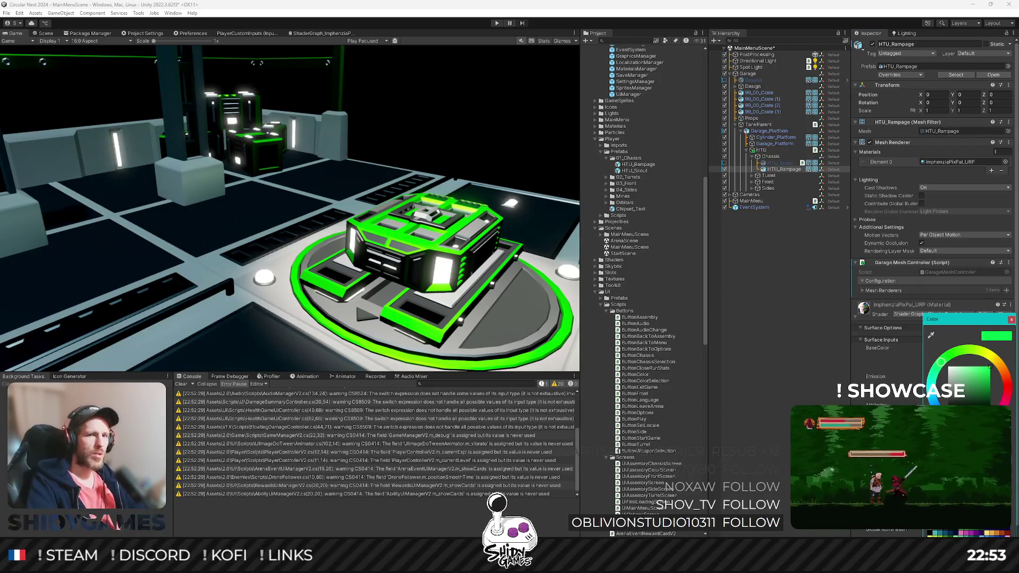
{"action": "key", "text": "Escape"}
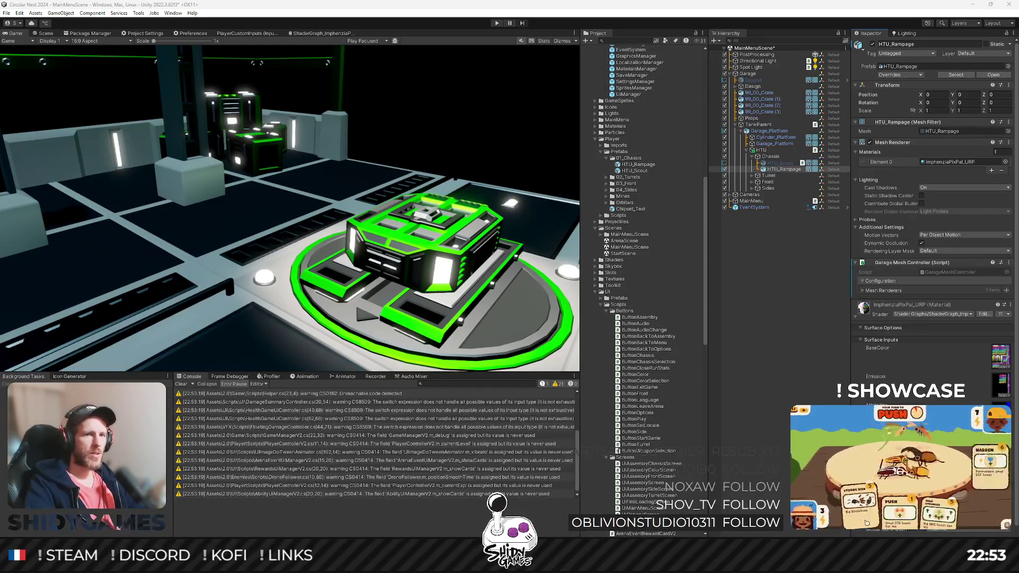
{"action": "left_click", "coordinate": [982, 404]}
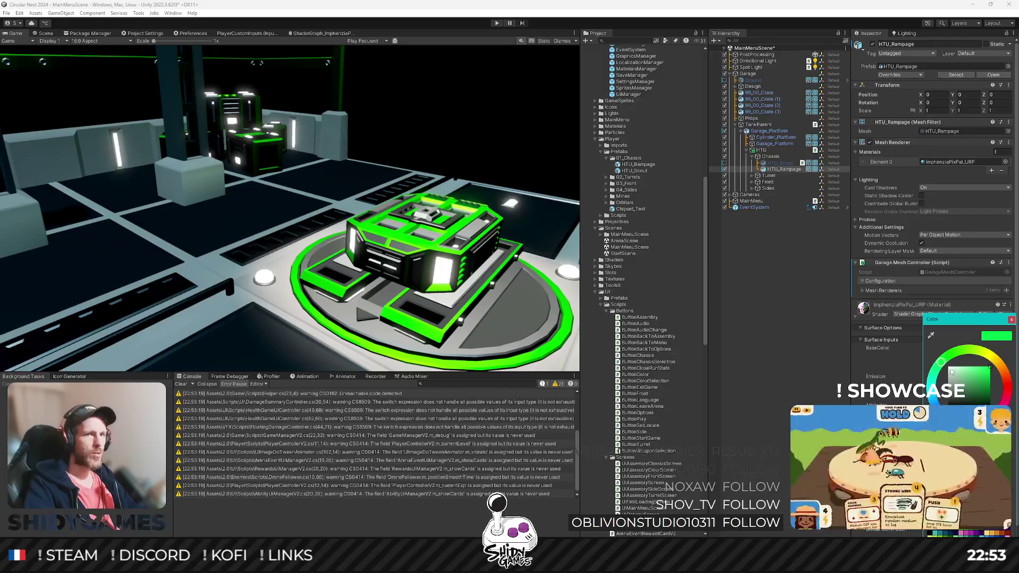
{"action": "left_click_drag", "start_coordinate": [942, 362], "coordinate": [939, 396]}
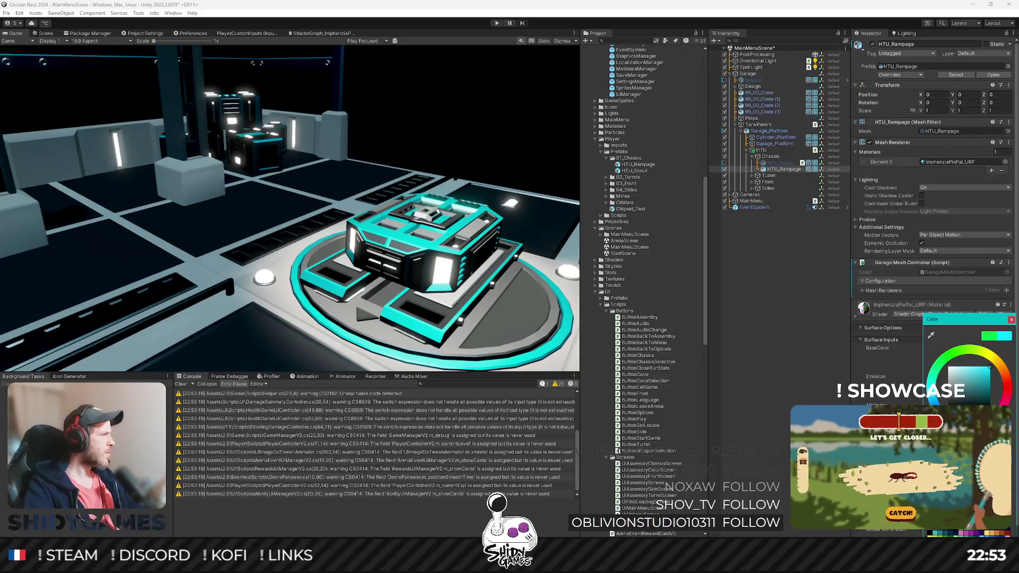
{"action": "key", "text": "Escape"}
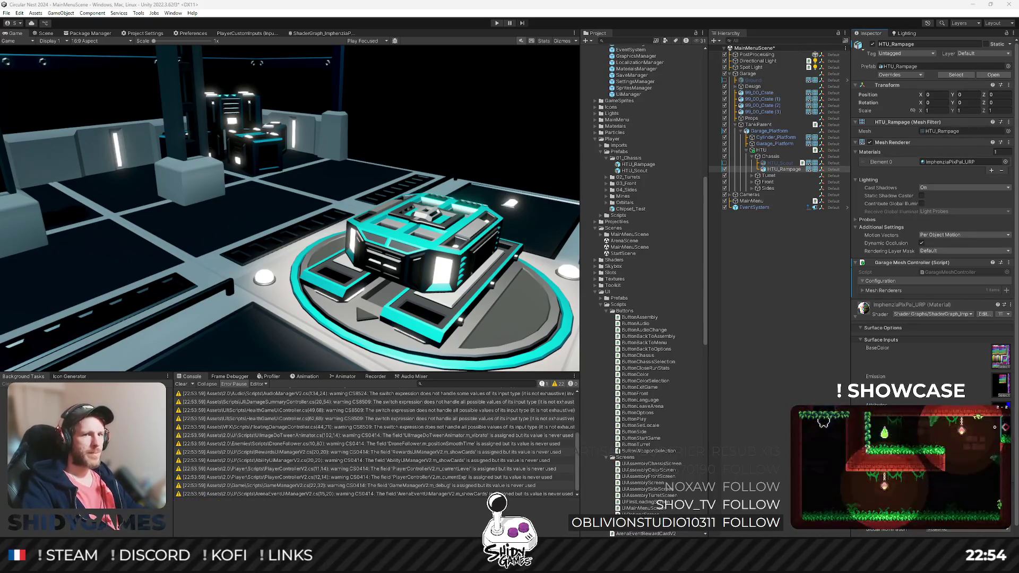
Step: Try yellow, gold and lime hues on the tank trim, settling on yellow
{"action": "left_click", "coordinate": [1008, 360]}
{"action": "left_click", "coordinate": [990, 354]}
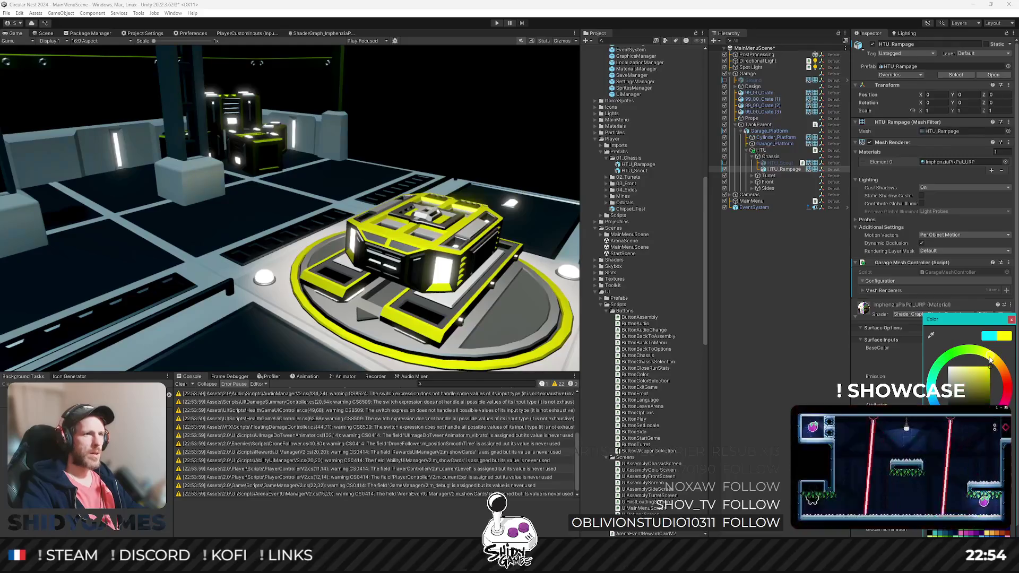
{"action": "left_click", "coordinate": [996, 360]}
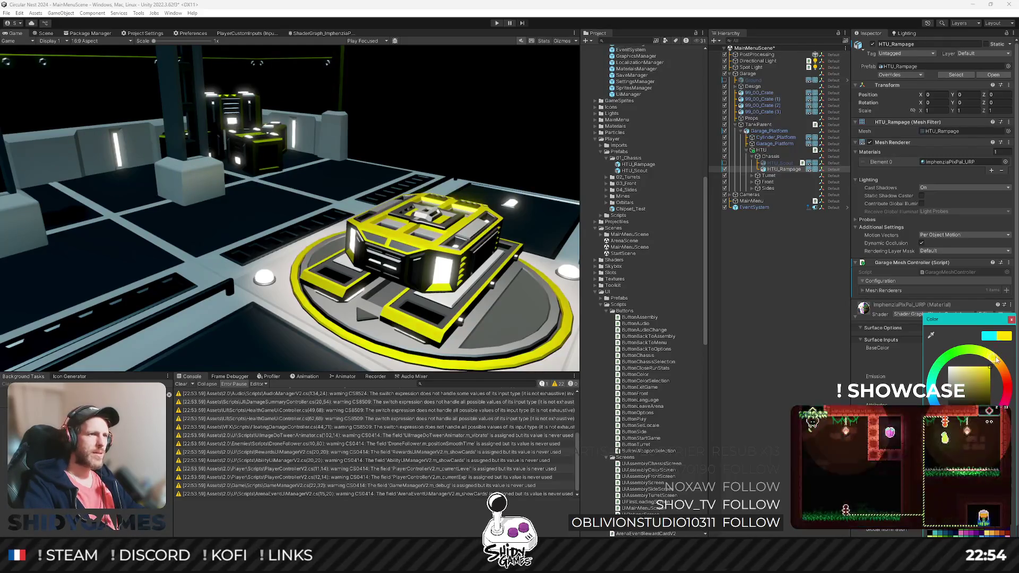
{"action": "left_click", "coordinate": [991, 353]}
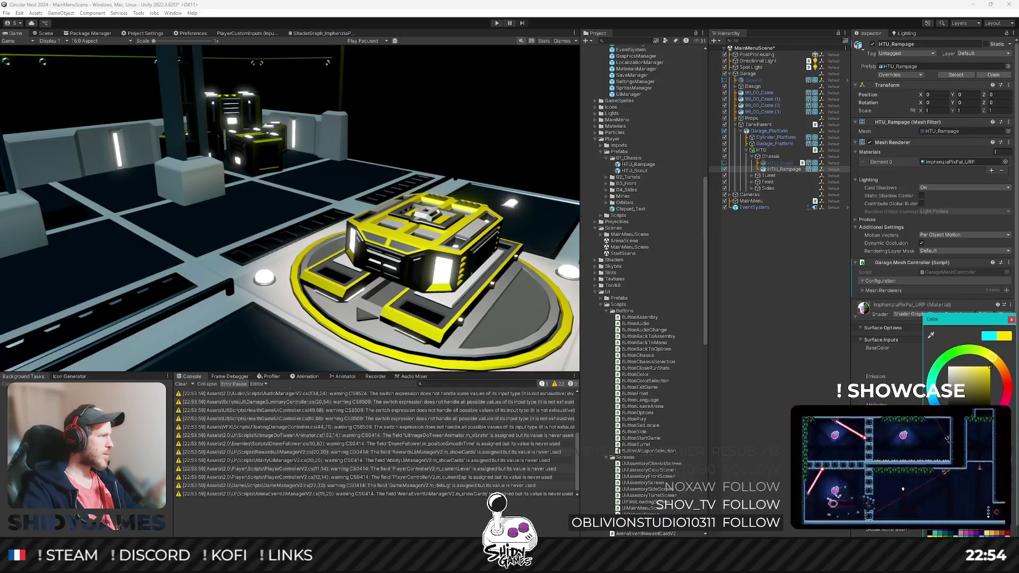
{"action": "key", "text": "Escape"}
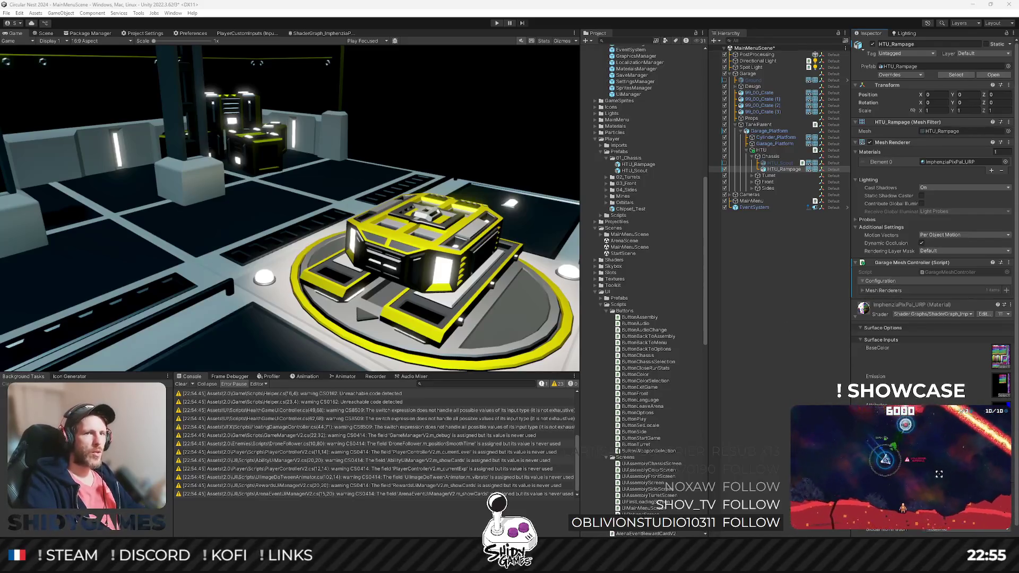
Step: Select HTU_Rampage and set its trim BaseColor to blue
{"action": "left_click", "coordinate": [945, 414]}
{"action": "left_click", "coordinate": [774, 433]}
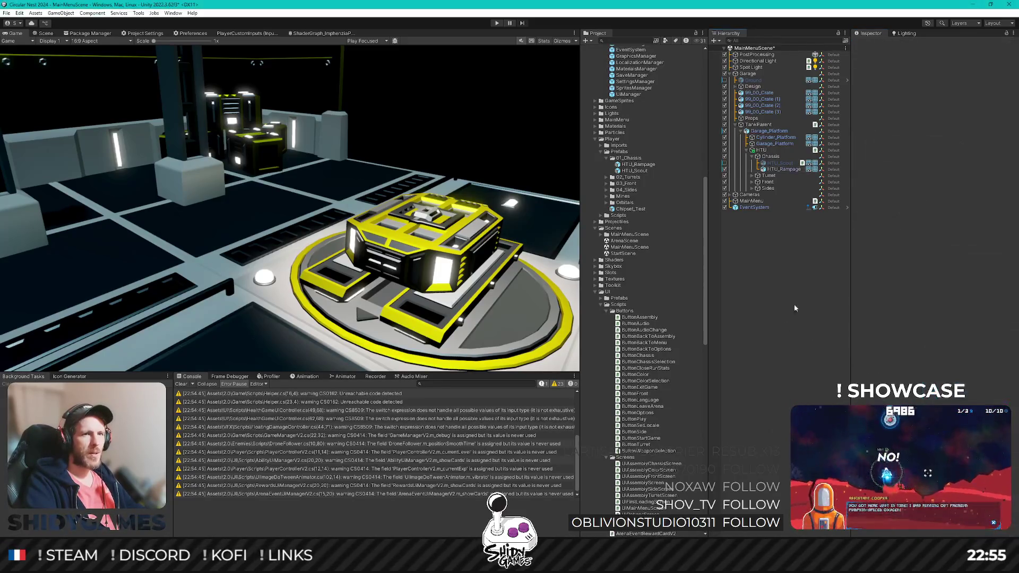
{"action": "left_click", "coordinate": [784, 170]}
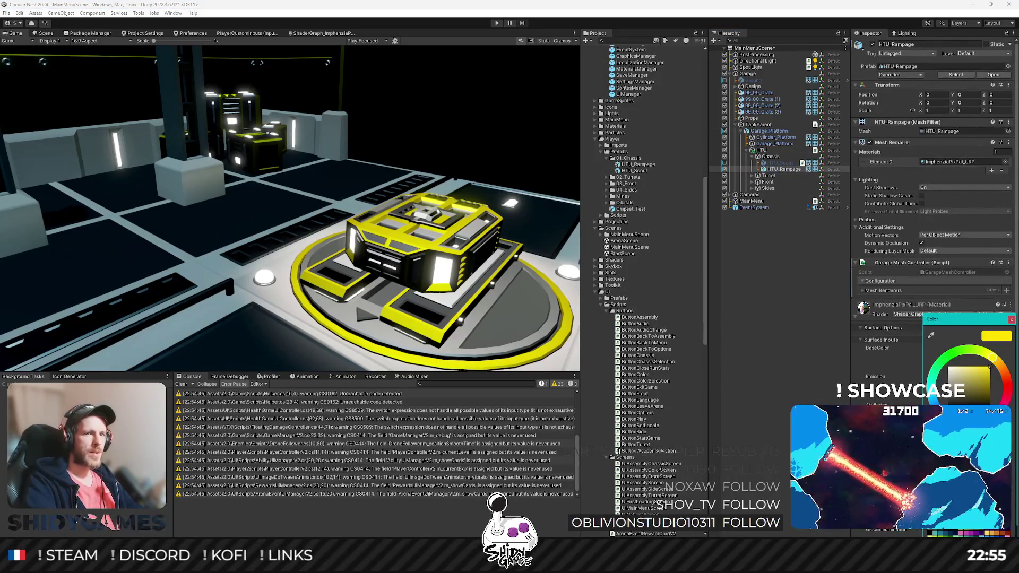
{"action": "left_click", "coordinate": [800, 365]}
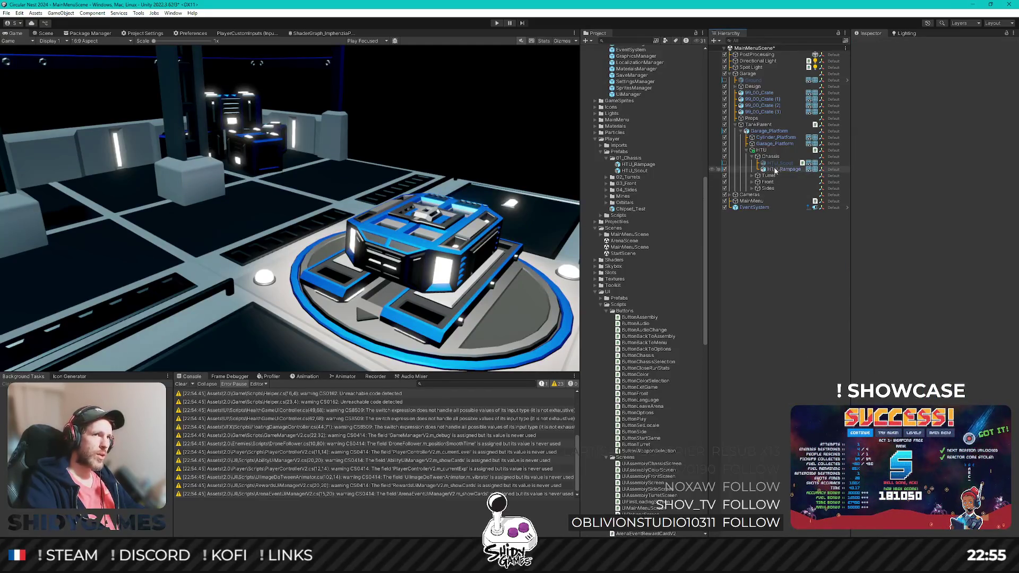
Step: Hide the tank, save the main menu scene, and open StartScene's UiManager prefab
{"action": "left_click", "coordinate": [724, 170]}
{"action": "key", "text": "ctrl+s"}
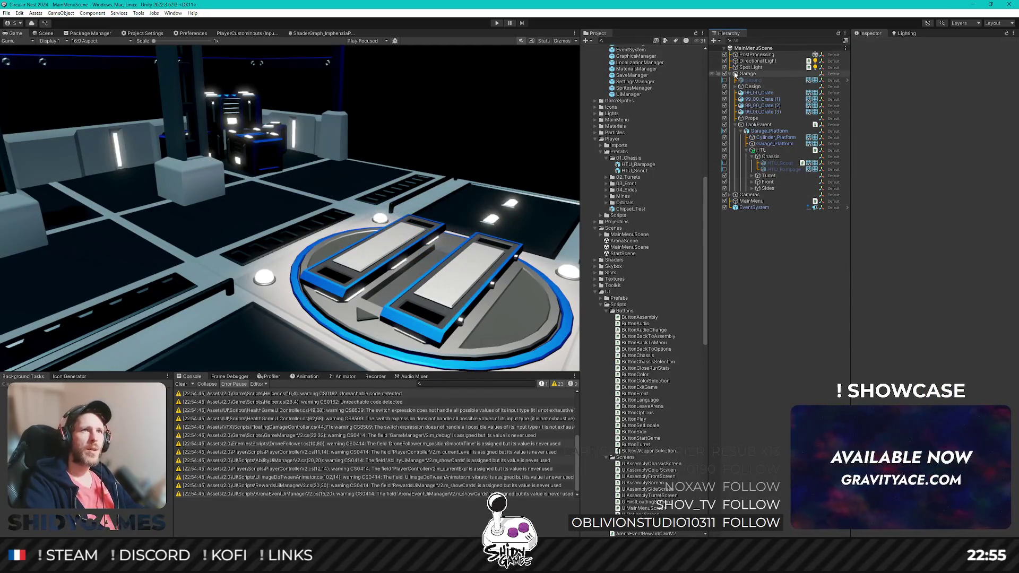
{"action": "left_click", "coordinate": [624, 254]}
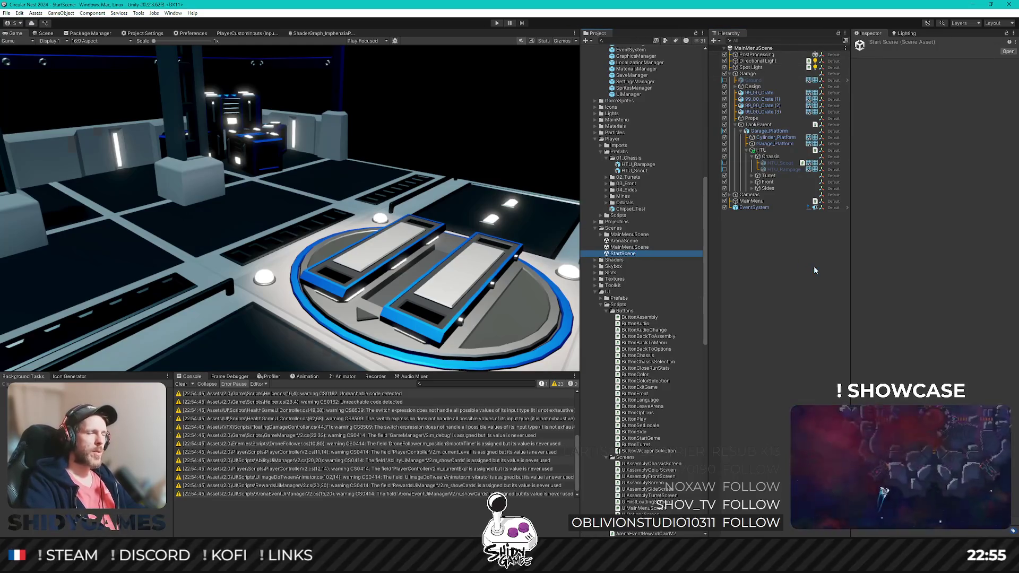
{"action": "scroll", "coordinate": [659, 223], "scroll_direction": "up", "scroll_amount": 3}
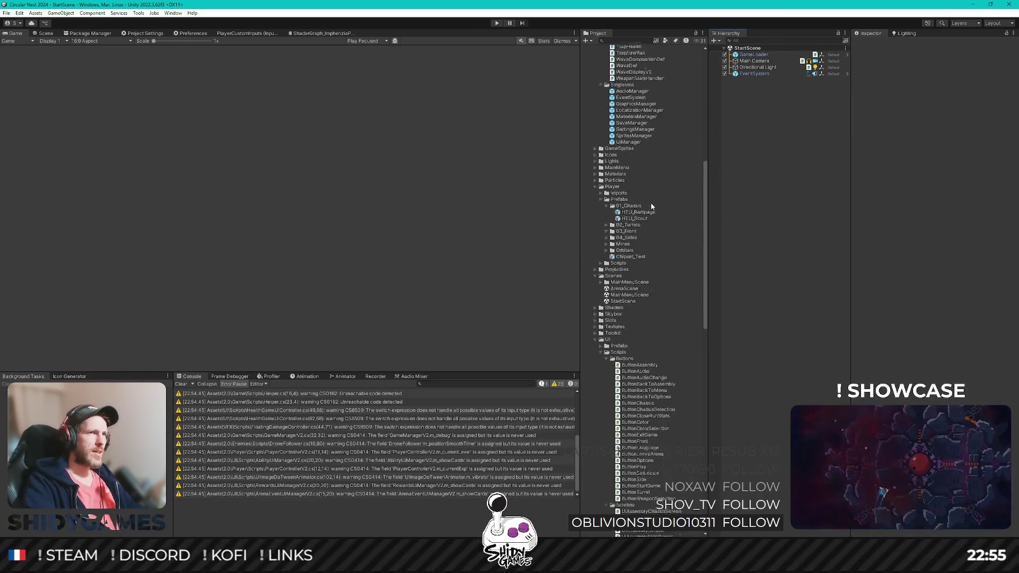
{"action": "double_click", "coordinate": [629, 165]}
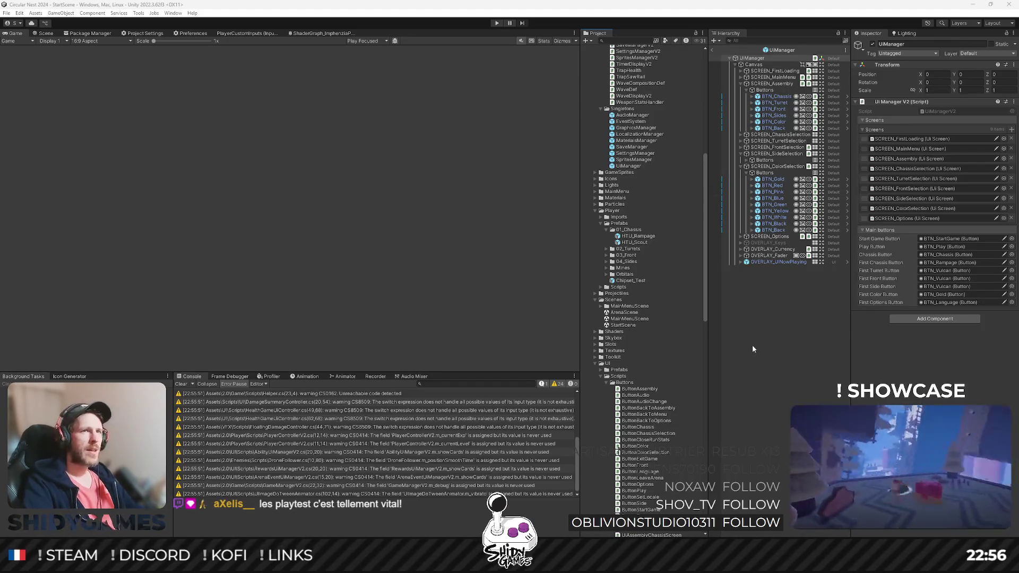
Step: Duplicate BTN_Pink and rename the copy BTN_Purple
{"action": "left_click", "coordinate": [753, 345]}
{"action": "left_click", "coordinate": [779, 192]}
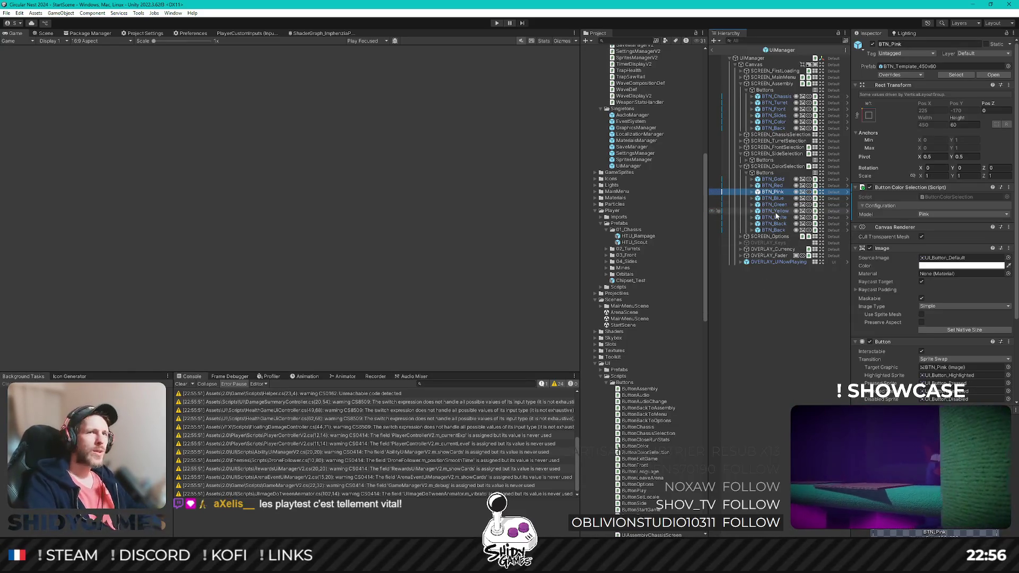
{"action": "left_click_drag", "start_coordinate": [773, 186], "coordinate": [788, 197]}
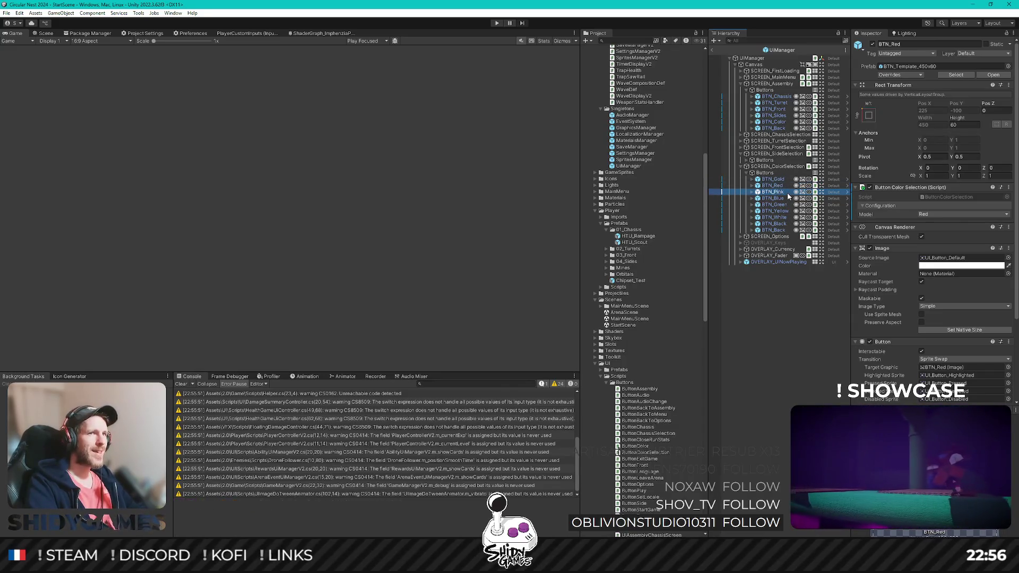
{"action": "left_click", "coordinate": [776, 192]}
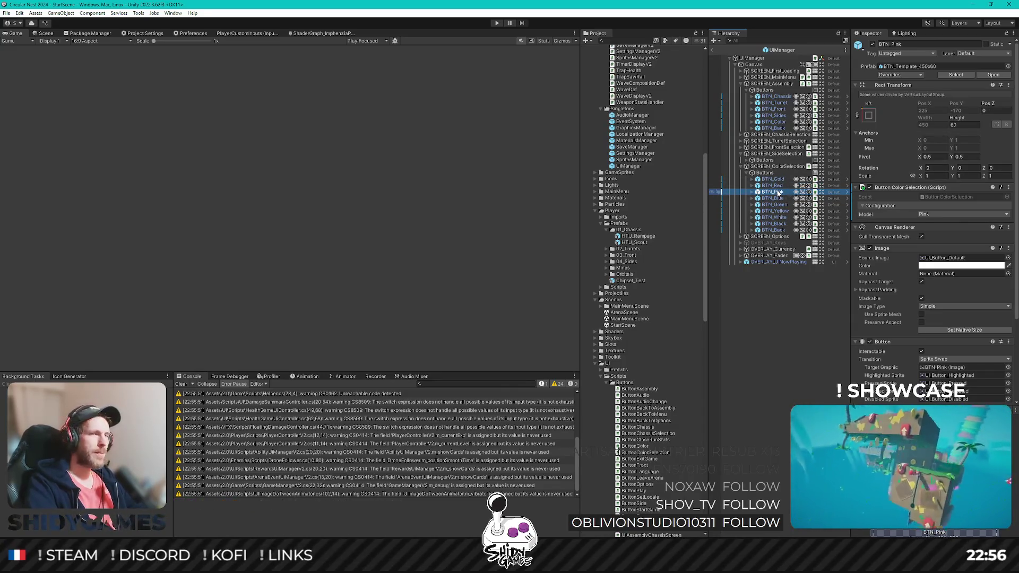
{"action": "key", "text": "ctrl+d"}
{"action": "key", "text": "F2"}
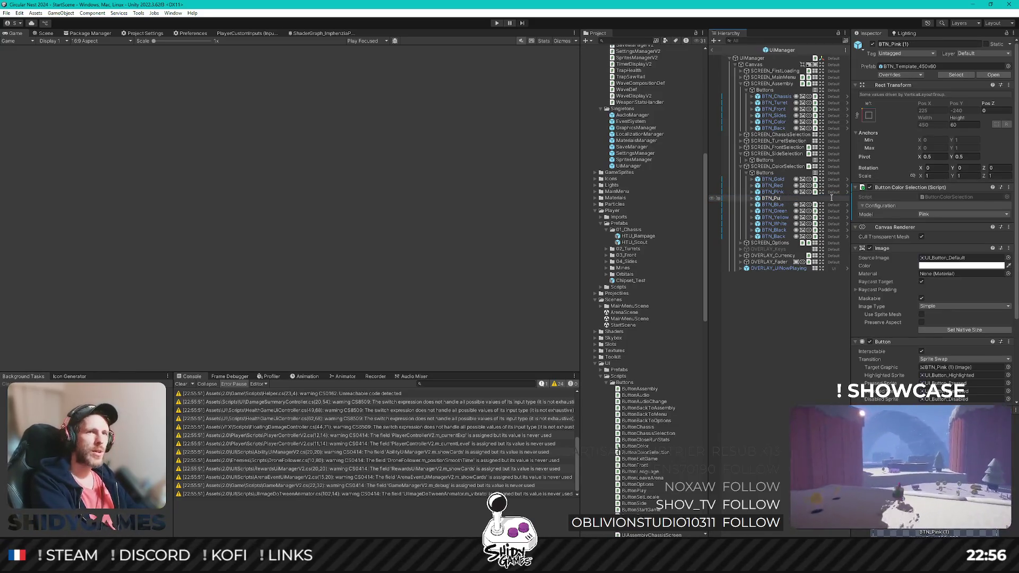
{"action": "type", "text": "rple"}
{"action": "key", "text": "Return"}
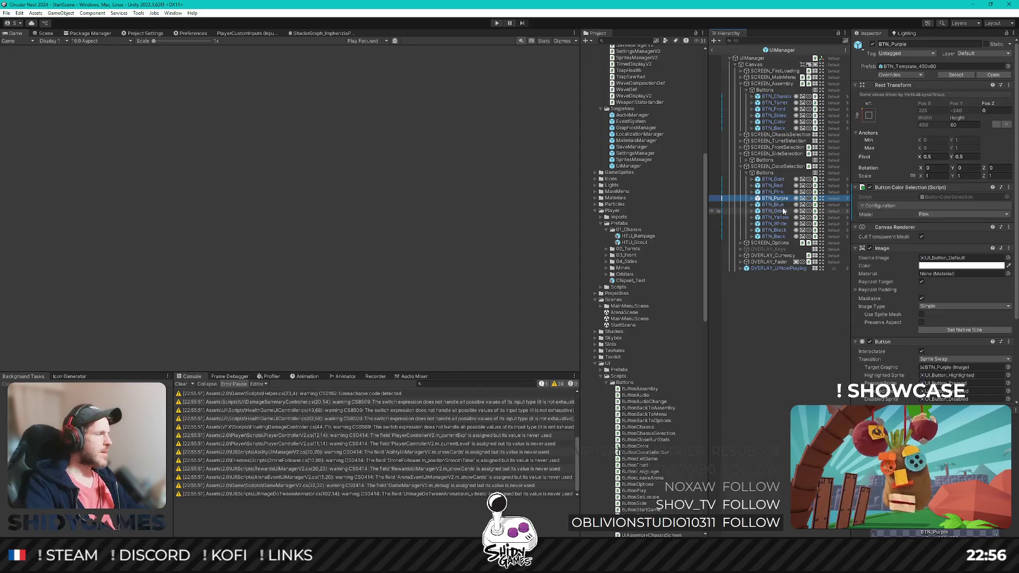
Step: Duplicate BTN_Blue, move the copy above BTN_Blue and rename it BTN_Cyan
{"action": "left_click", "coordinate": [785, 205]}
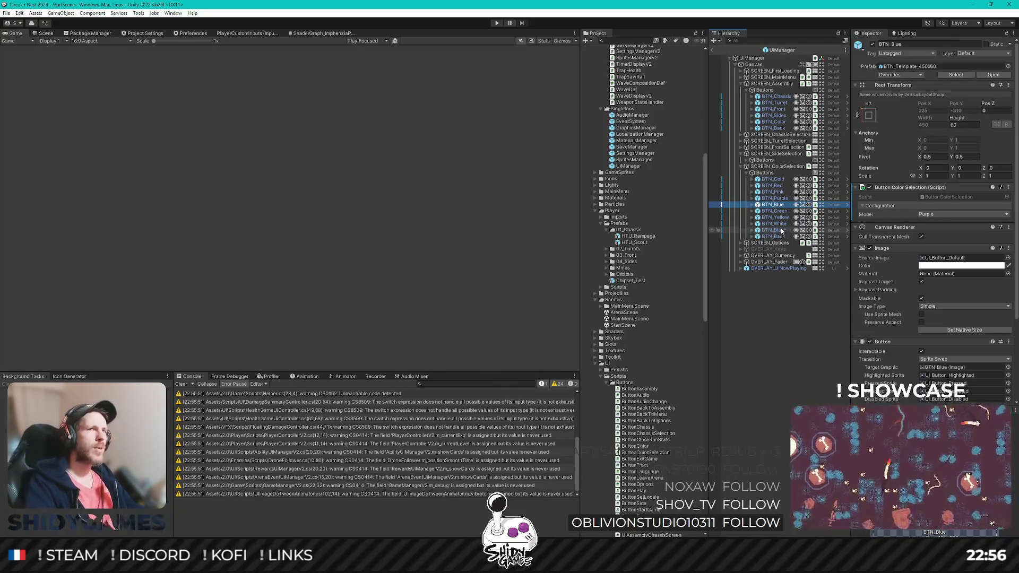
{"action": "key", "text": "ctrl+d"}
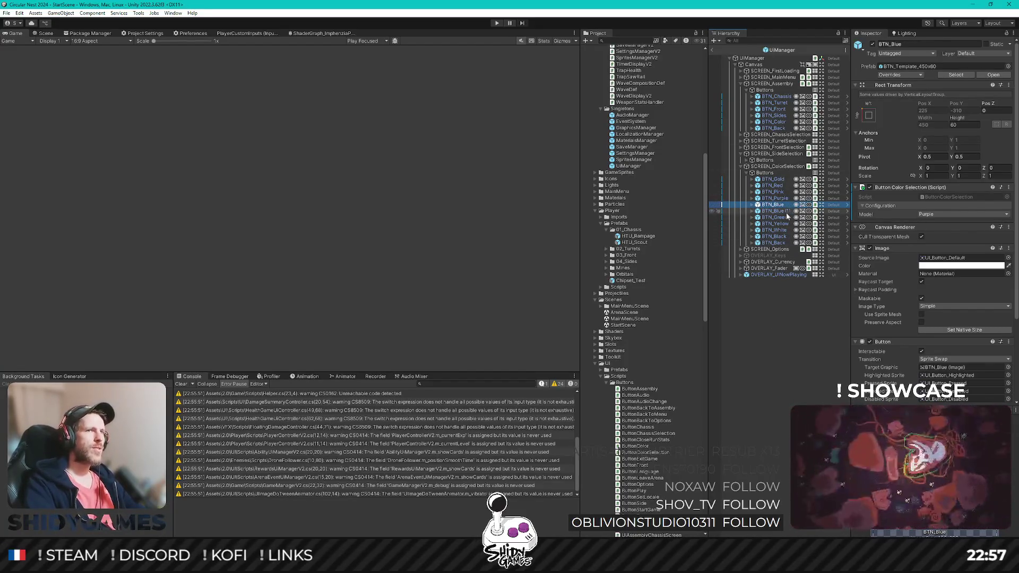
{"action": "left_click_drag", "start_coordinate": [779, 209], "coordinate": [788, 203]}
{"action": "type", "text": "BTN_C"}
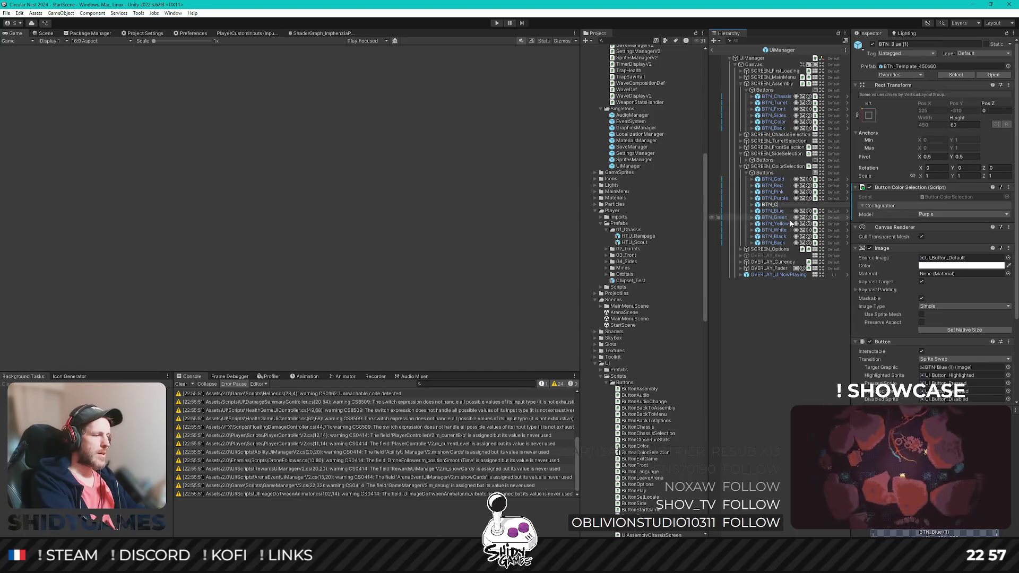
{"action": "type", "text": "yan"}
{"action": "key", "text": "Return"}
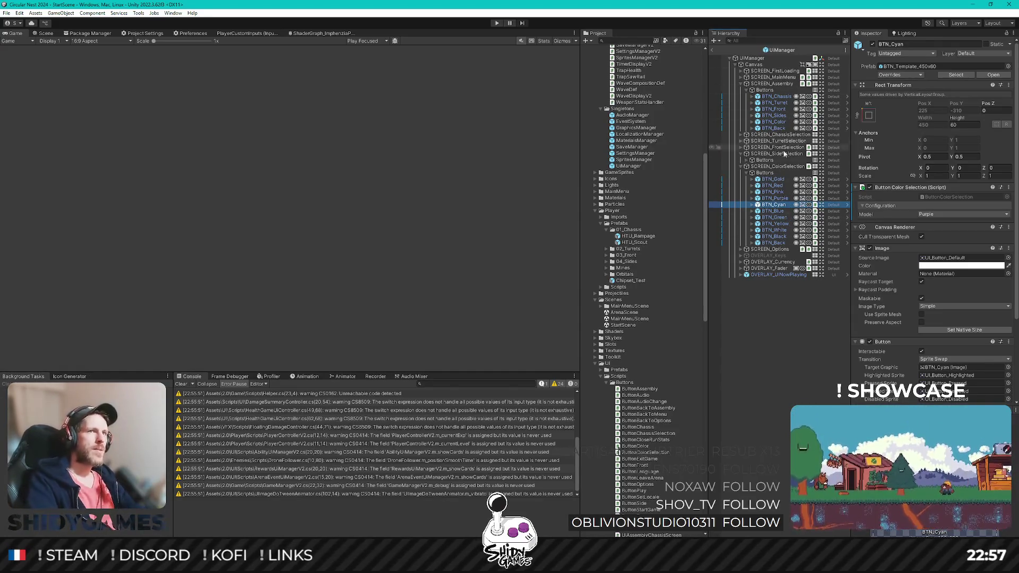
Step: Set the Model colour of BTN_Purple, BTN_Cyan, BTN_Blue and BTN_Green to their matching colours
{"action": "left_click", "coordinate": [785, 178]}
{"action": "key", "text": "Down"}
{"action": "key", "text": "Down"}
{"action": "key", "text": "Down"}
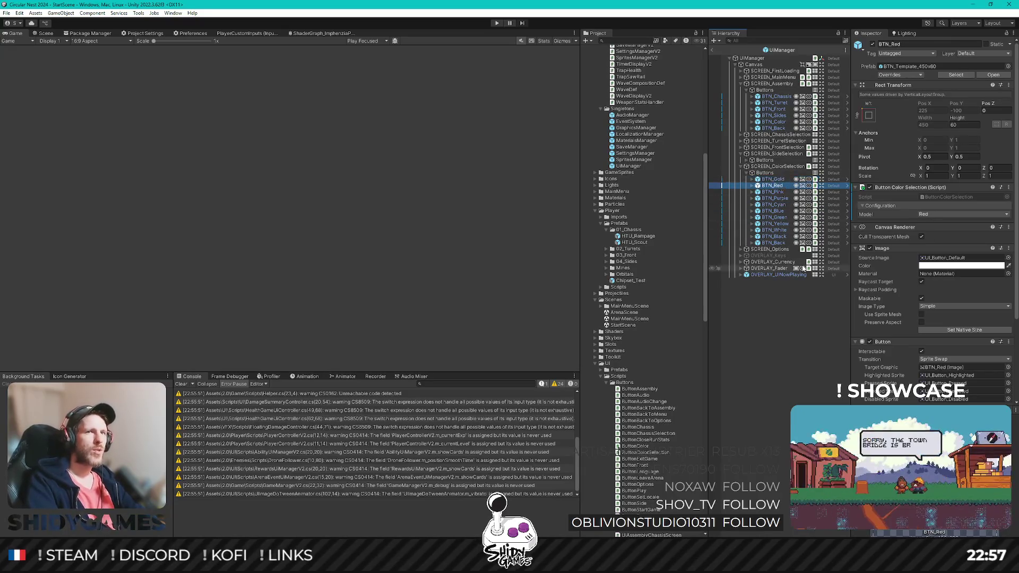
{"action": "left_click", "coordinate": [941, 214]}
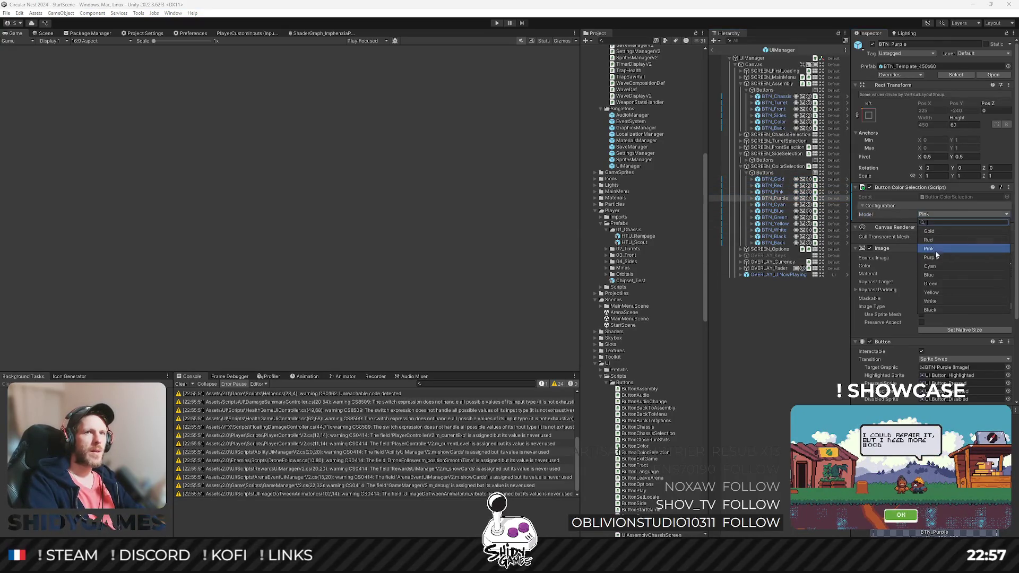
{"action": "left_click", "coordinate": [934, 248]}
{"action": "left_click", "coordinate": [774, 204]}
{"action": "left_click", "coordinate": [944, 215]}
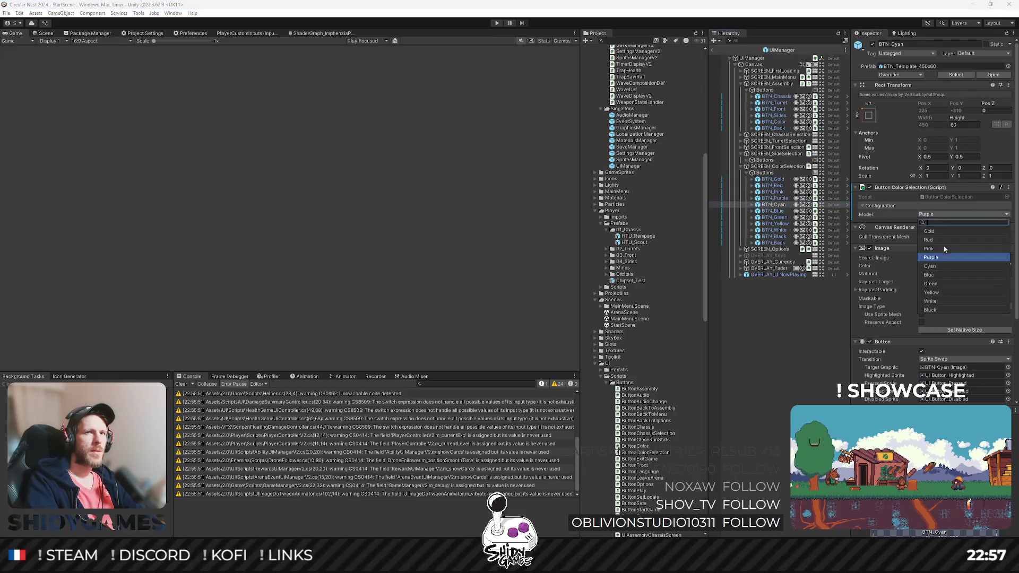
{"action": "left_click", "coordinate": [944, 264]}
{"action": "key", "text": "Down"}
{"action": "left_click", "coordinate": [945, 215]}
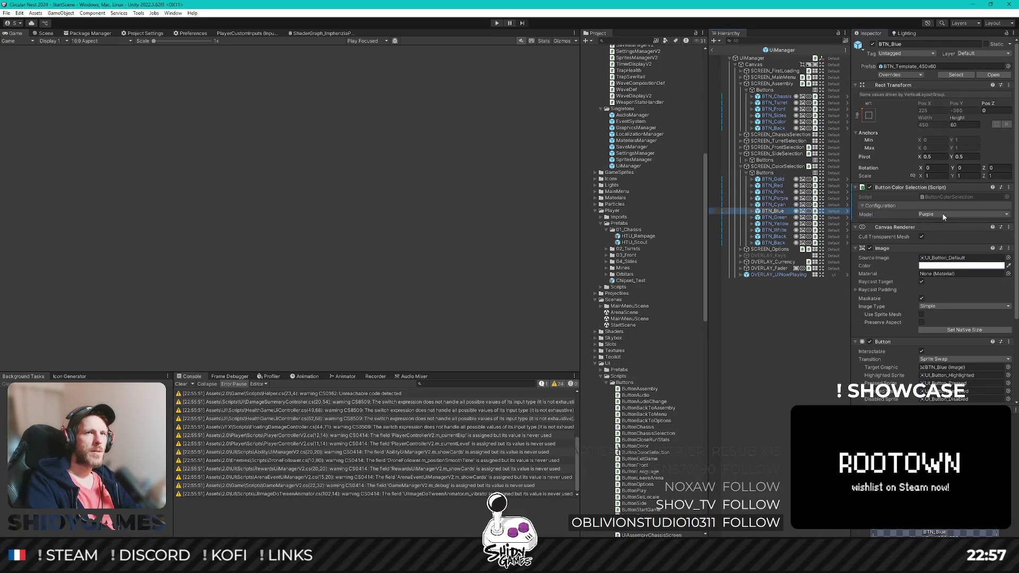
{"action": "left_click", "coordinate": [942, 273]}
{"action": "key", "text": "Down"}
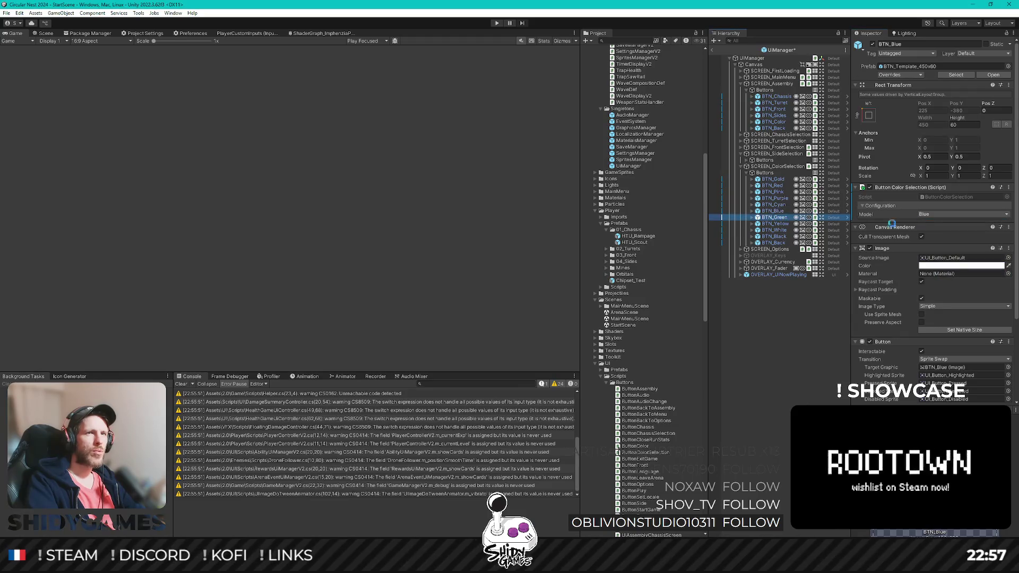
{"action": "left_click", "coordinate": [955, 215]}
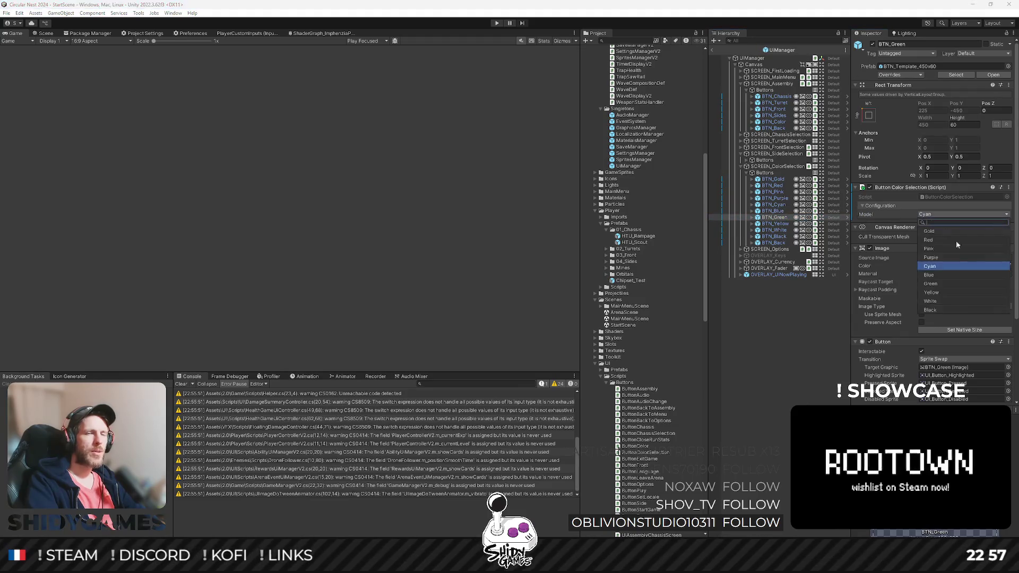
{"action": "left_click", "coordinate": [934, 287]}
Step: Set BTN_Yellow, BTN_White and BTN_Black Model colours to Yellow, White and Black
{"action": "key", "text": "Down"}
{"action": "left_click", "coordinate": [944, 215]}
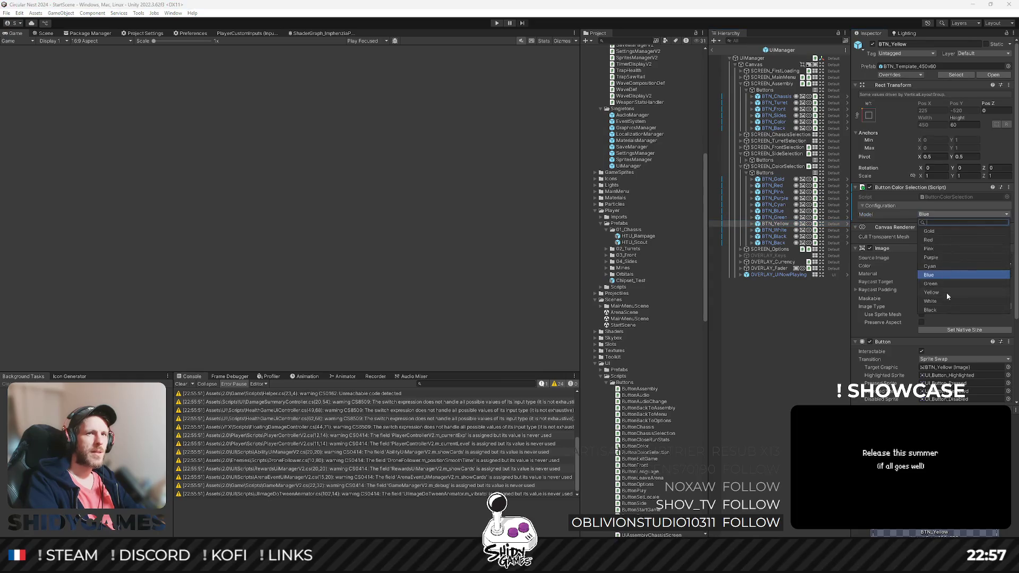
{"action": "left_click", "coordinate": [947, 293]}
{"action": "key", "text": "Down"}
{"action": "left_click", "coordinate": [938, 215]}
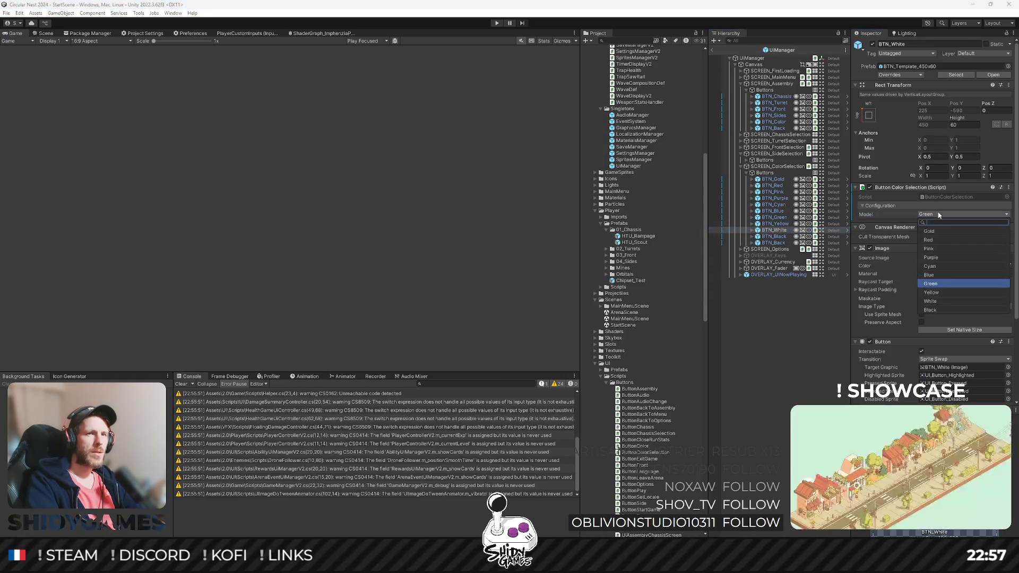
{"action": "left_click", "coordinate": [931, 292]}
{"action": "left_click", "coordinate": [940, 214]}
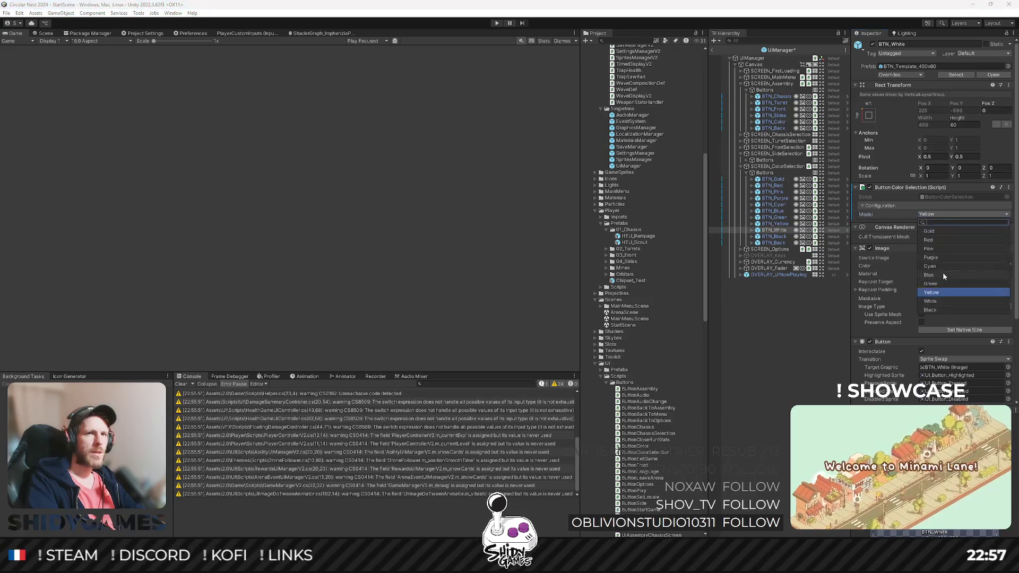
{"action": "left_click", "coordinate": [938, 301]}
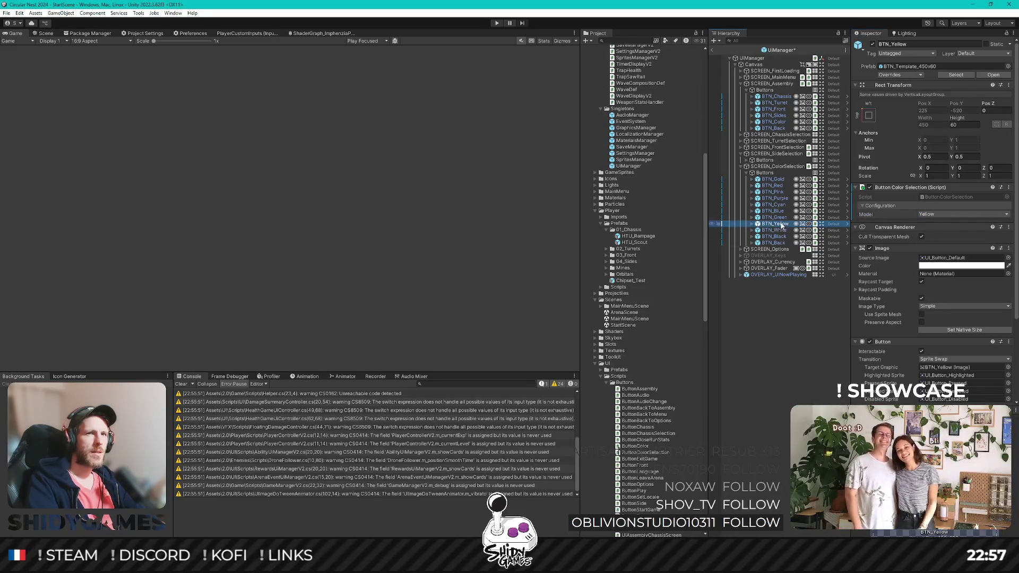
{"action": "key", "text": "Down"}
{"action": "left_click", "coordinate": [944, 214]}
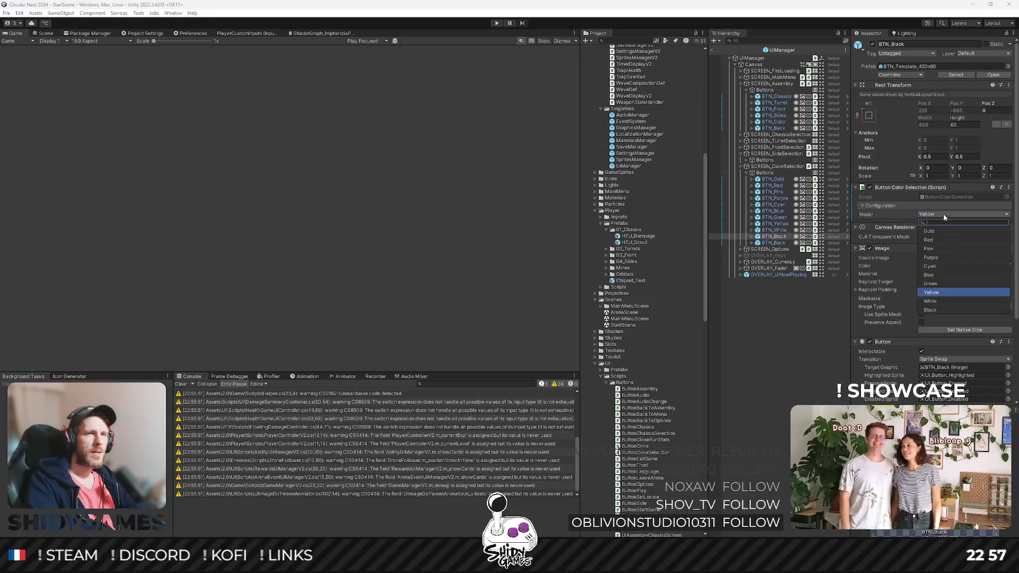
{"action": "left_click", "coordinate": [942, 307]}
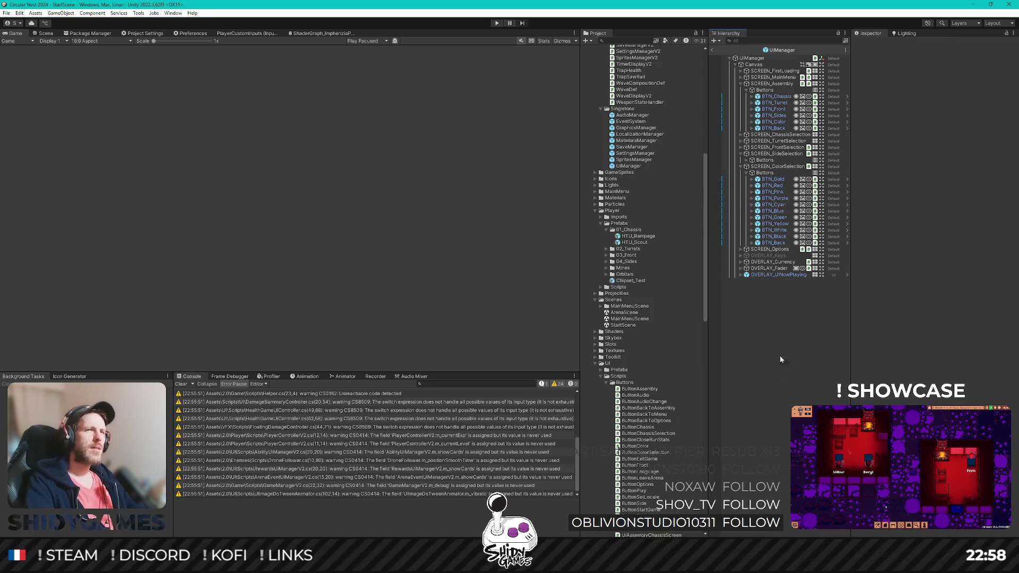
Step: Review the colour buttons' models, then select SCREEN_ColorSelection
{"action": "left_click", "coordinate": [773, 179]}
{"action": "key", "text": "Down"}
{"action": "key", "text": "Down"}
{"action": "key", "text": "Down"}
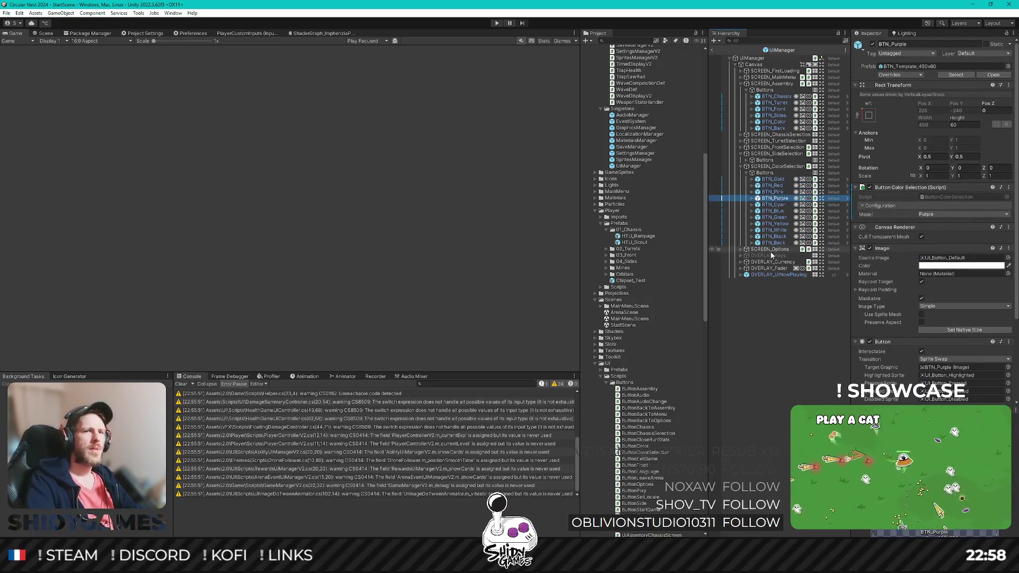
{"action": "key", "text": "Down"}
{"action": "key", "text": "Down"}
{"action": "key", "text": "Down"}
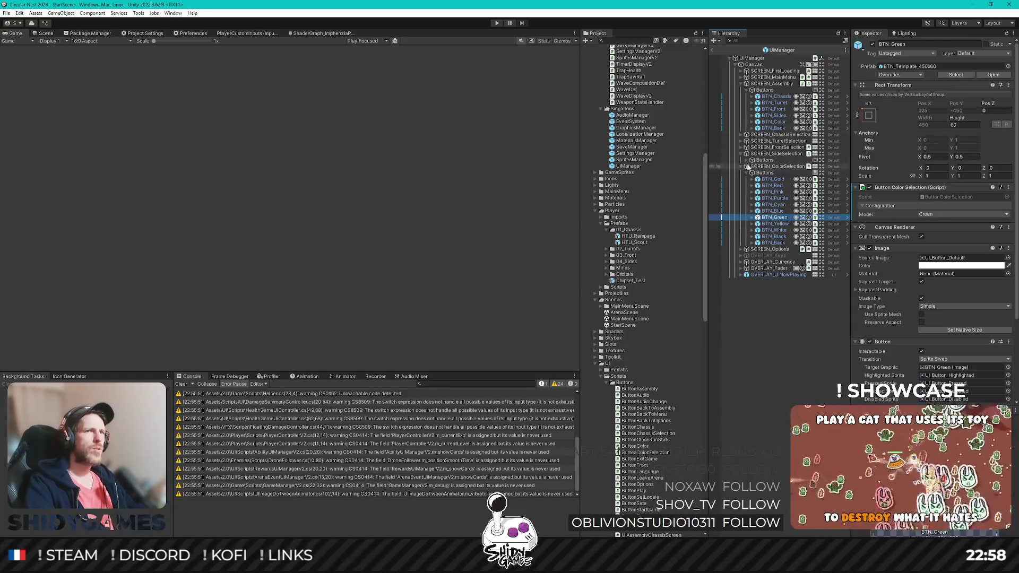
{"action": "left_click", "coordinate": [785, 168]}
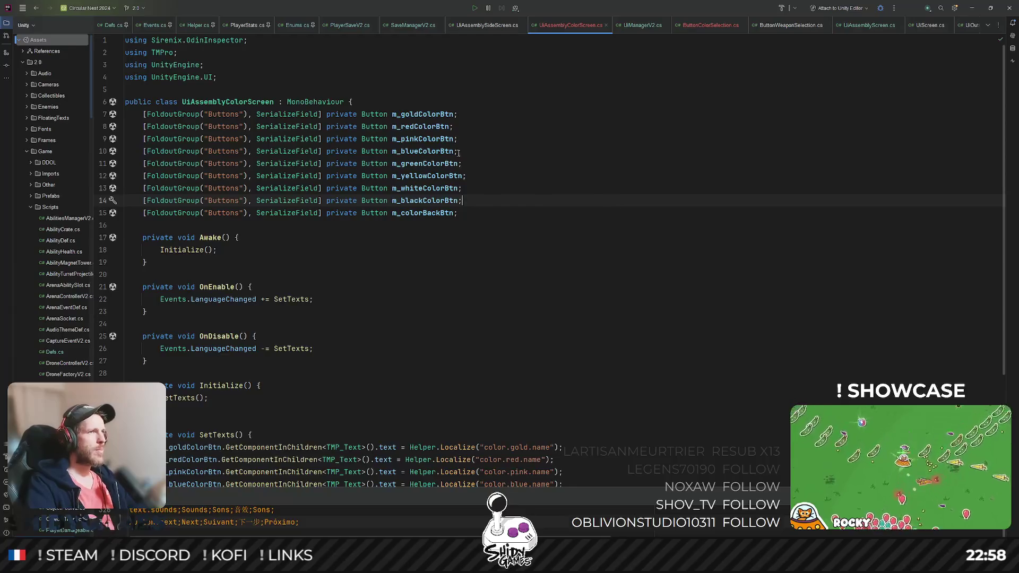
Step: Add m_purpleColorBtn and m_cyanColorBtn fields by duplicating the pink and blue declarations
{"action": "left_click", "coordinate": [459, 153]}
{"action": "key", "text": "ctrl+d"}
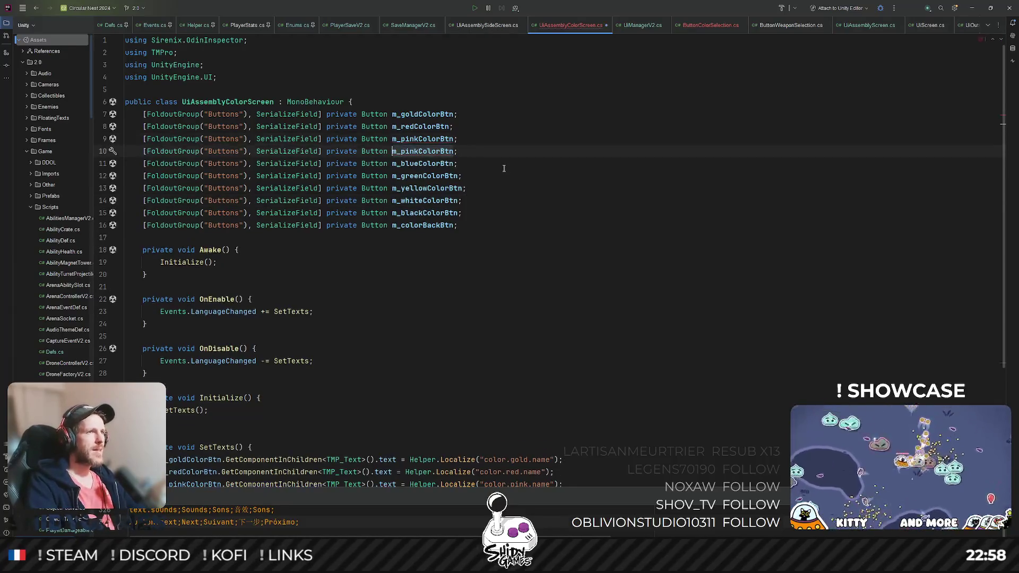
{"action": "key", "text": "BackSpace"}
{"action": "key", "text": "Delete"}
{"action": "key", "text": "Delete"}
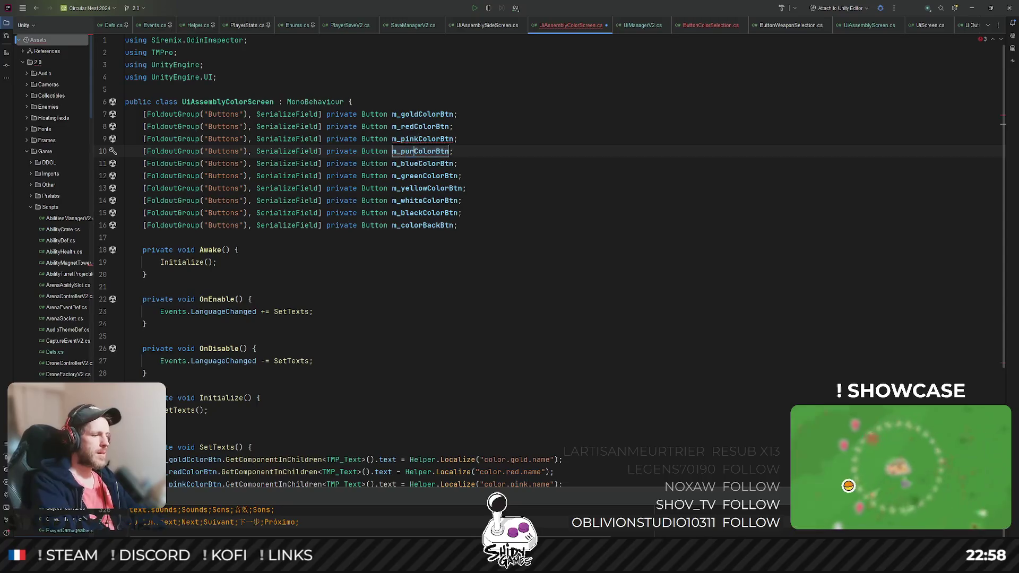
{"action": "type", "text": "urple"}
{"action": "key", "text": "Down"}
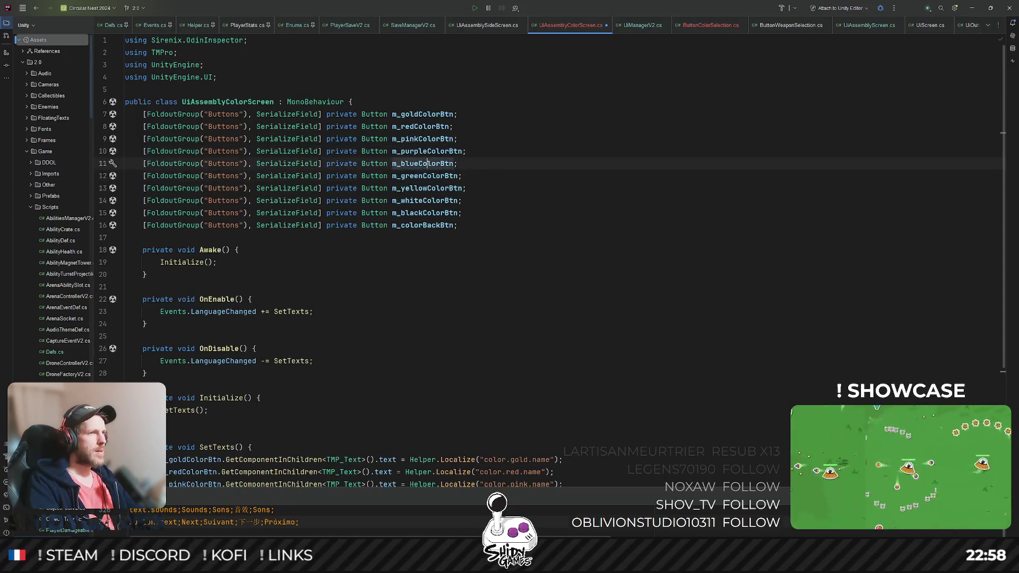
{"action": "key", "text": "ctrl+d"}
{"action": "key", "text": "BackSpace"}
{"action": "key", "text": "BackSpace"}
{"action": "key", "text": "BackSpace"}
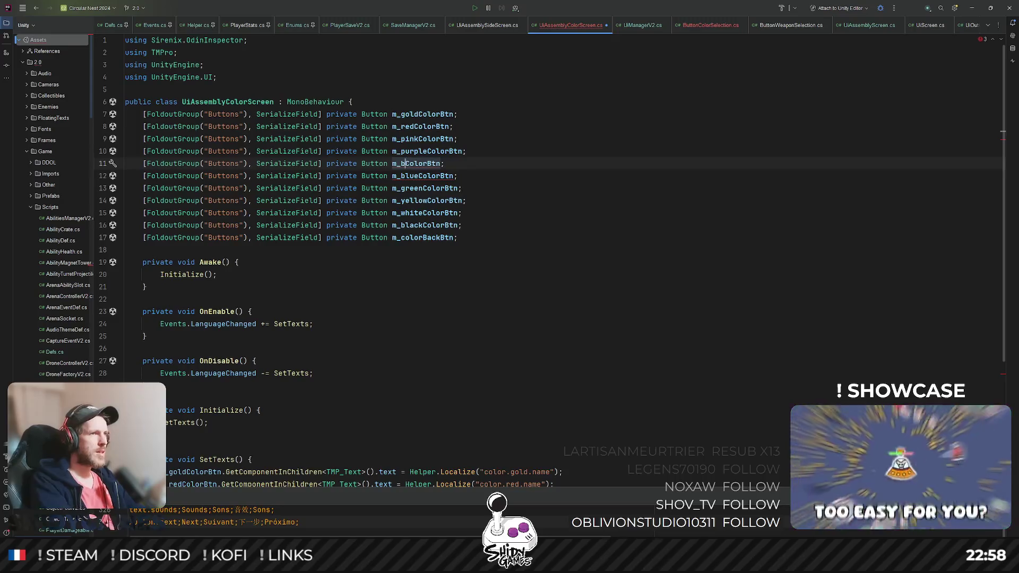
{"action": "type", "text": "cyan"}
Step: In SetTexts, add an m_purpleColorBtn text line localised from color.purple.name
{"action": "key", "text": "Down"}
{"action": "key", "text": "Down"}
{"action": "key", "text": "Down"}
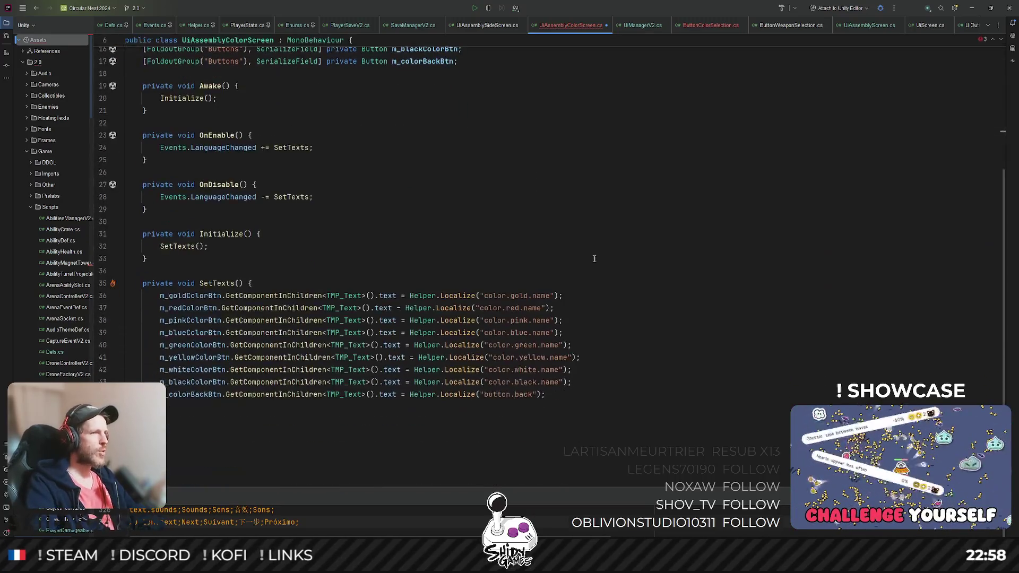
{"action": "scroll", "coordinate": [648, 312], "scroll_direction": "up", "scroll_amount": 2}
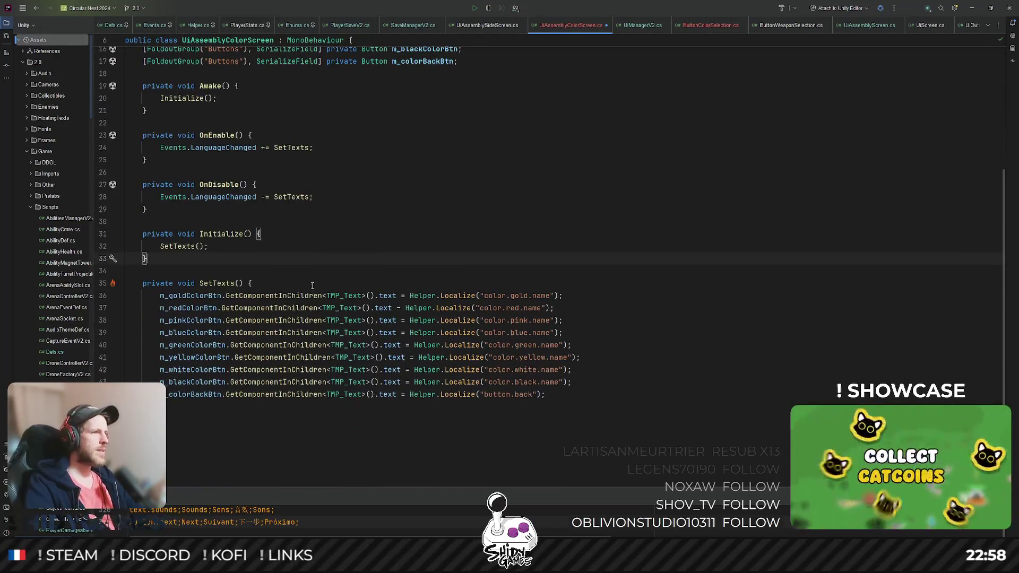
{"action": "scroll", "coordinate": [469, 322], "scroll_direction": "down", "scroll_amount": 2}
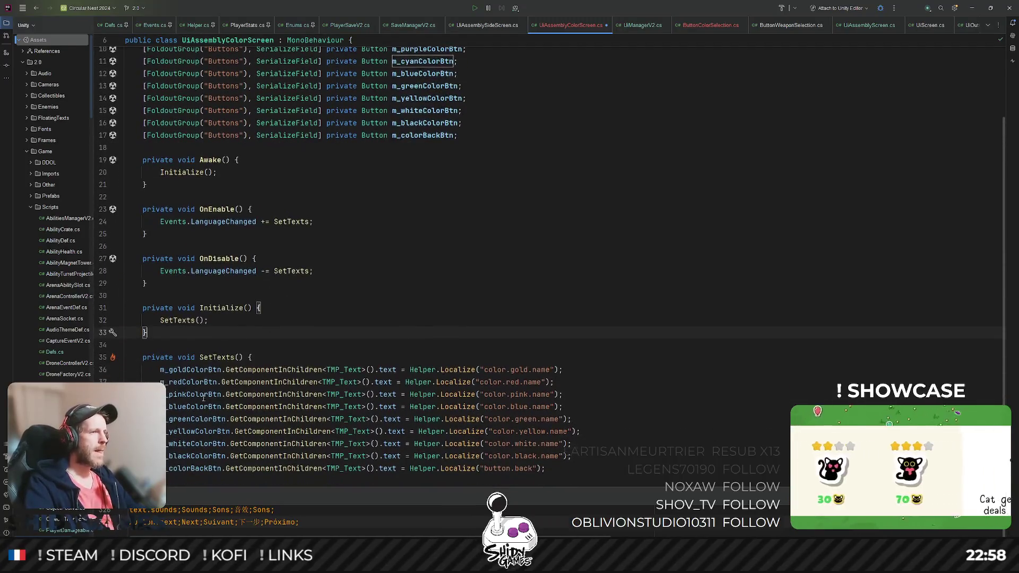
{"action": "left_click", "coordinate": [187, 320]}
{"action": "key", "text": "ctrl+d"}
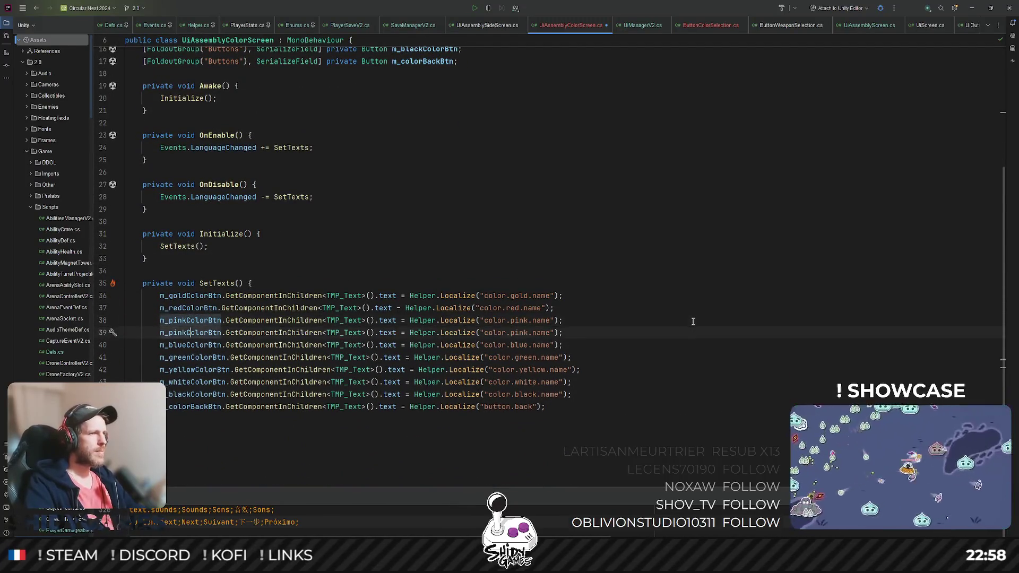
{"action": "key", "text": "BackSpace"}
{"action": "key", "text": "BackSpace"}
{"action": "key", "text": "BackSpace"}
{"action": "type", "text": "purple"}
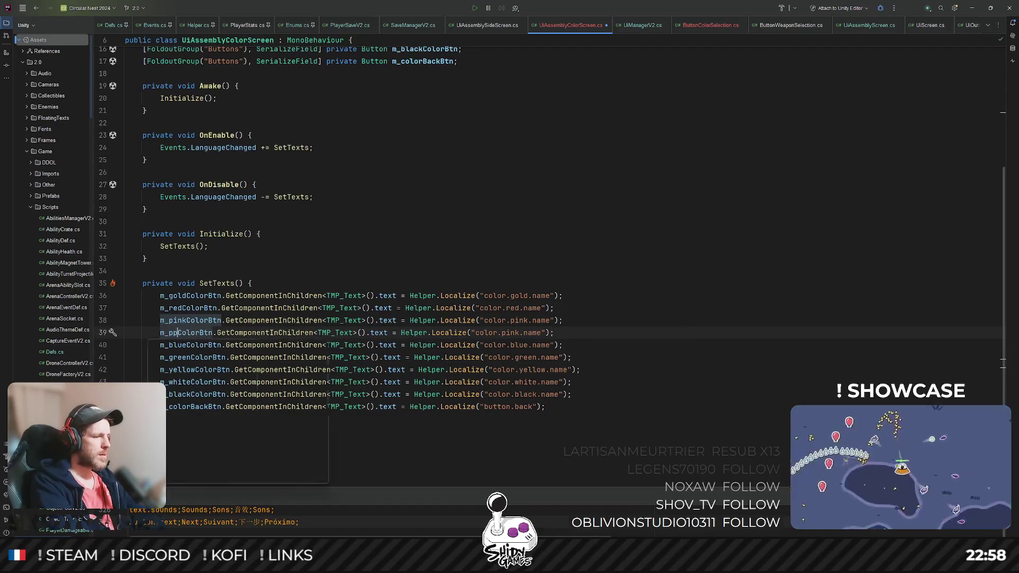
{"action": "left_click", "coordinate": [173, 333]}
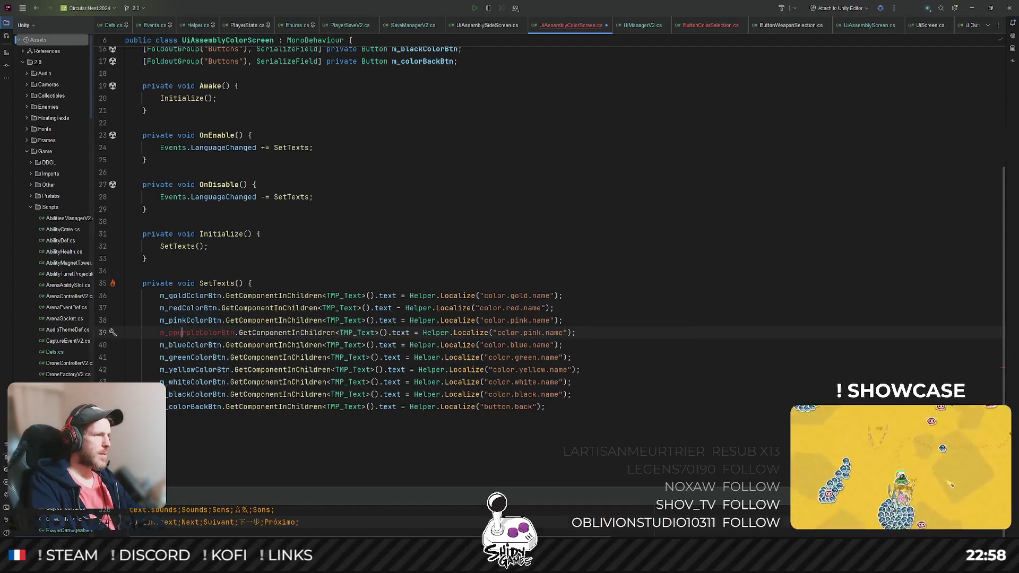
{"action": "key", "text": "BackSpace"}
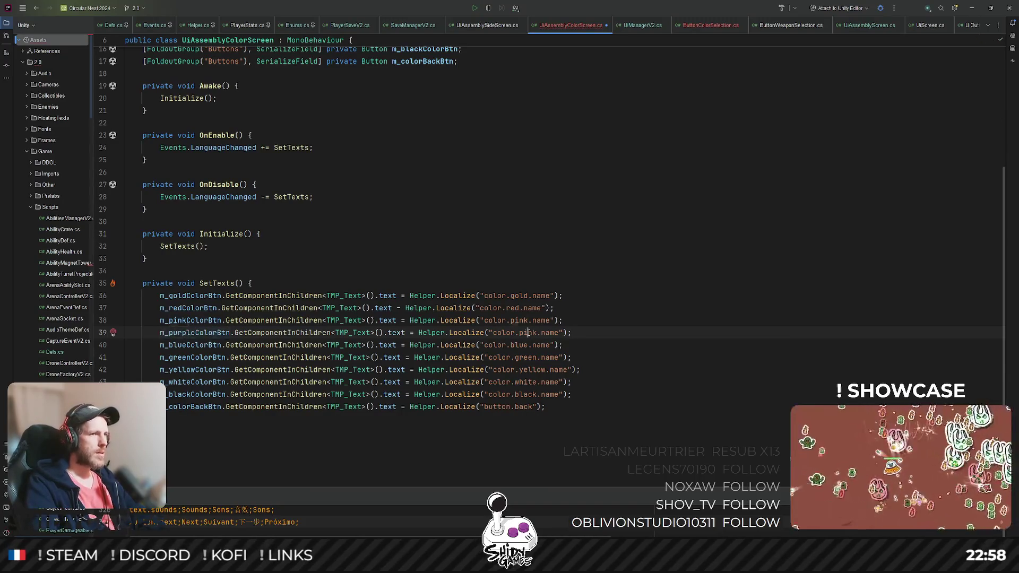
{"action": "double_click", "coordinate": [528, 333]}
{"action": "type", "text": "purple"}
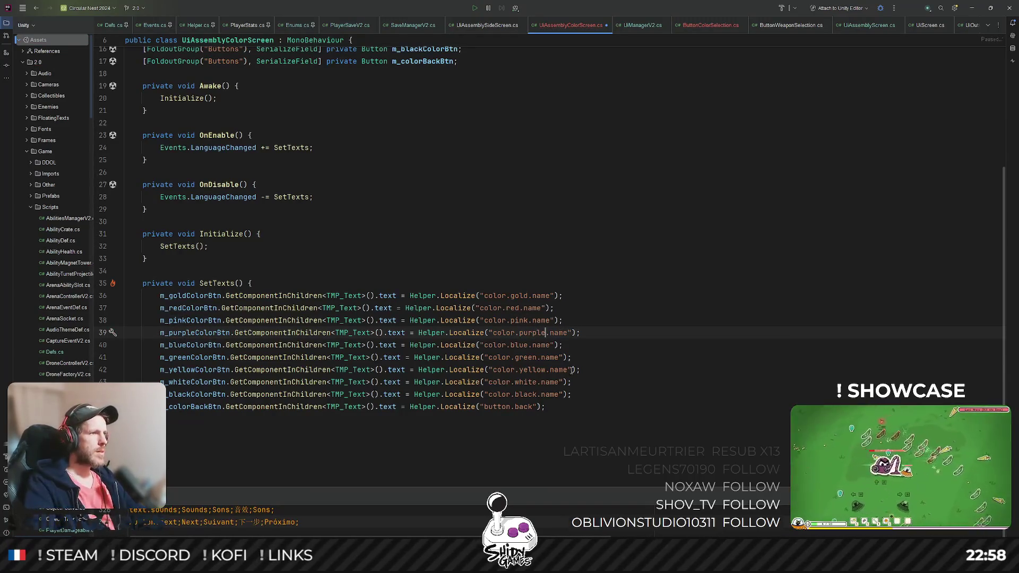
Step: Add an m_cyanColorBtn text line localised from color.cyan.name and review SetTexts
{"action": "left_click", "coordinate": [572, 345]}
{"action": "key", "text": "ctrl+d"}
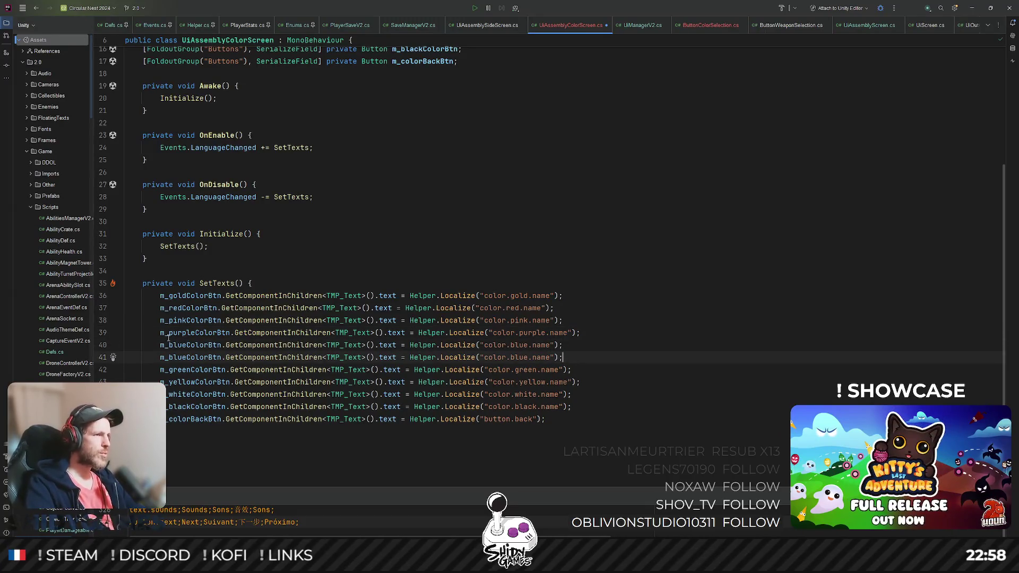
{"action": "double_click", "coordinate": [184, 345]}
{"action": "type", "text": "cyan"}
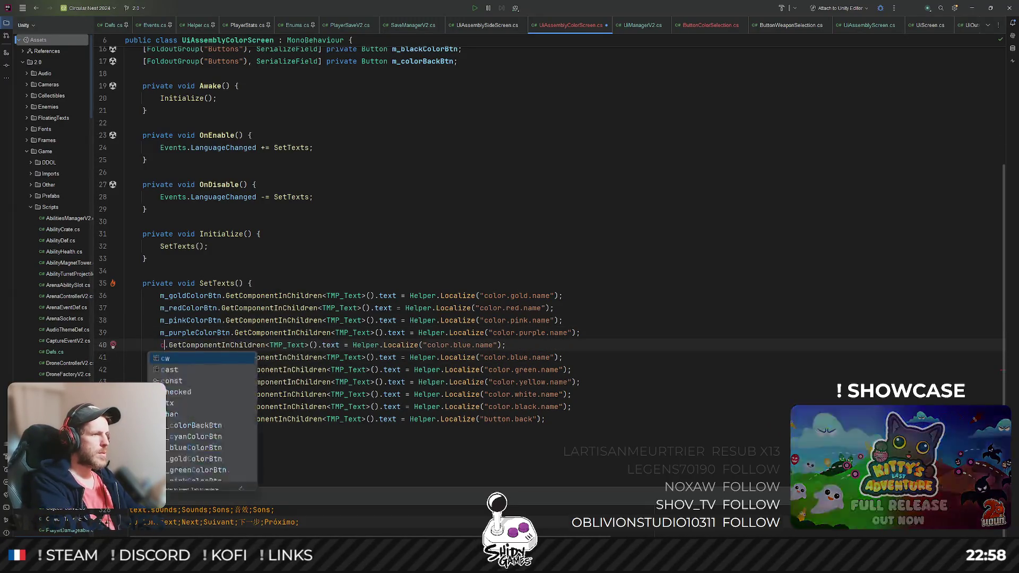
{"action": "key", "text": "Return"}
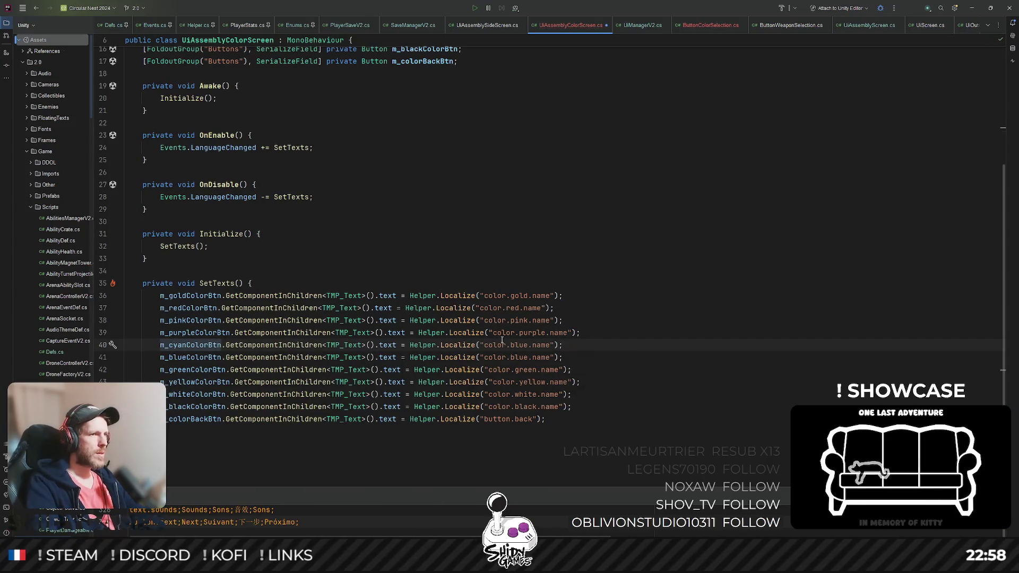
{"action": "double_click", "coordinate": [516, 345]}
{"action": "type", "text": "cyan"}
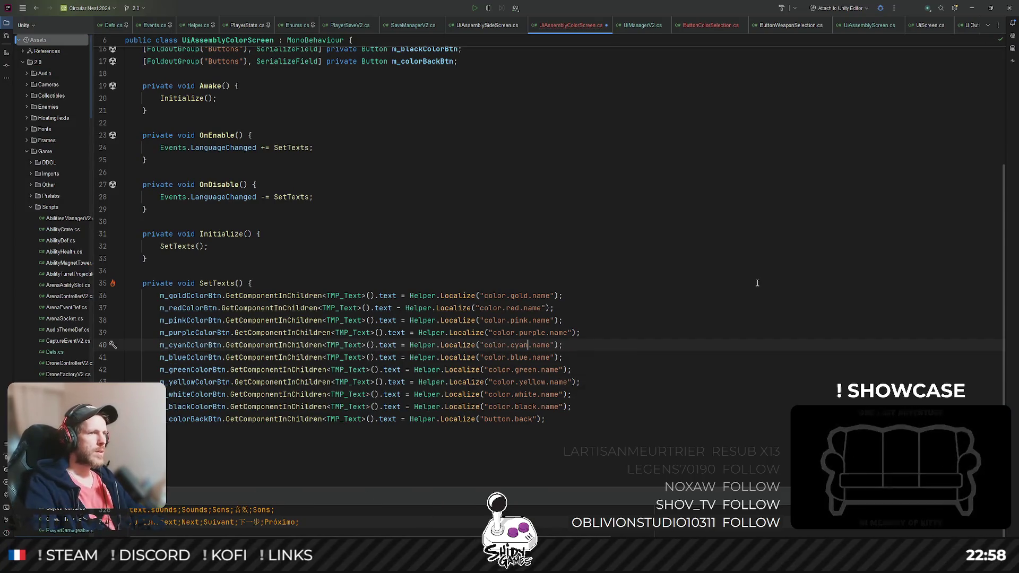
{"action": "left_click", "coordinate": [757, 283]}
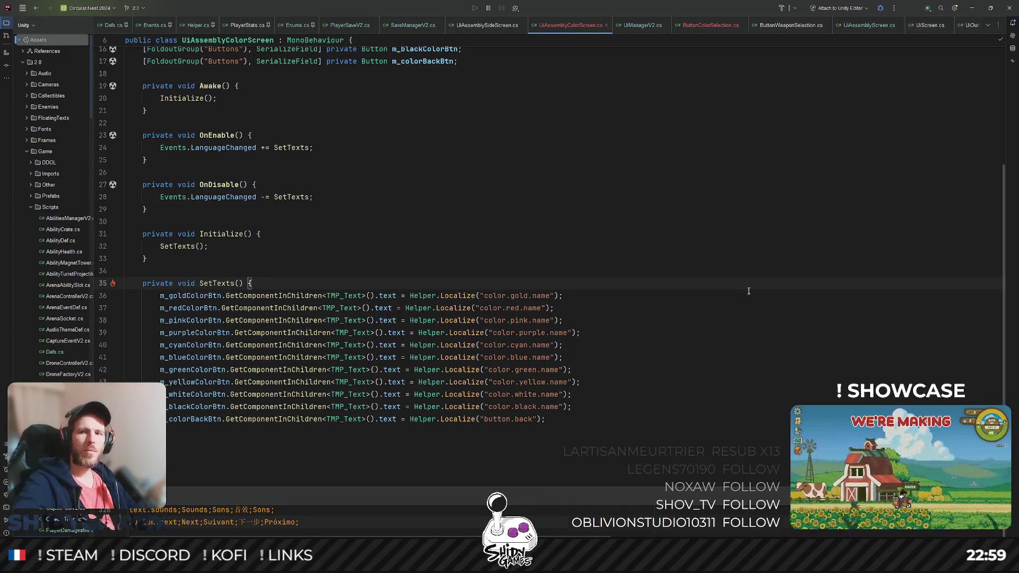
{"action": "left_click", "coordinate": [698, 333]}
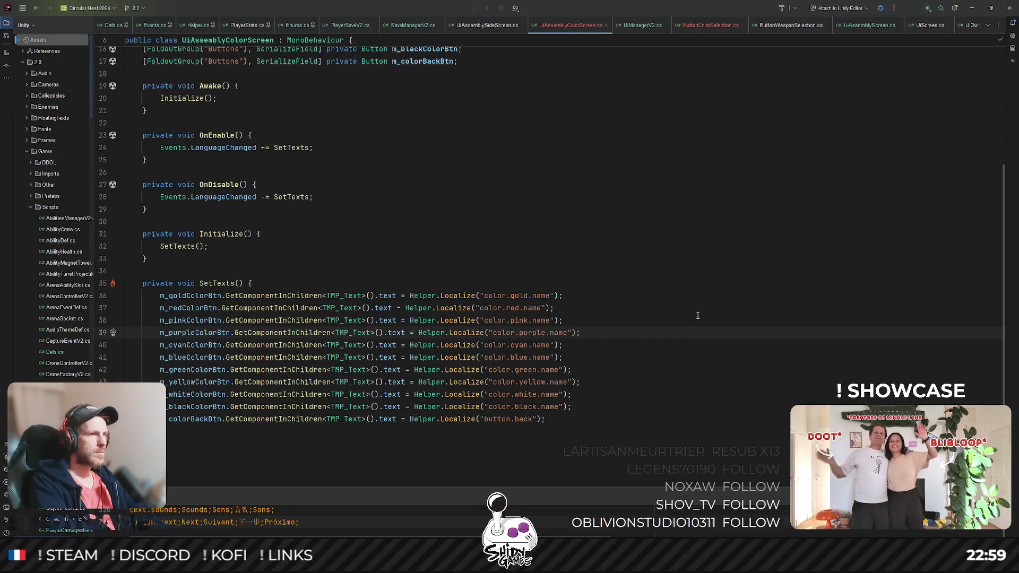
{"action": "left_click", "coordinate": [974, 9]}
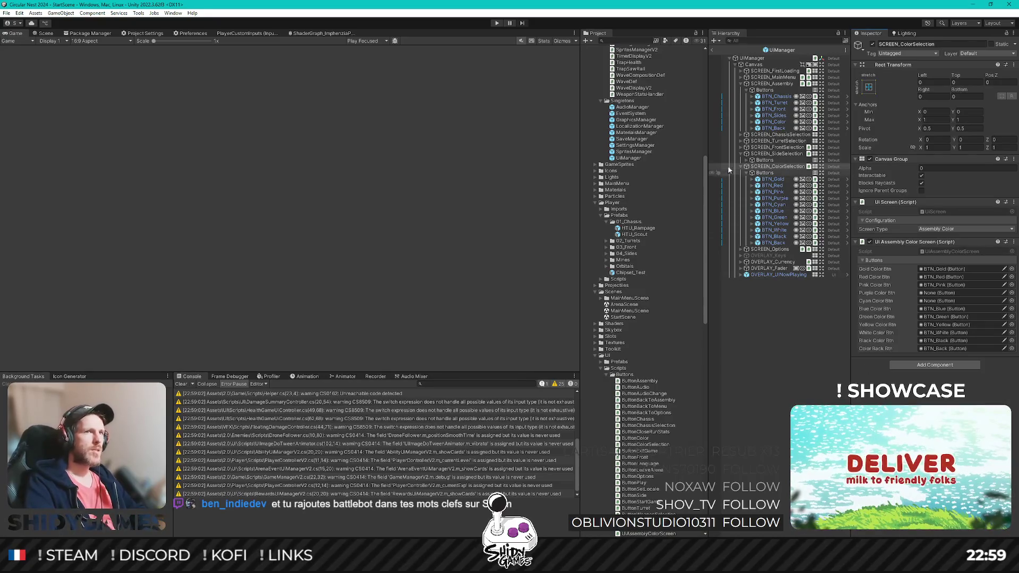
Step: Leave the UiManager prefab back to StartScene and enter play mode
{"action": "left_click", "coordinate": [712, 49]}
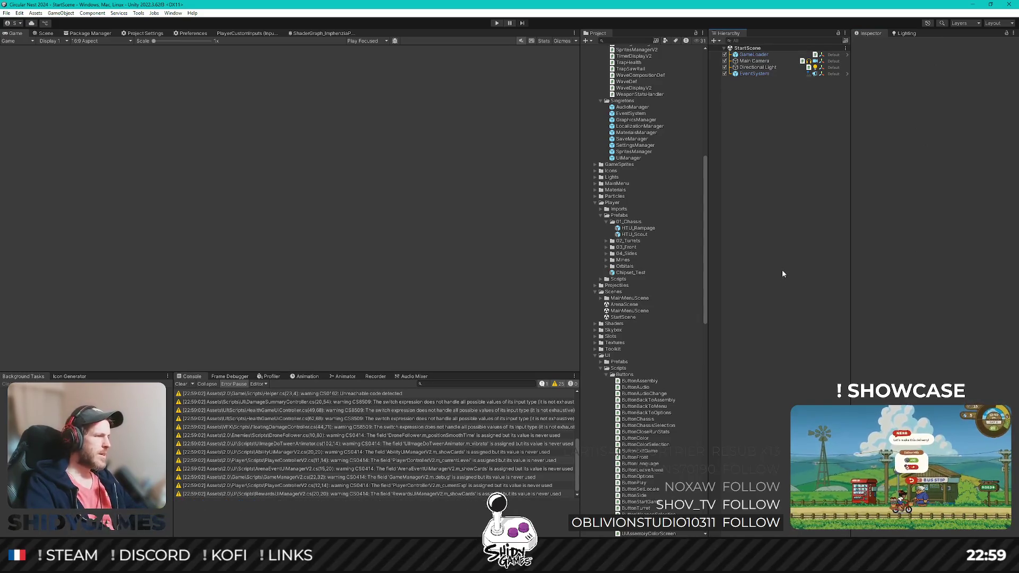
{"action": "scroll", "coordinate": [643, 166], "scroll_direction": "up", "scroll_amount": 10}
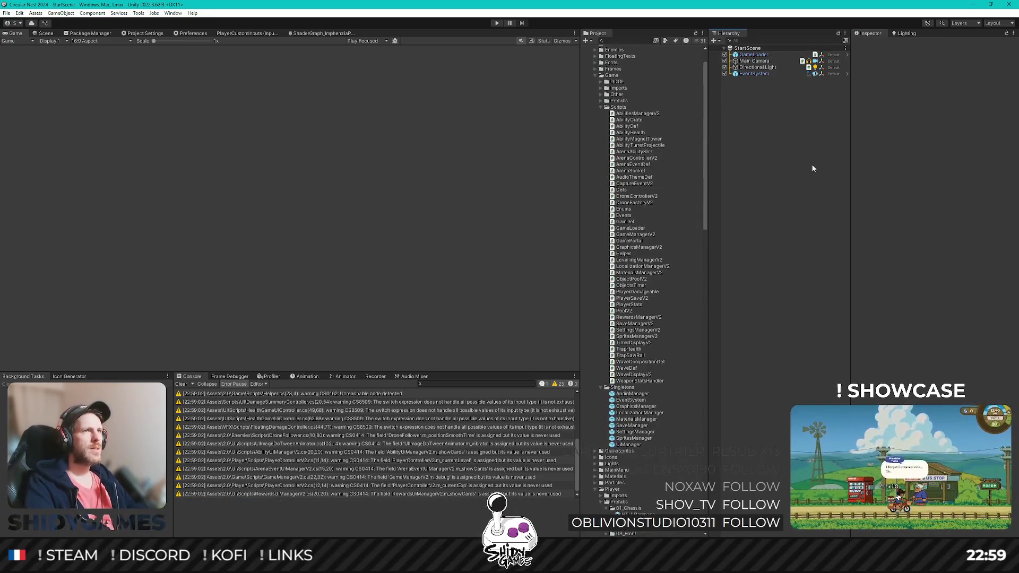
{"action": "scroll", "coordinate": [663, 145], "scroll_direction": "up", "scroll_amount": 1}
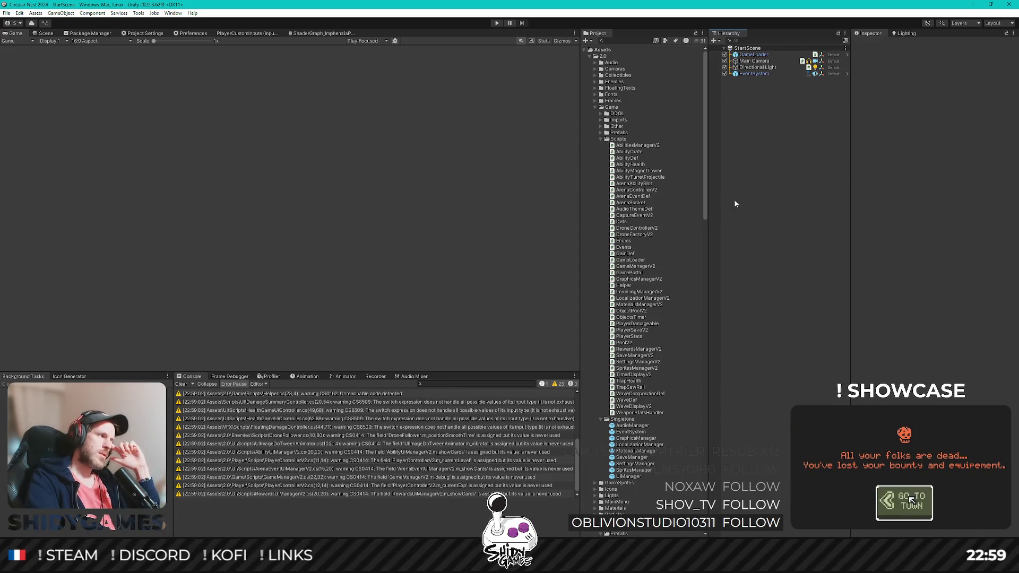
{"action": "left_click", "coordinate": [497, 23]}
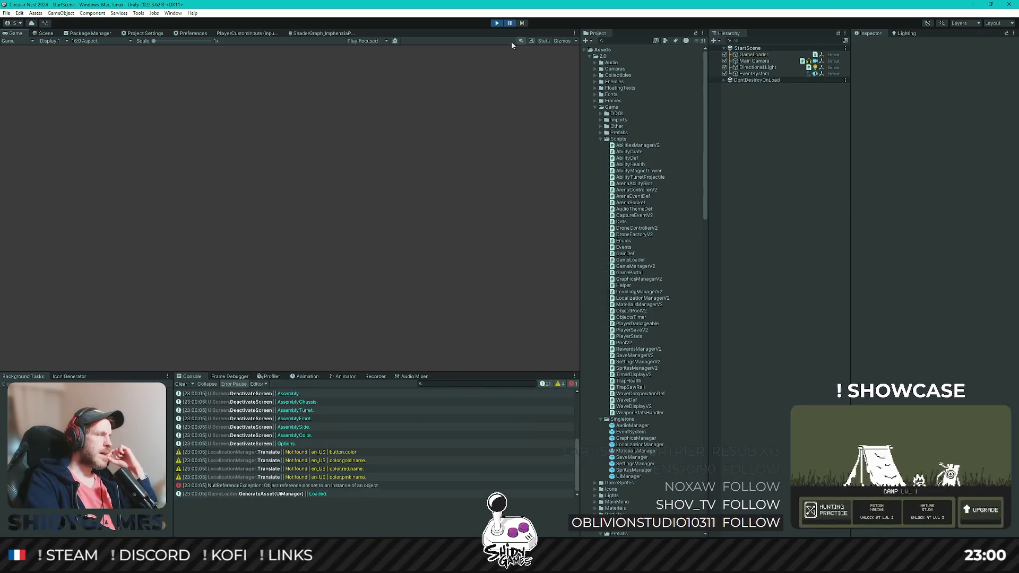
Step: Stop play mode and open the NullReferenceException's failing line in Rider
{"action": "left_click", "coordinate": [498, 24]}
{"action": "left_click", "coordinate": [327, 486]}
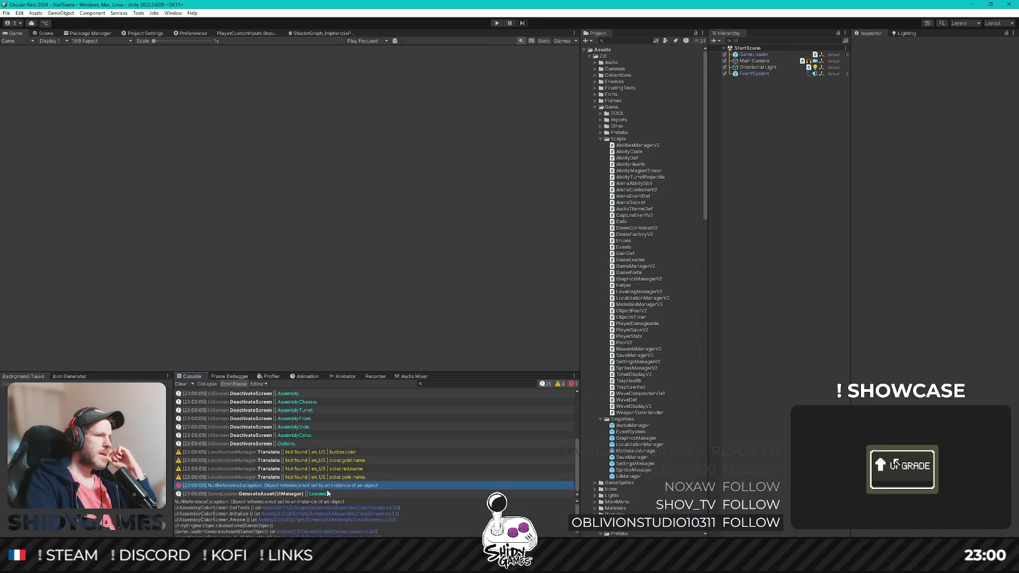
{"action": "left_click", "coordinate": [360, 508]}
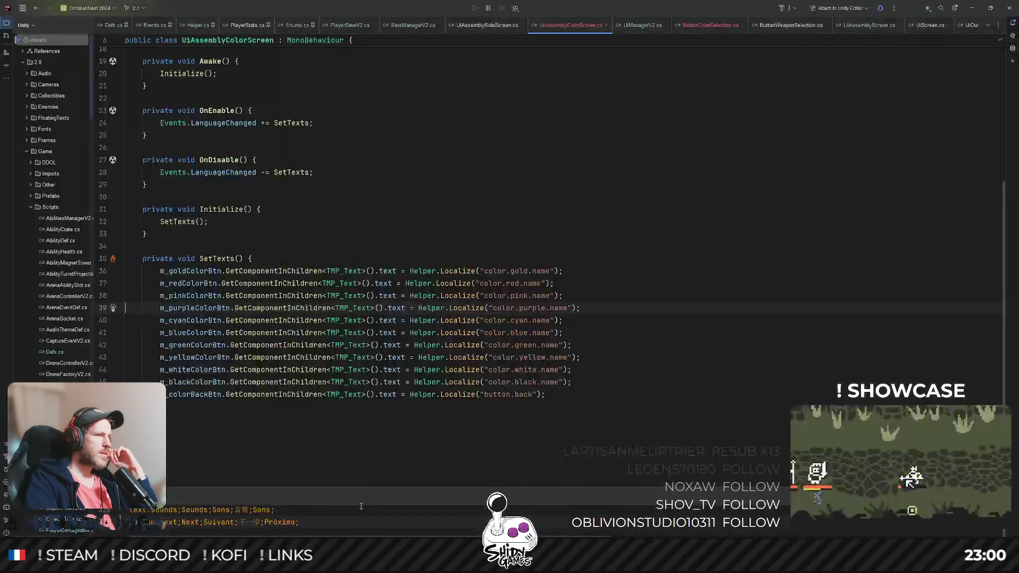
{"action": "key", "text": "alt+Tab"}
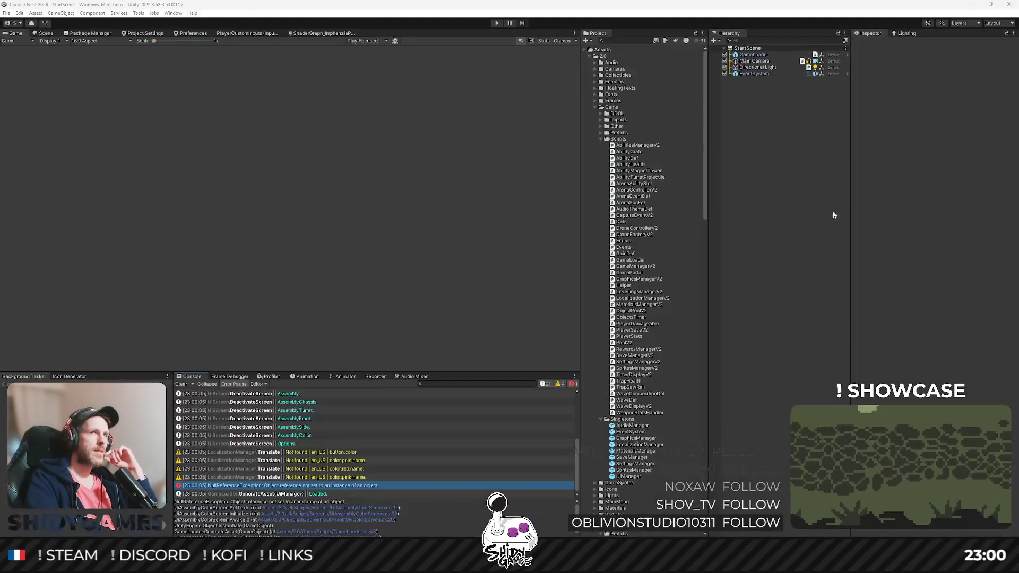
Step: Link BTN_Purple into SCREEN_ColorSelection's Purple Color Btn slot in UiManager, then play again
{"action": "left_click", "coordinate": [628, 476]}
{"action": "double_click", "coordinate": [909, 256]}
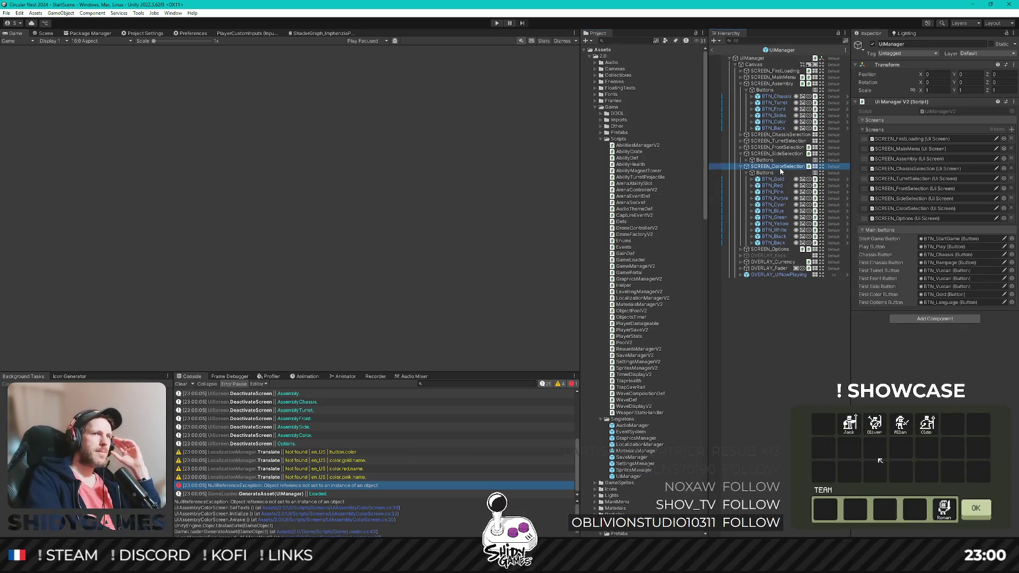
{"action": "left_click", "coordinate": [779, 168]}
{"action": "mouse_move", "coordinate": [775, 198]}
{"action": "left_mouse_down"}
{"action": "mouse_move", "coordinate": [940, 307]}
{"action": "mouse_move", "coordinate": [950, 293]}
{"action": "mouse_move", "coordinate": [776, 206]}
{"action": "mouse_move", "coordinate": [950, 301]}
{"action": "left_mouse_up"}
{"action": "left_click", "coordinate": [819, 327]}
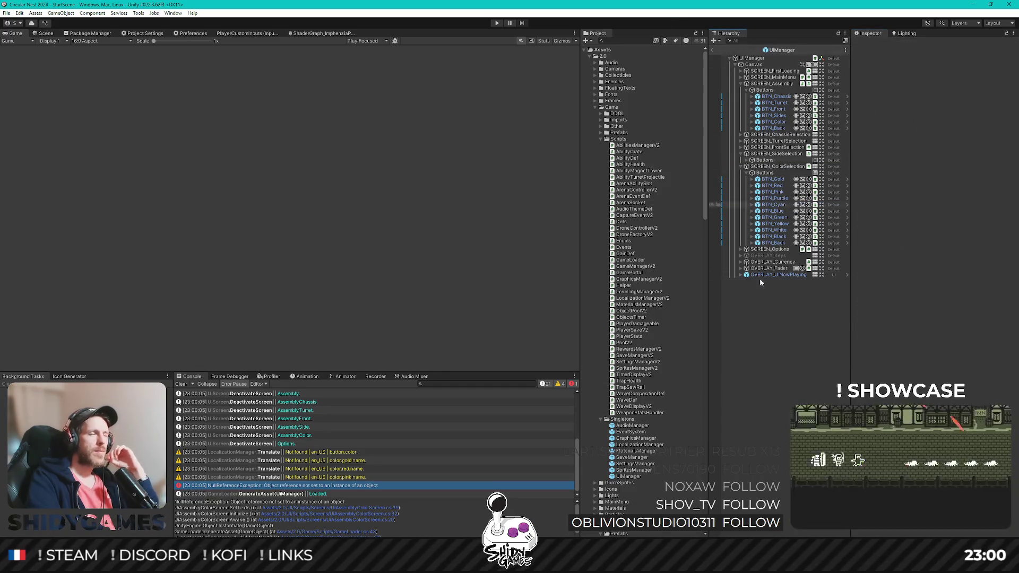
{"action": "left_click", "coordinate": [712, 50]}
{"action": "left_click", "coordinate": [497, 23]}
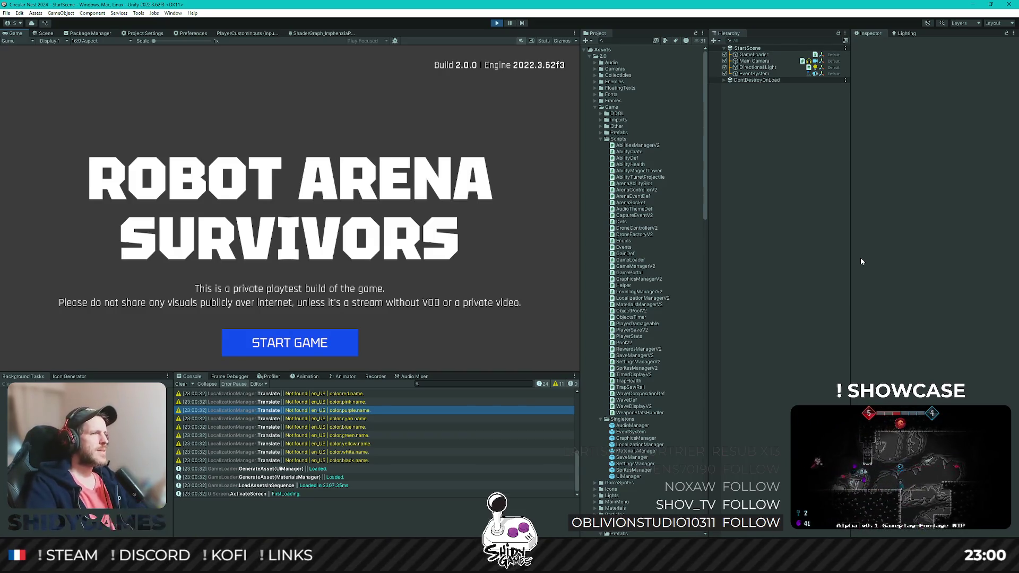
Step: Navigate from the start screen through ASSEMBLY to the robot colour list
{"action": "key", "text": "Return"}
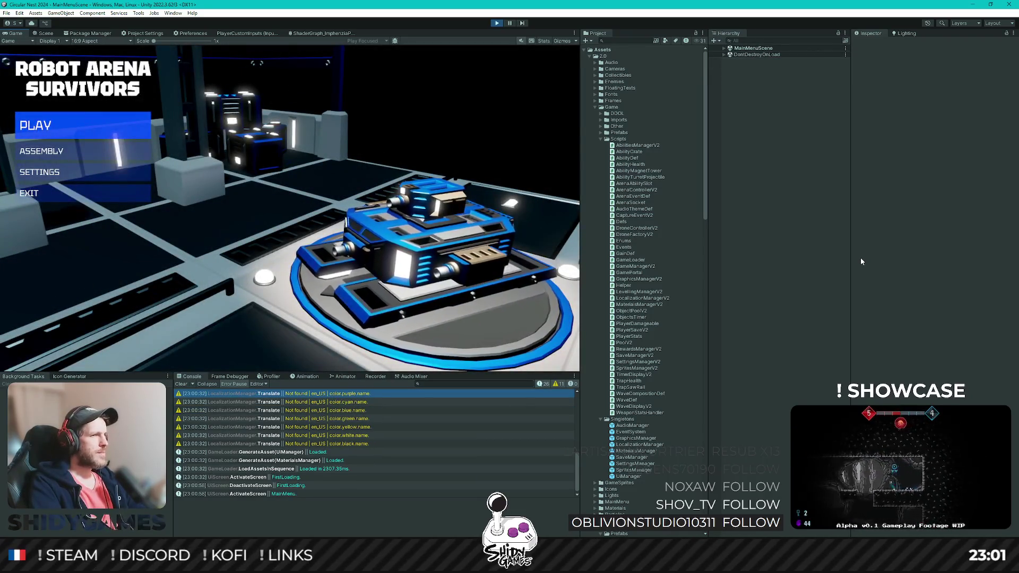
{"action": "key", "text": "Down"}
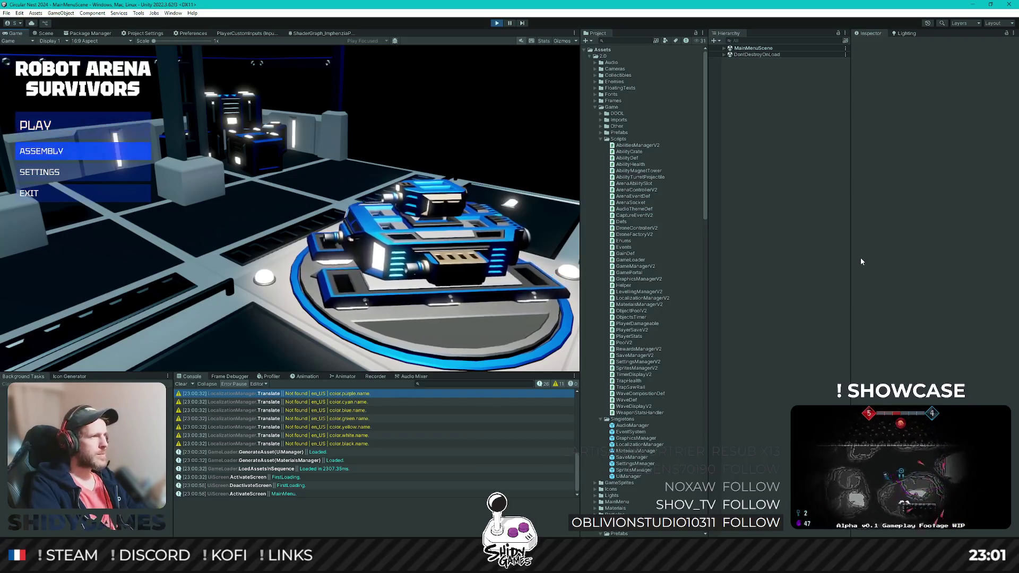
{"action": "key", "text": "Return"}
{"action": "key", "text": "Down"}
{"action": "key", "text": "Down"}
{"action": "key", "text": "Down"}
{"action": "key", "text": "Down"}
{"action": "key", "text": "Return"}
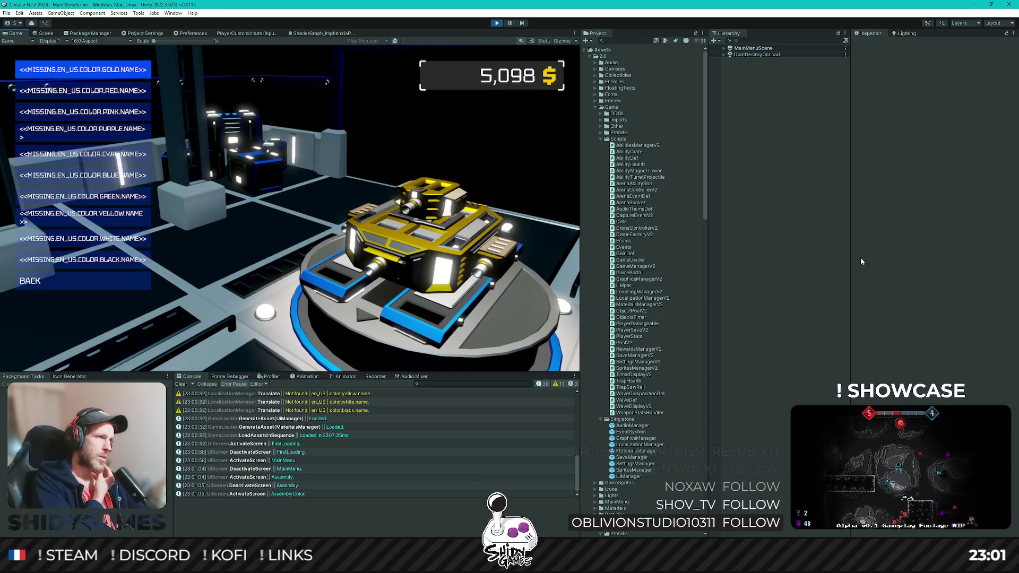
Step: Preview red, pink, purple, white, black and cyan, confirm gold, and return to the main menu
{"action": "key", "text": "Down"}
{"action": "key", "text": "Down"}
{"action": "key", "text": "Down"}
{"action": "key", "text": "Up"}
{"action": "key", "text": "Down"}
{"action": "key", "text": "Down"}
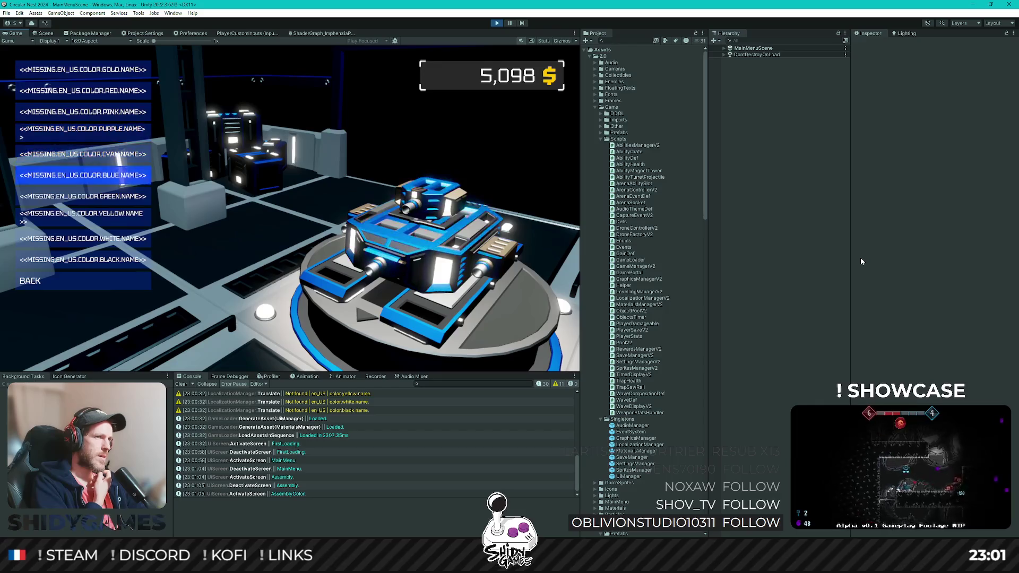
{"action": "key", "text": "Down"}
{"action": "key", "text": "Down"}
{"action": "key", "text": "Down"}
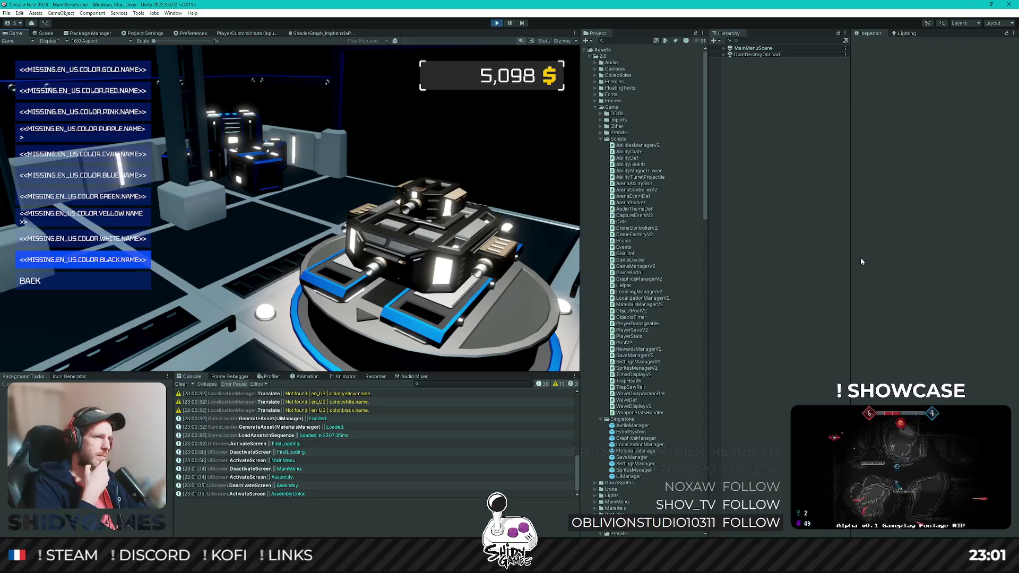
{"action": "key", "text": "Up"}
{"action": "key", "text": "Down"}
{"action": "key", "text": "Down"}
{"action": "key", "text": "Up"}
{"action": "key", "text": "Up"}
{"action": "key", "text": "Up"}
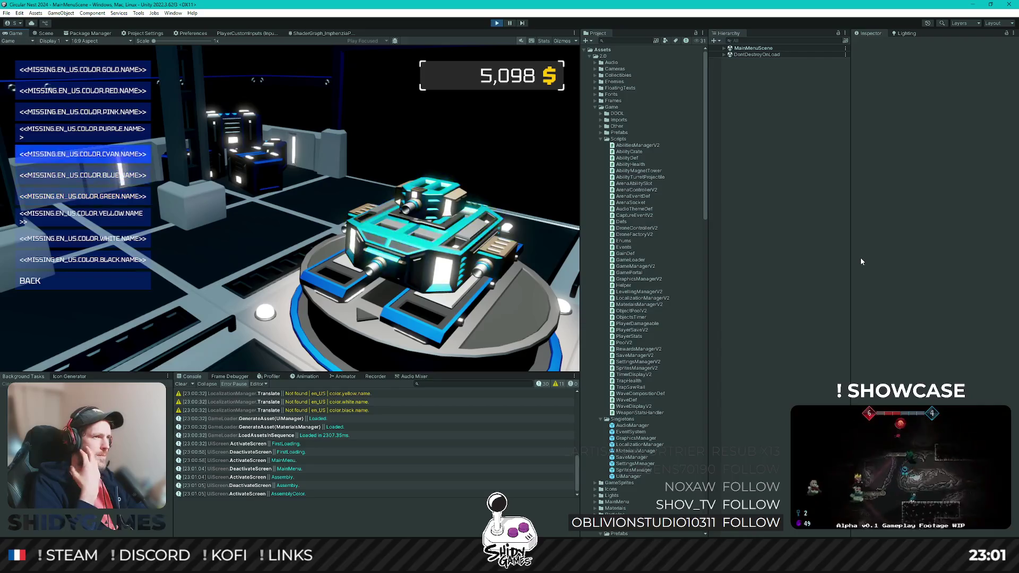
{"action": "key", "text": "Up"}
{"action": "key", "text": "Up"}
{"action": "key", "text": "Up"}
{"action": "key", "text": "Up"}
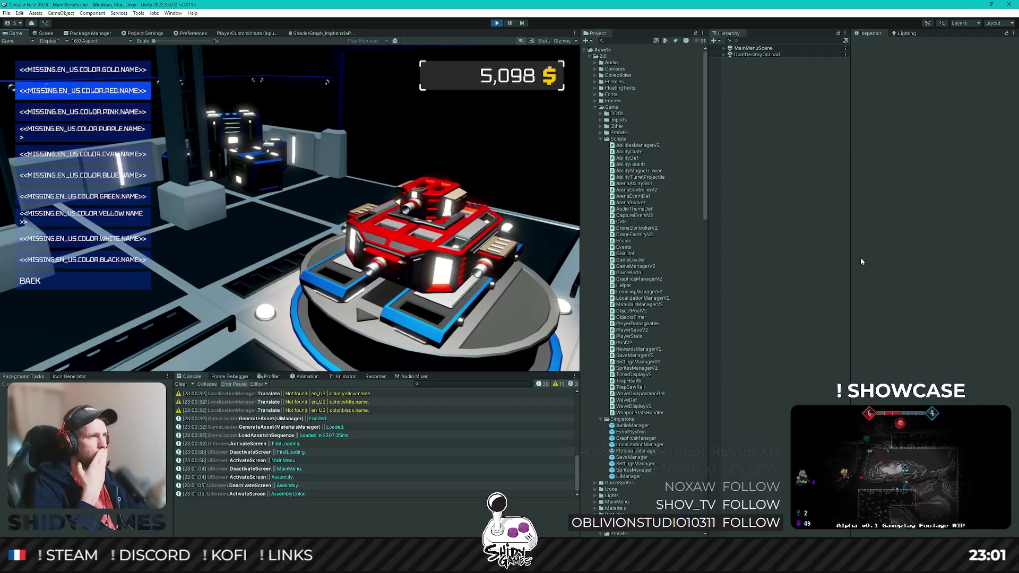
{"action": "key", "text": "Return"}
{"action": "key", "text": "Down"}
{"action": "key", "text": "Down"}
{"action": "key", "text": "Down"}
{"action": "key", "text": "Up"}
{"action": "key", "text": "Down"}
{"action": "key", "text": "Down"}
{"action": "key", "text": "Return"}
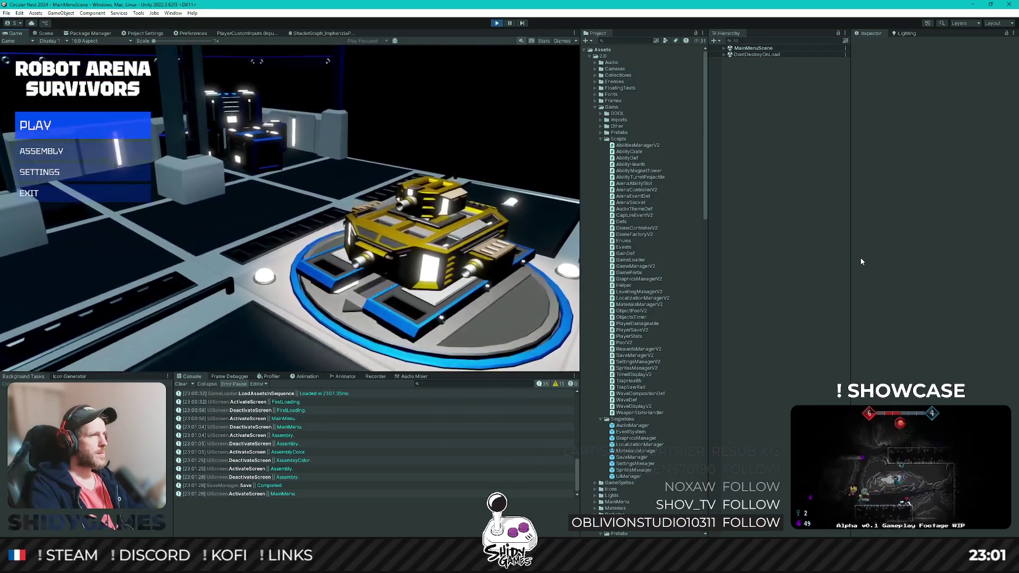
{"action": "key", "text": "Return"}
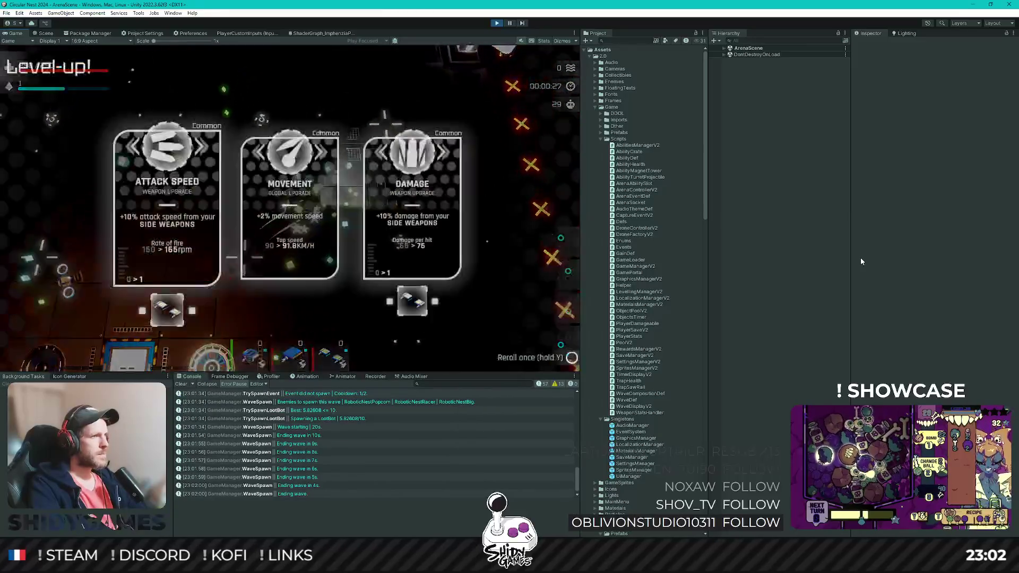
Step: Choose damage, reload speed, health regen and Total Health level-up upgrades
{"action": "key", "text": "Right"}
{"action": "key", "text": "Return"}
{"action": "key", "text": "Right"}
{"action": "key", "text": "Return"}
{"action": "key", "text": "Return"}
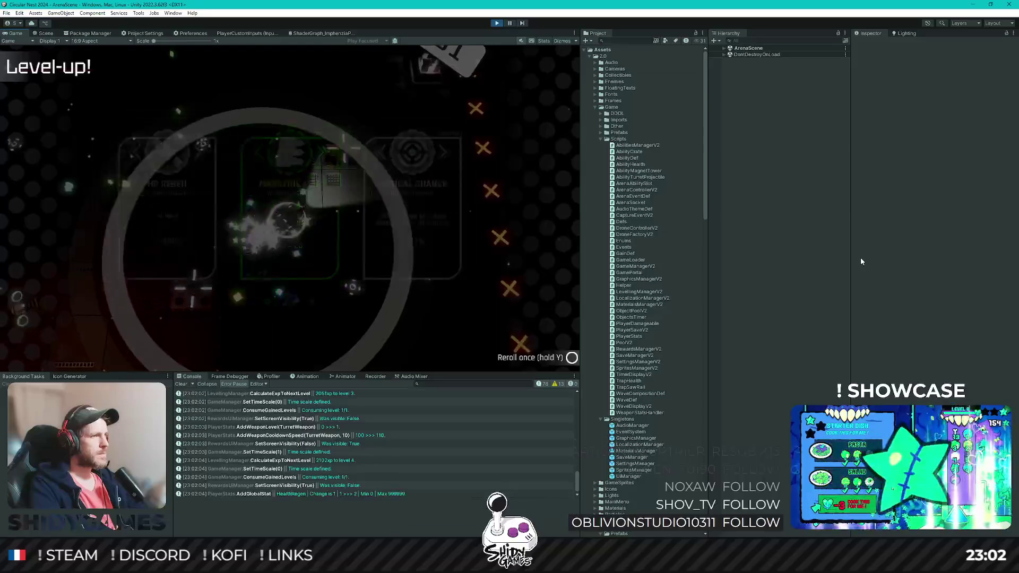
{"action": "key", "text": "Return"}
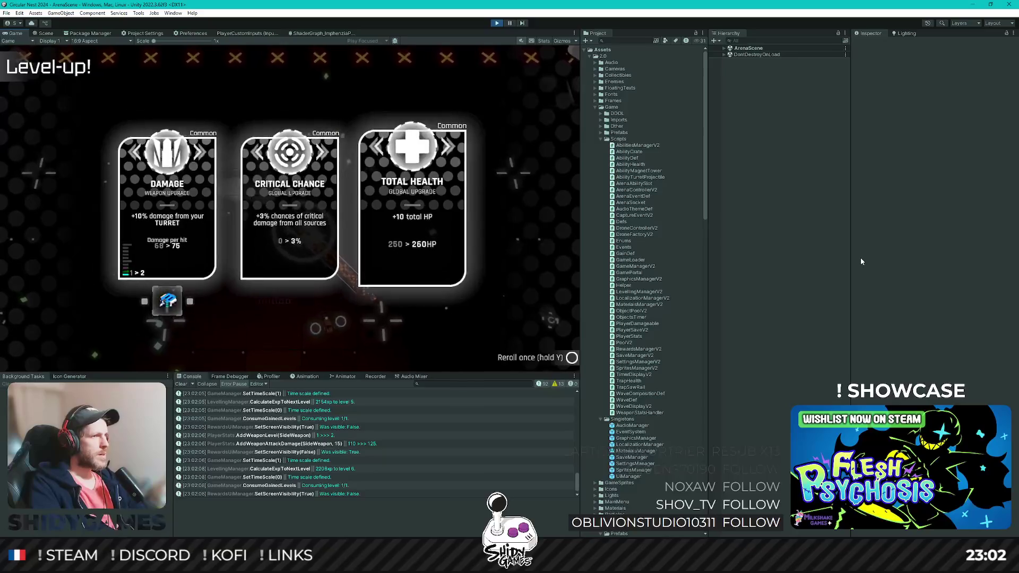
{"action": "key", "text": "Return"}
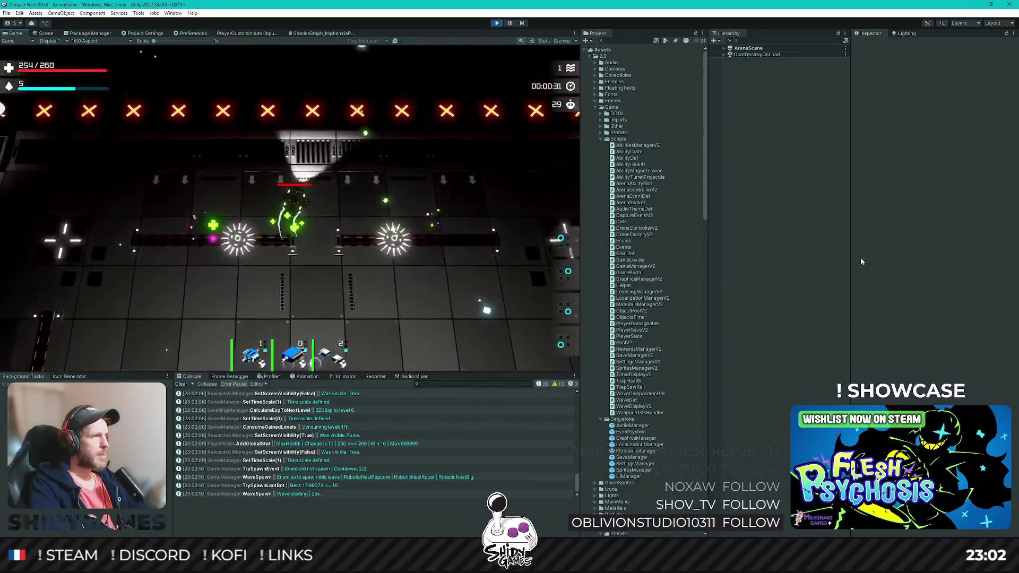
Step: Fly the ship through the arena, then pass the performance review and leave the arena
{"action": "key", "text": "w"}
{"action": "key", "text": "s"}
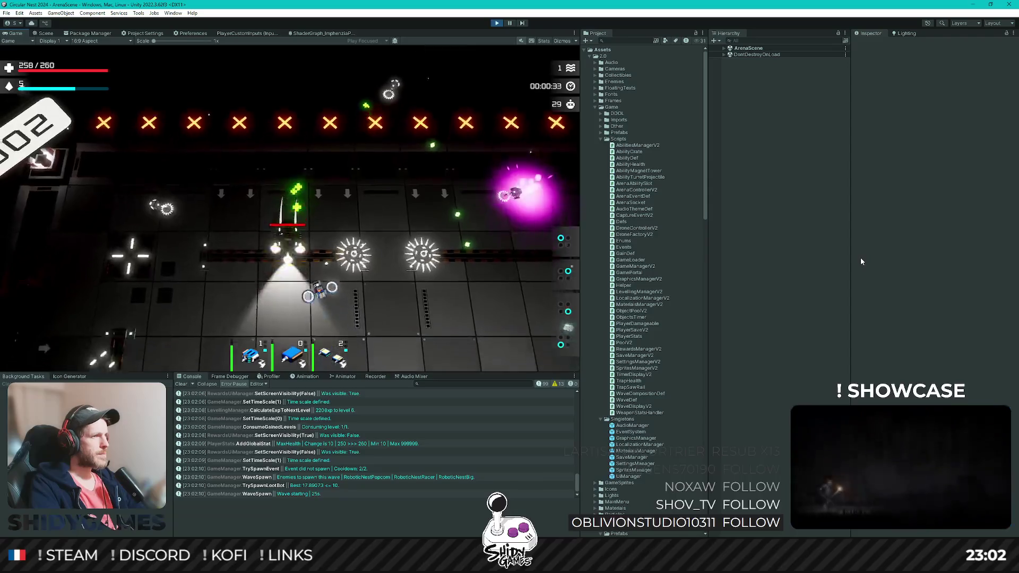
{"action": "key", "text": "s"}
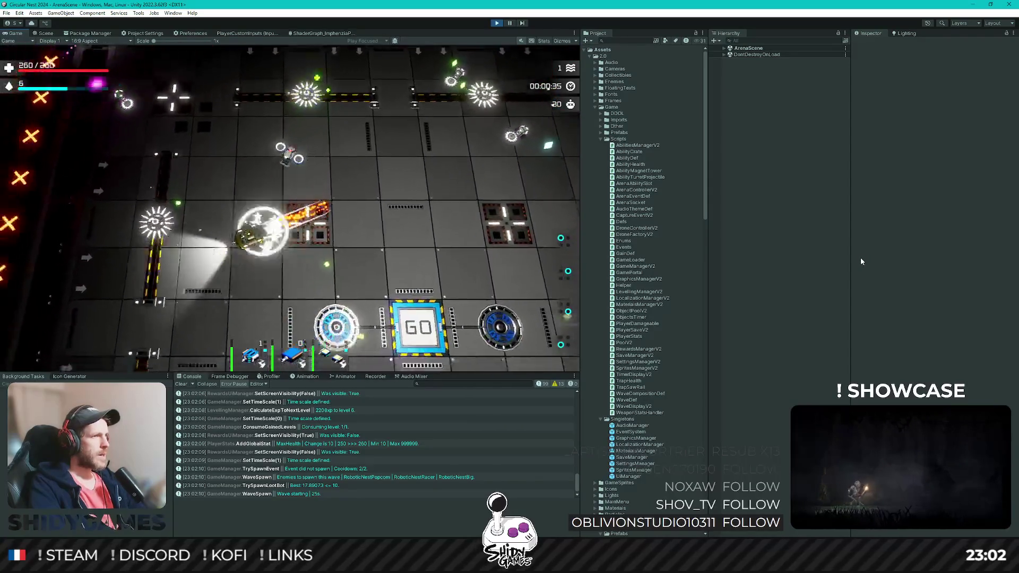
{"action": "key", "text": "a"}
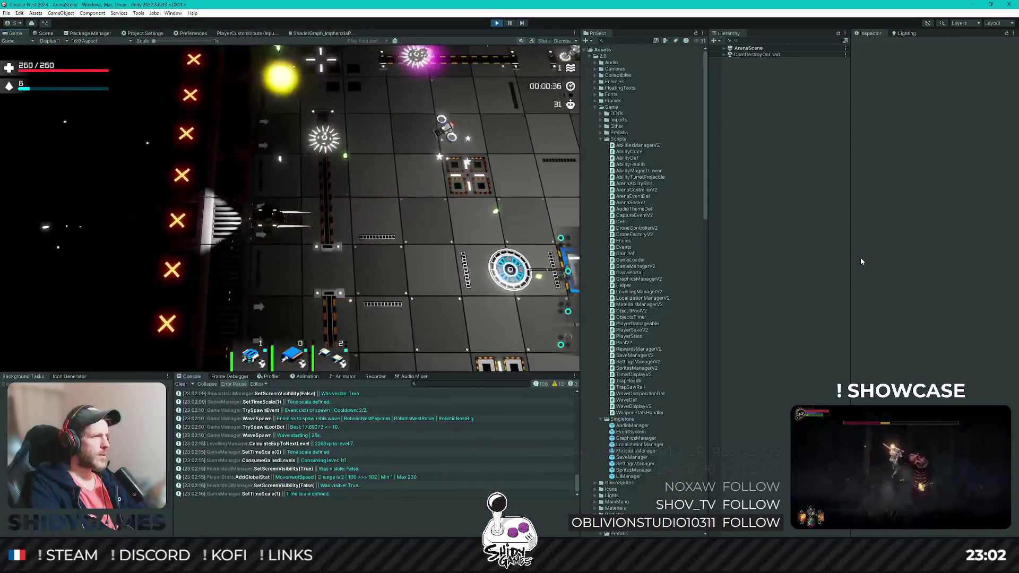
{"action": "key", "text": "a"}
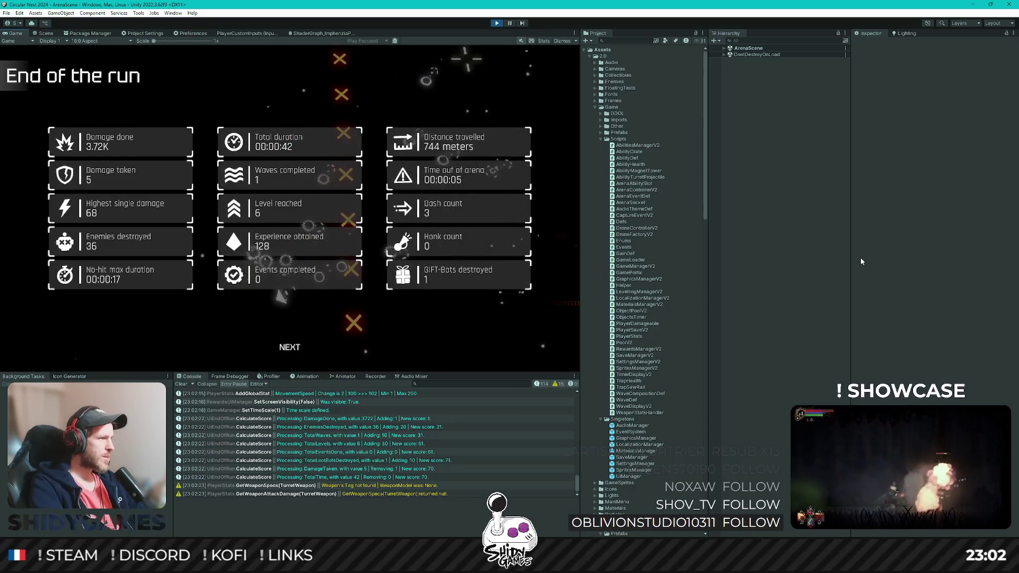
{"action": "key", "text": "Return"}
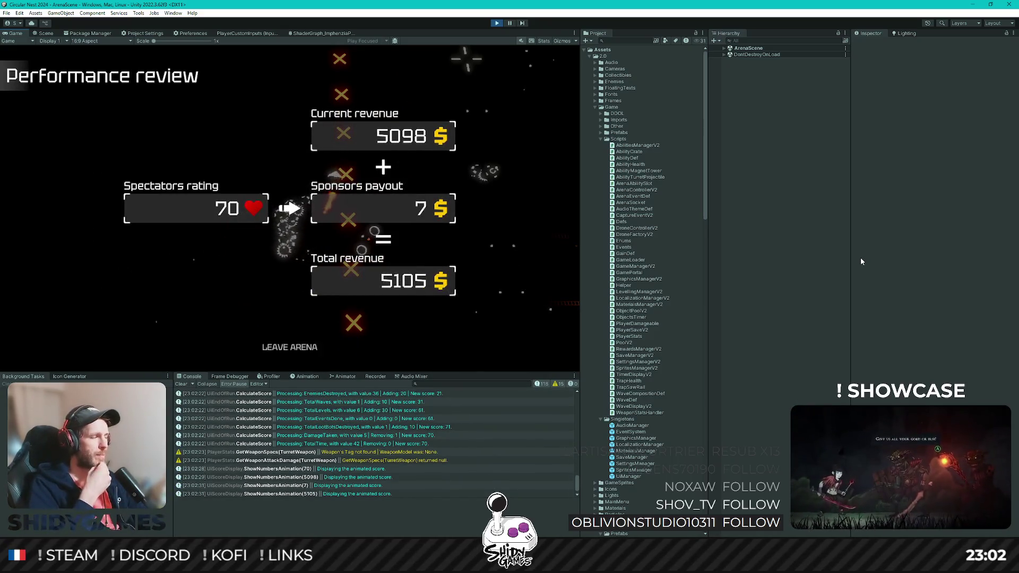
{"action": "key", "text": "Return"}
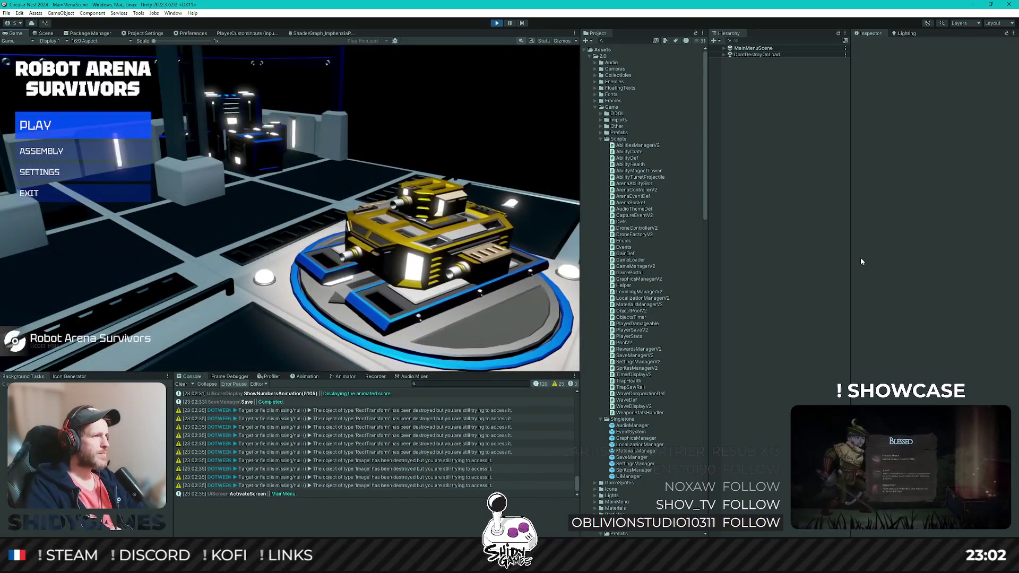
Step: Open the Assembly colour list and preview red and other tank colours
{"action": "key", "text": "Down"}
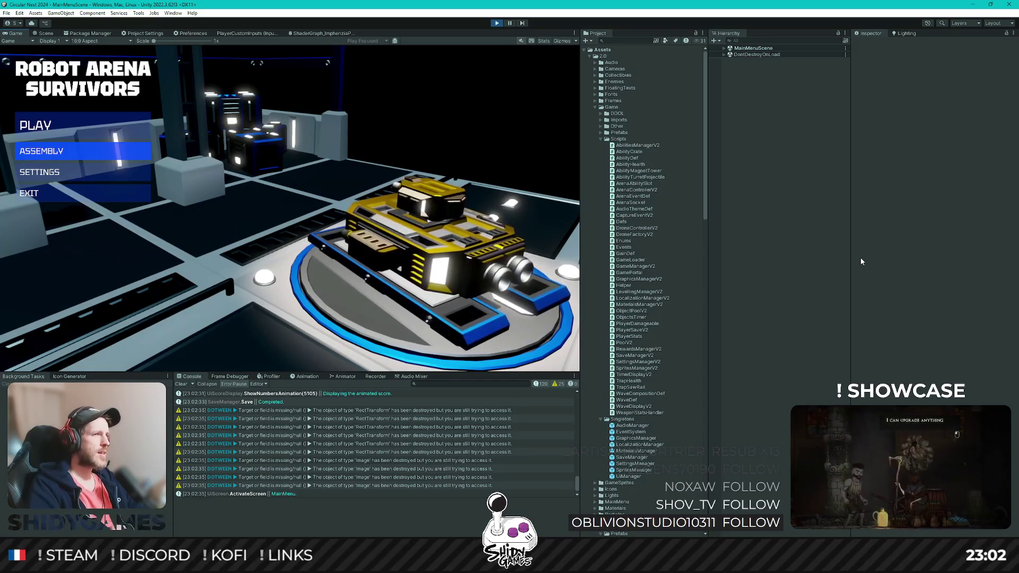
{"action": "key", "text": "Return"}
{"action": "key", "text": "Down"}
{"action": "key", "text": "Down"}
{"action": "key", "text": "Down"}
{"action": "key", "text": "Down"}
{"action": "key", "text": "Return"}
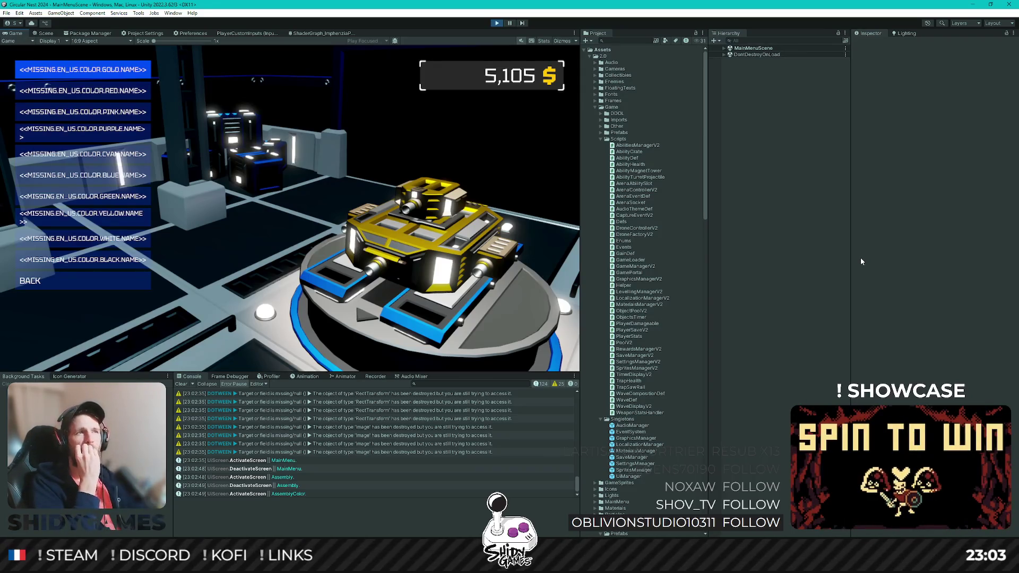
{"action": "key", "text": "Down"}
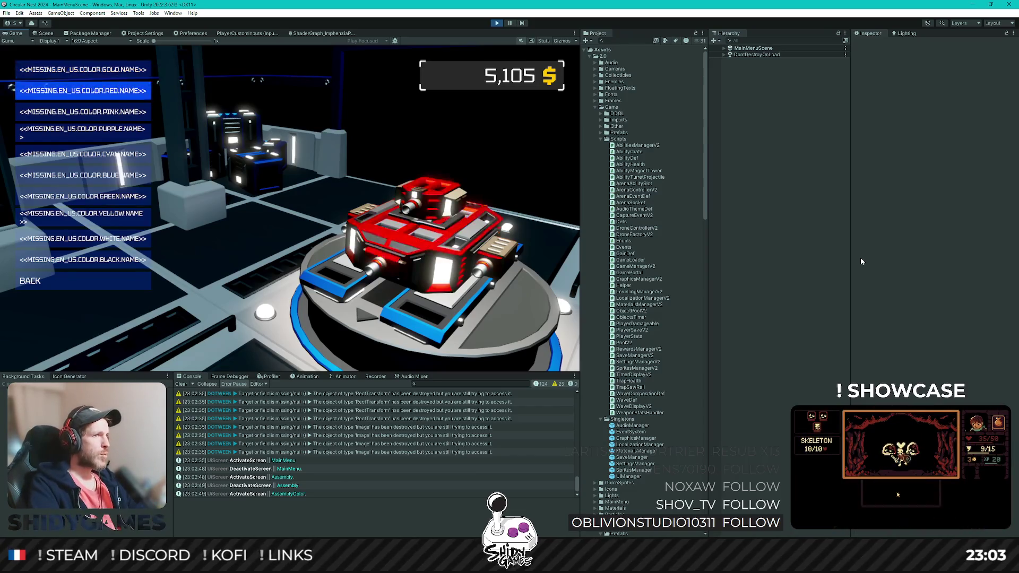
{"action": "key", "text": "Down"}
{"action": "key", "text": "Down"}
{"action": "key", "text": "Up"}
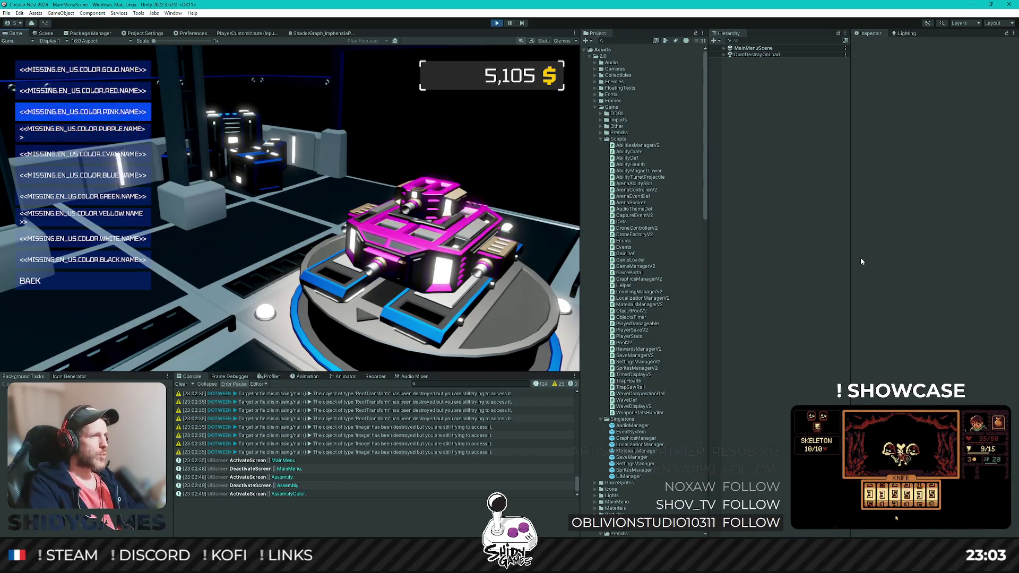
{"action": "key", "text": "Down"}
{"action": "key", "text": "Down"}
{"action": "key", "text": "Down"}
Step: Back out to the main menu and press PLAY to load ArenaScene
{"action": "key", "text": "Escape"}
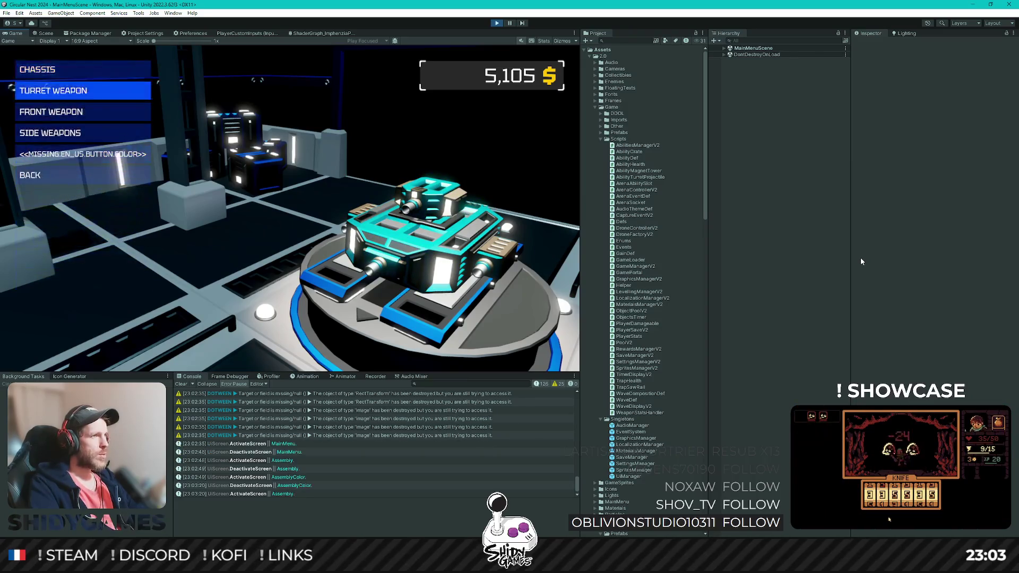
{"action": "key", "text": "Down"}
{"action": "key", "text": "Down"}
{"action": "key", "text": "Down"}
{"action": "key", "text": "Down"}
{"action": "key", "text": "Escape"}
{"action": "key", "text": "Return"}
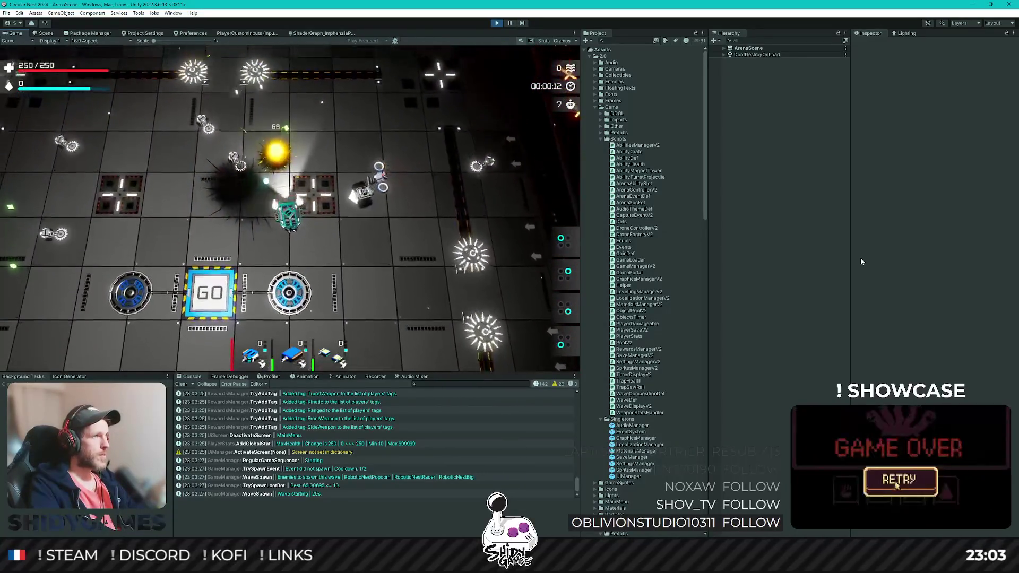
Step: Take Luck, side weapon, front weapon, Kinetic Damage, Luck, Movement and Luck upgrades while playing
{"action": "key", "text": "Left"}
{"action": "key", "text": "Return"}
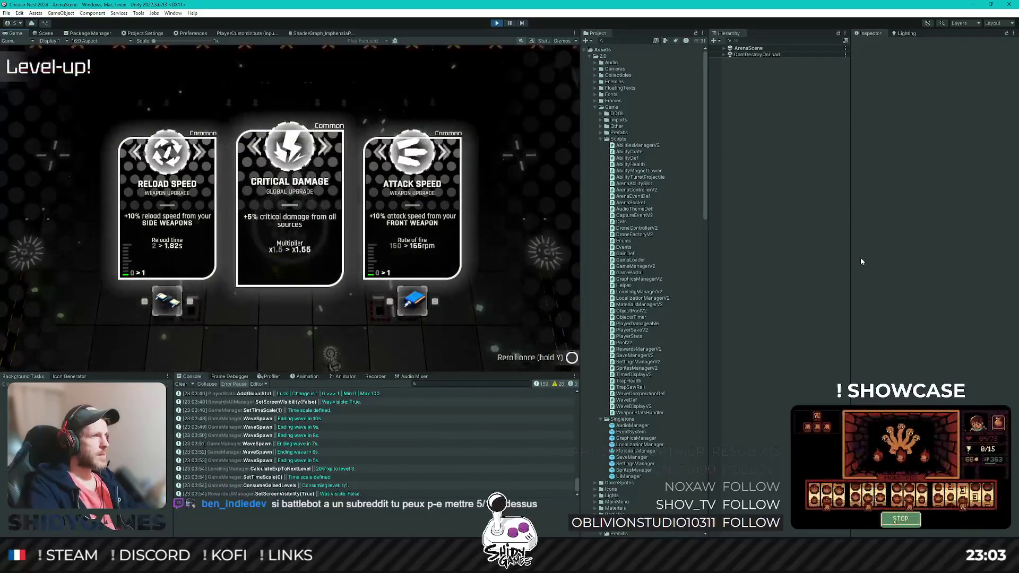
{"action": "key", "text": "Return"}
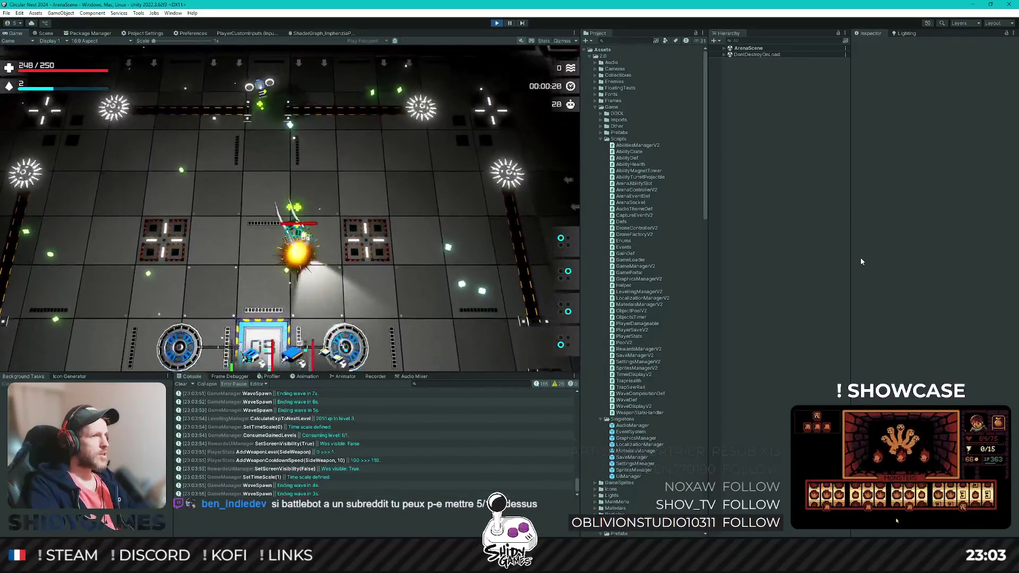
{"action": "key", "text": "Return"}
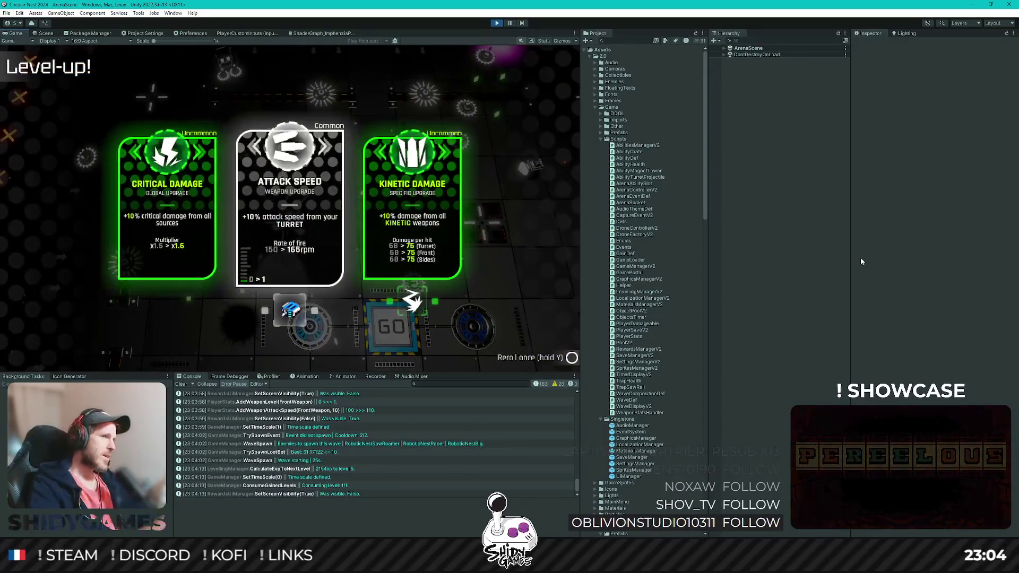
{"action": "key", "text": "Right"}
{"action": "key", "text": "Return"}
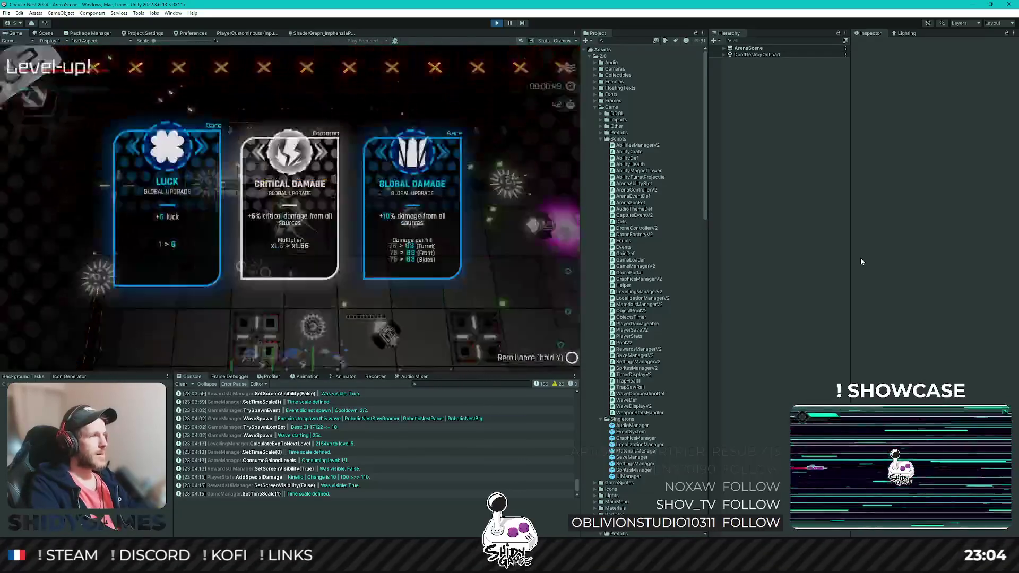
{"action": "key", "text": "Left"}
{"action": "key", "text": "Return"}
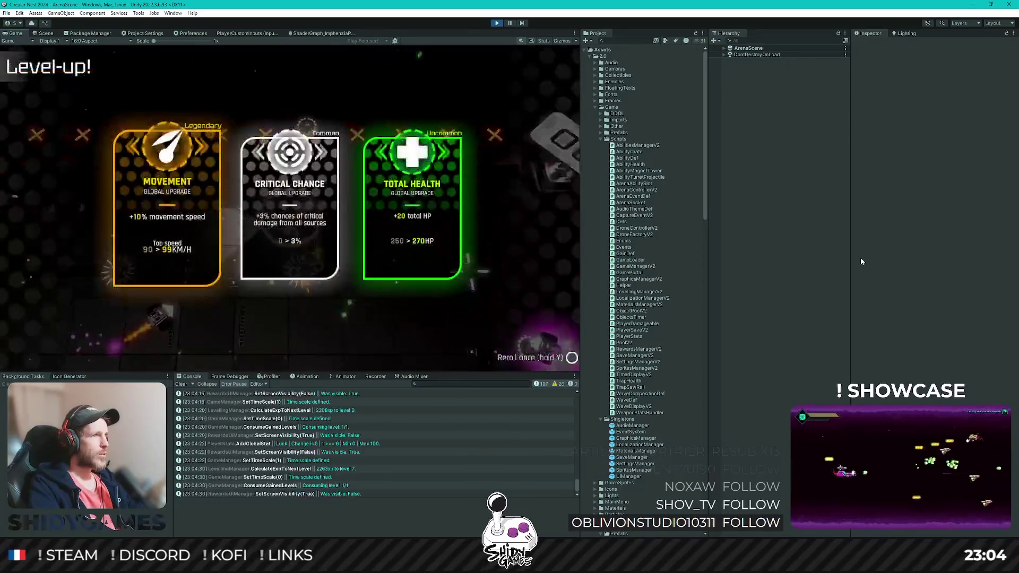
{"action": "key", "text": "Left"}
{"action": "key", "text": "Return"}
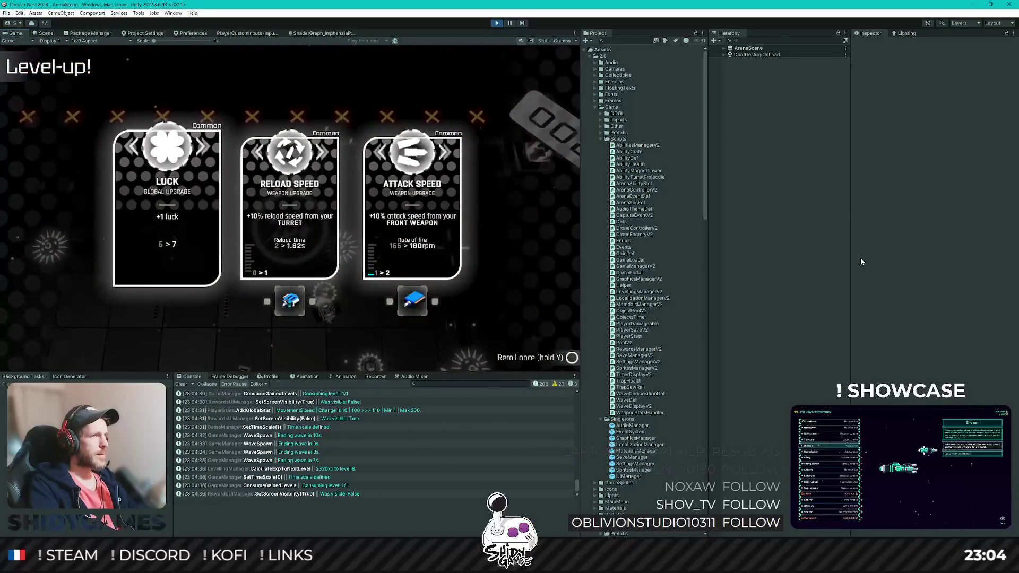
{"action": "key", "text": "Return"}
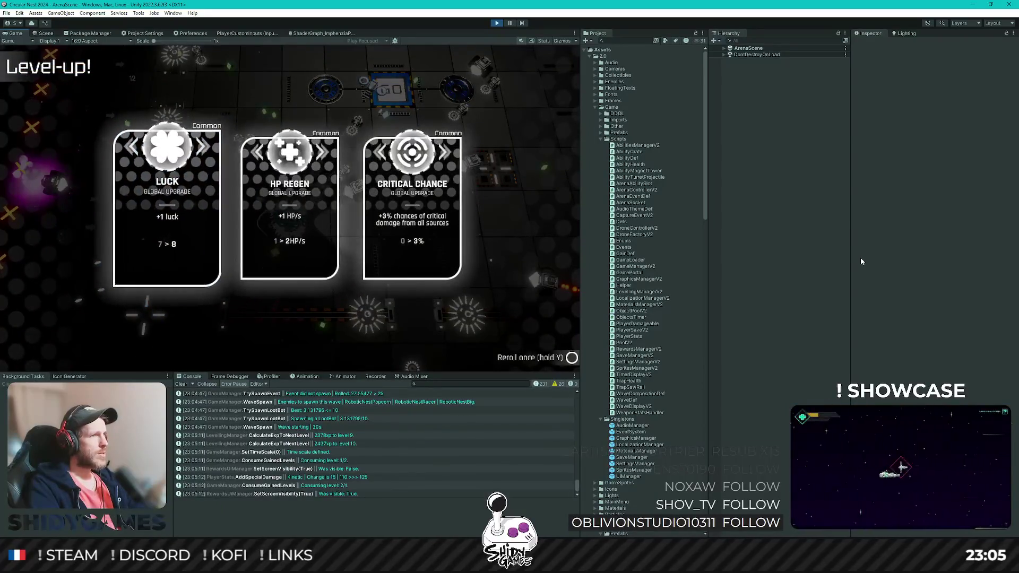
Step: Take Luck, Magazine Size, Critical Damage and Armor upgrades, then stop Play mode with Ctrl+P
{"action": "key", "text": "Return"}
{"action": "key", "text": "Return"}
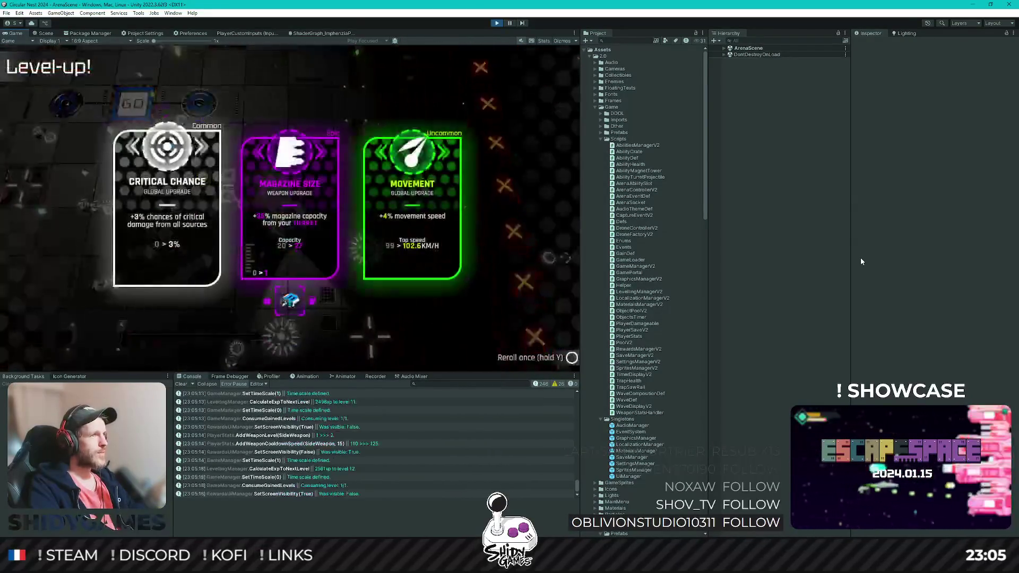
{"action": "key", "text": "Return"}
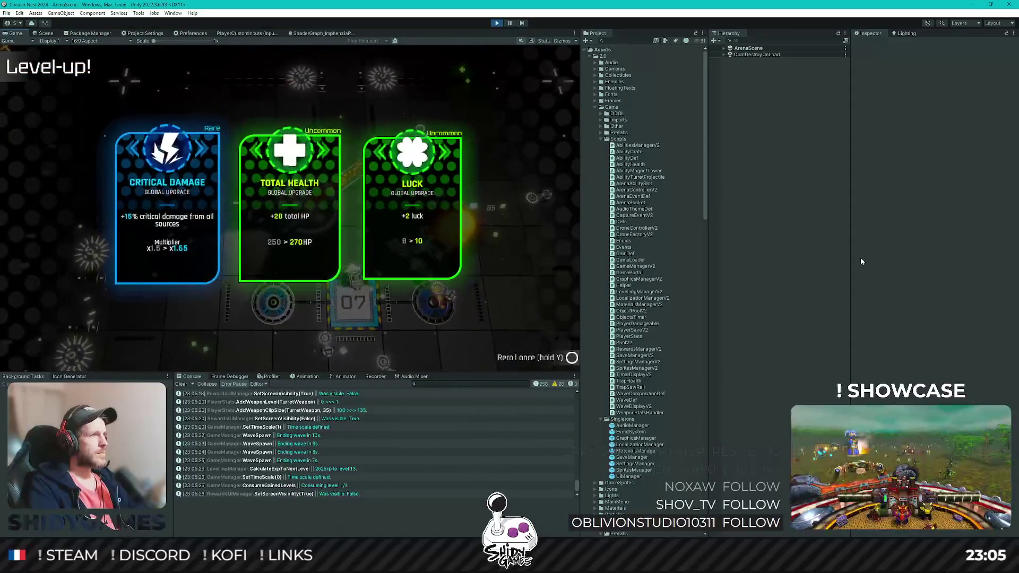
{"action": "key", "text": "Return"}
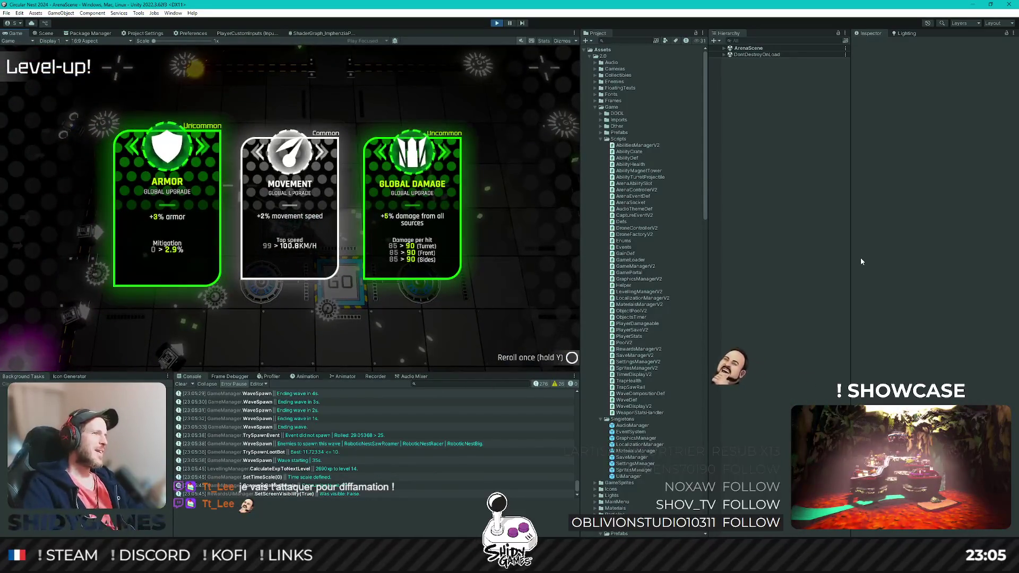
{"action": "key", "text": "Return"}
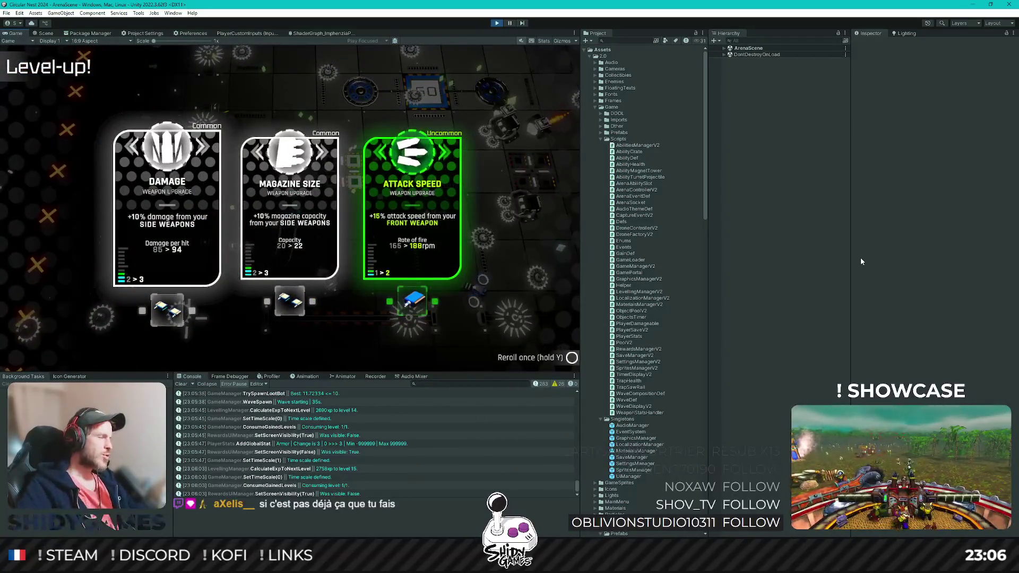
{"action": "key", "text": "ctrl+p"}
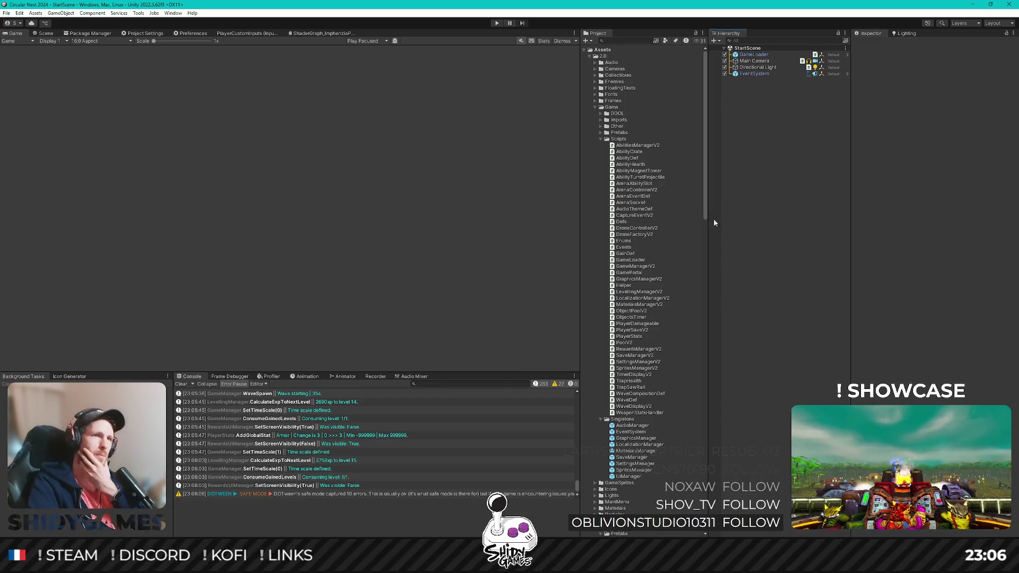
{"action": "scroll", "coordinate": [661, 254], "scroll_direction": "down", "scroll_amount": 3}
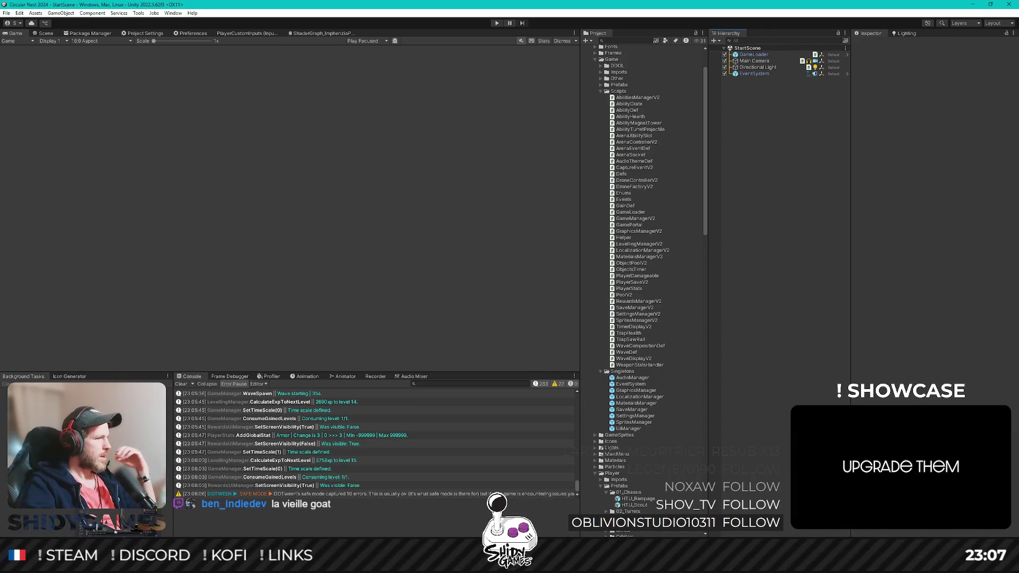
{"action": "left_click", "coordinate": [238, 529]}
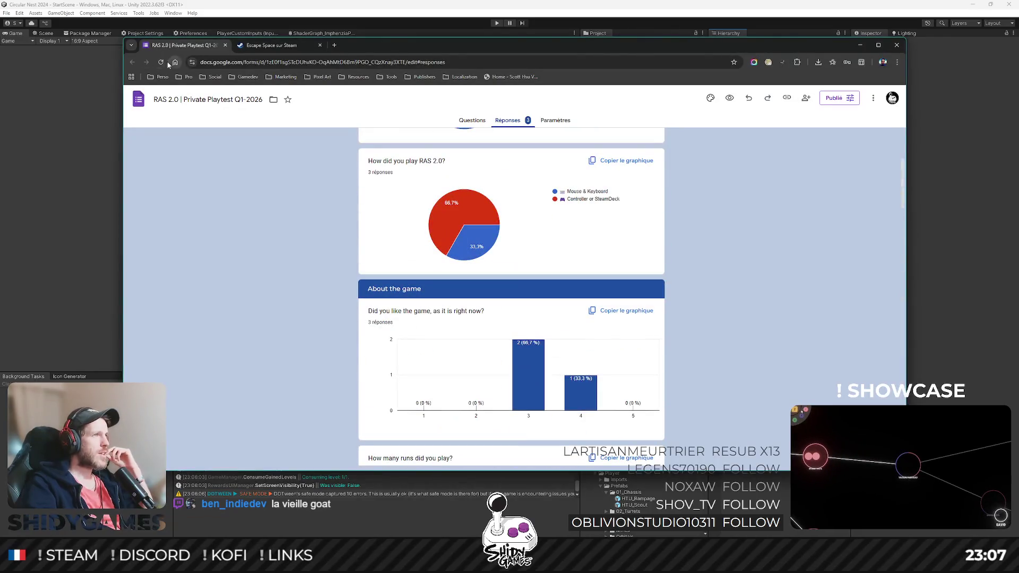
{"action": "left_click", "coordinate": [161, 63]}
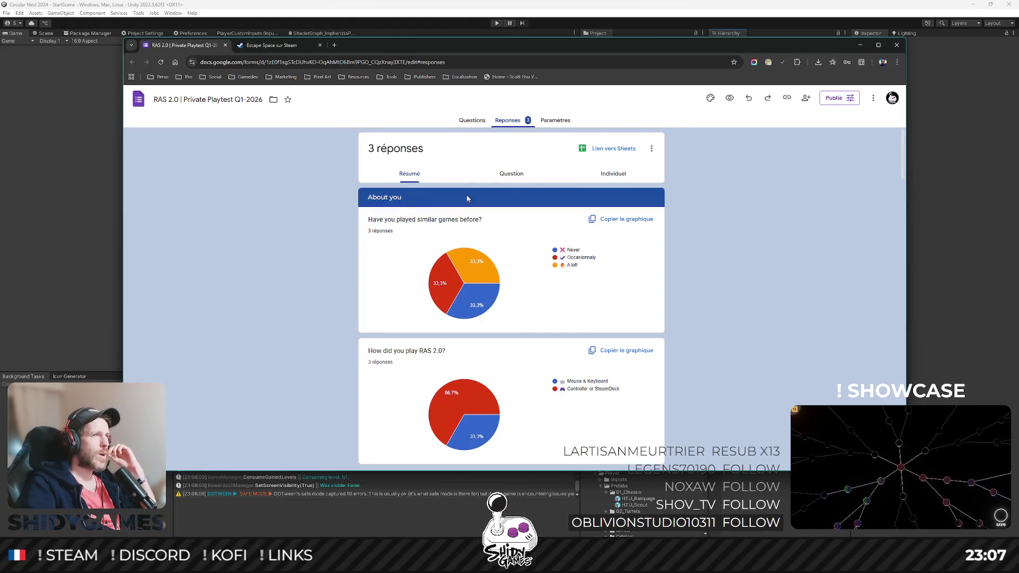
Step: Read the first three playtest responses one by one in the Individual view
{"action": "left_click", "coordinate": [613, 174]}
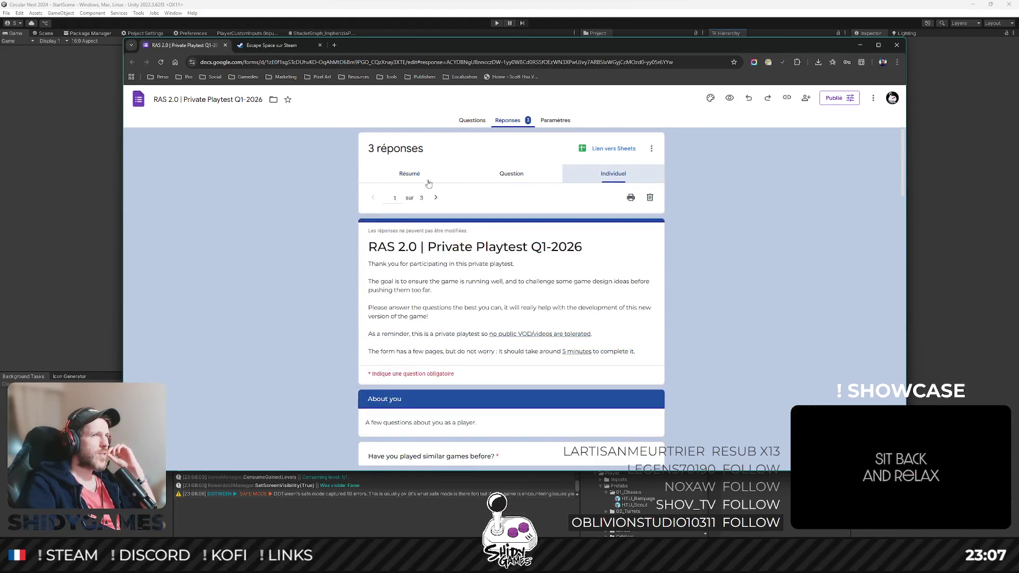
{"action": "scroll", "coordinate": [528, 196], "scroll_direction": "down", "scroll_amount": 2}
{"action": "scroll", "coordinate": [532, 193], "scroll_direction": "down", "scroll_amount": 1}
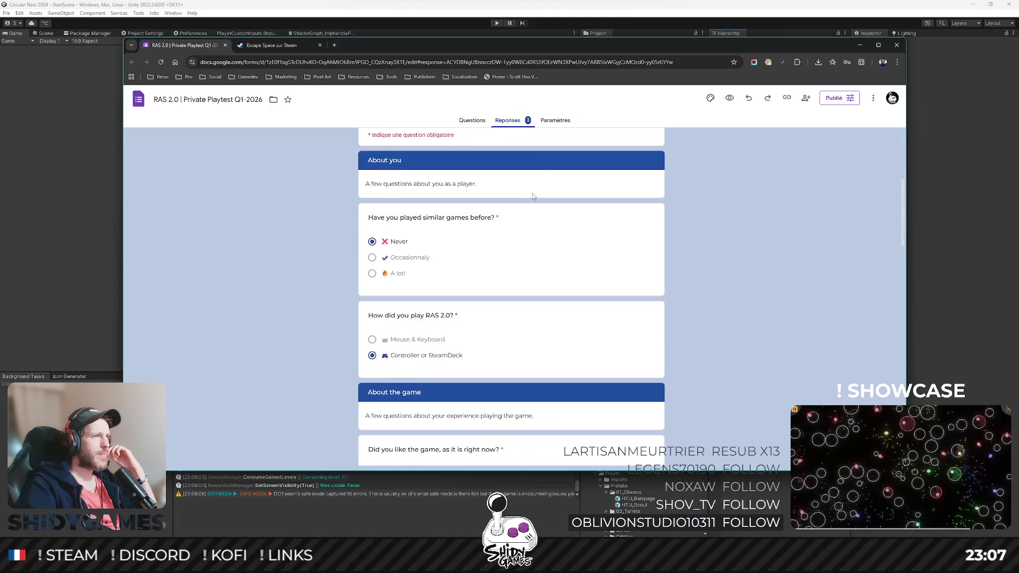
{"action": "scroll", "coordinate": [533, 194], "scroll_direction": "up", "scroll_amount": 3}
{"action": "left_click", "coordinate": [436, 158]}
{"action": "scroll", "coordinate": [372, 239], "scroll_direction": "down", "scroll_amount": 10}
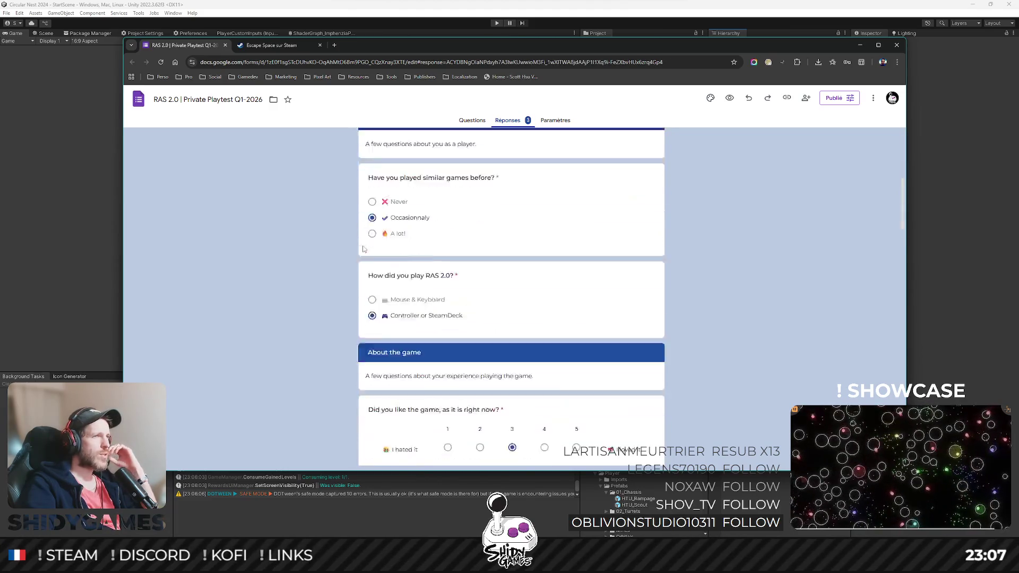
{"action": "scroll", "coordinate": [372, 239], "scroll_direction": "up", "scroll_amount": 10}
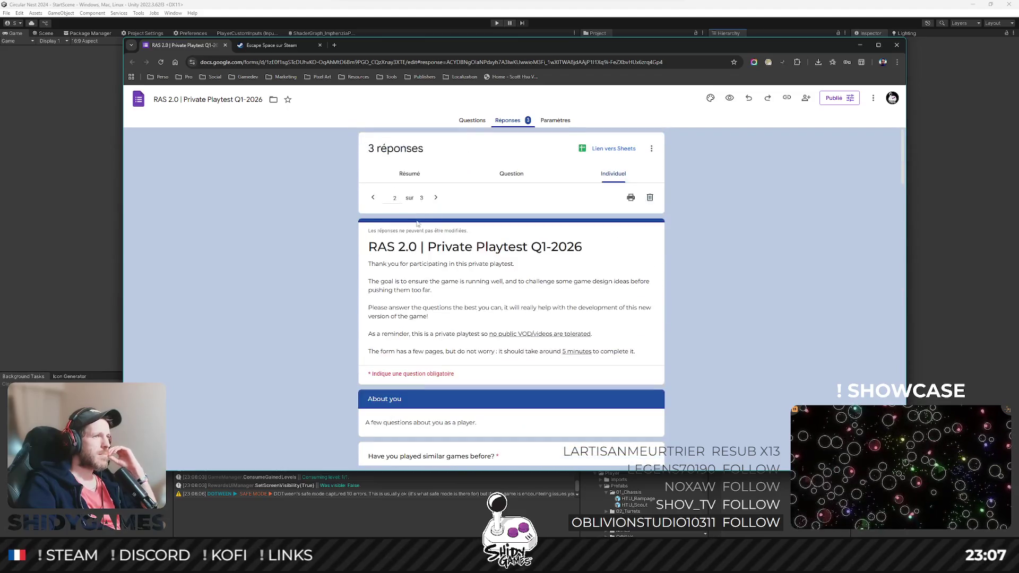
{"action": "left_click", "coordinate": [436, 197]}
{"action": "scroll", "coordinate": [516, 266], "scroll_direction": "down", "scroll_amount": 10}
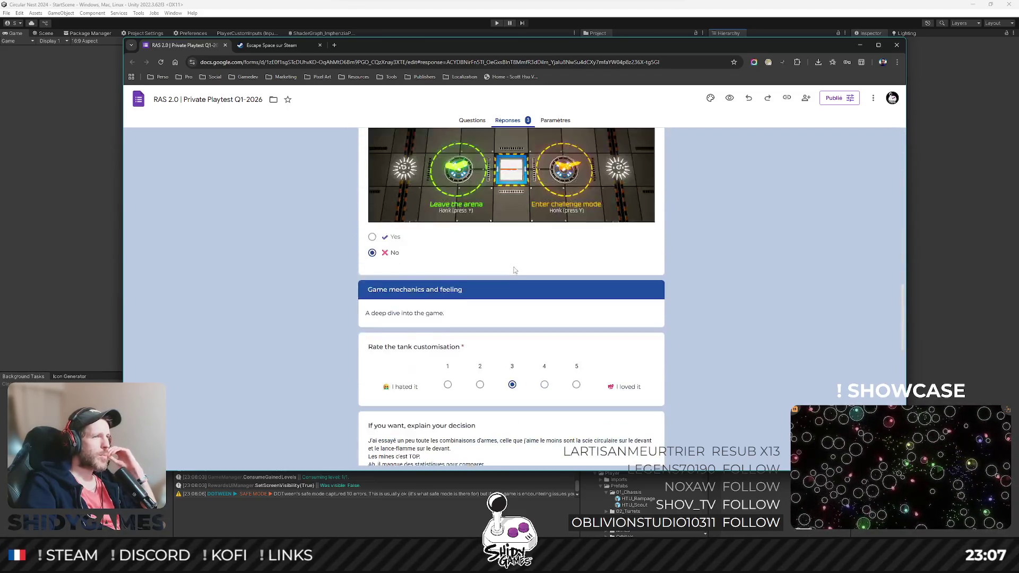
{"action": "scroll", "coordinate": [515, 263], "scroll_direction": "up", "scroll_amount": 15}
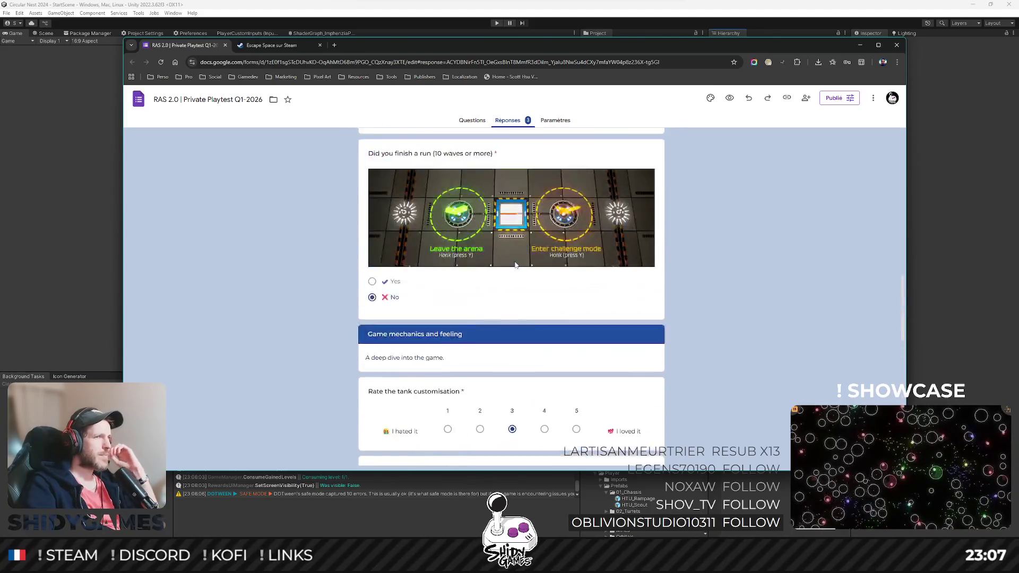
{"action": "scroll", "coordinate": [514, 261], "scroll_direction": "up", "scroll_amount": 10}
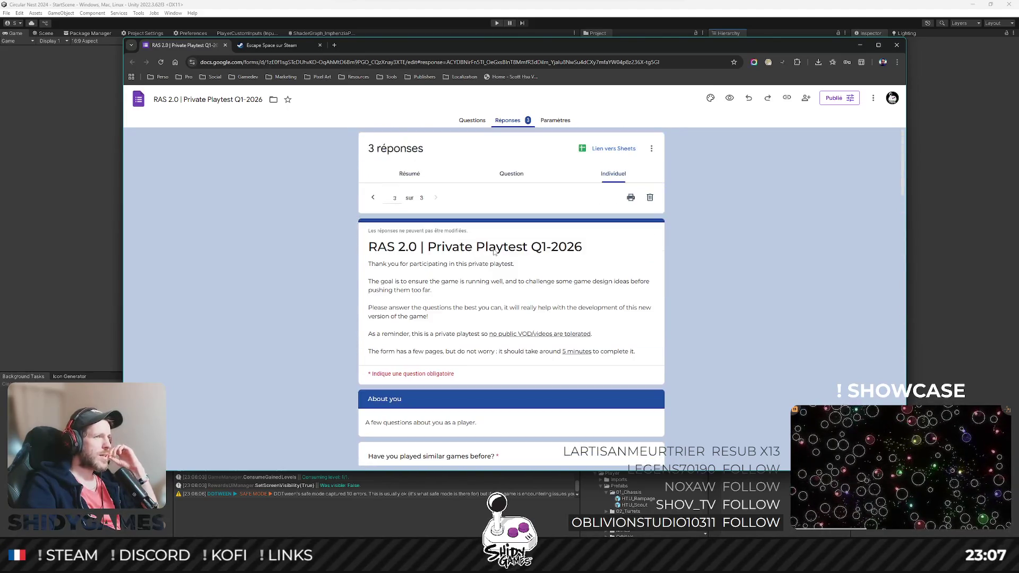
Step: Return to the response Summary and scroll through all the answers
{"action": "left_click", "coordinate": [412, 174]}
{"action": "left_click", "coordinate": [512, 175]}
{"action": "left_click", "coordinate": [431, 176]}
{"action": "scroll", "coordinate": [680, 258], "scroll_direction": "down", "scroll_amount": 20}
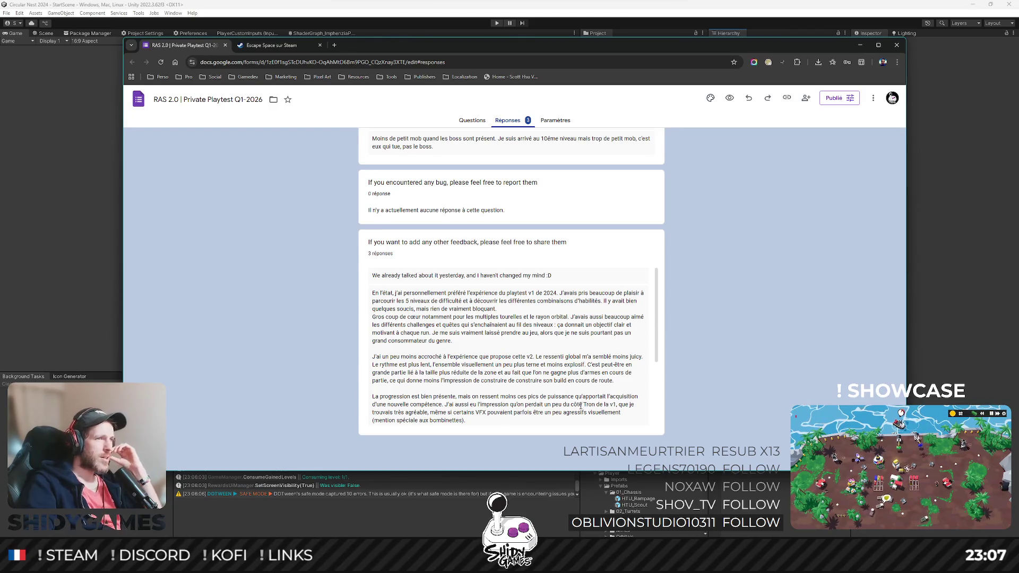
{"action": "scroll", "coordinate": [518, 333], "scroll_direction": "up", "scroll_amount": 2}
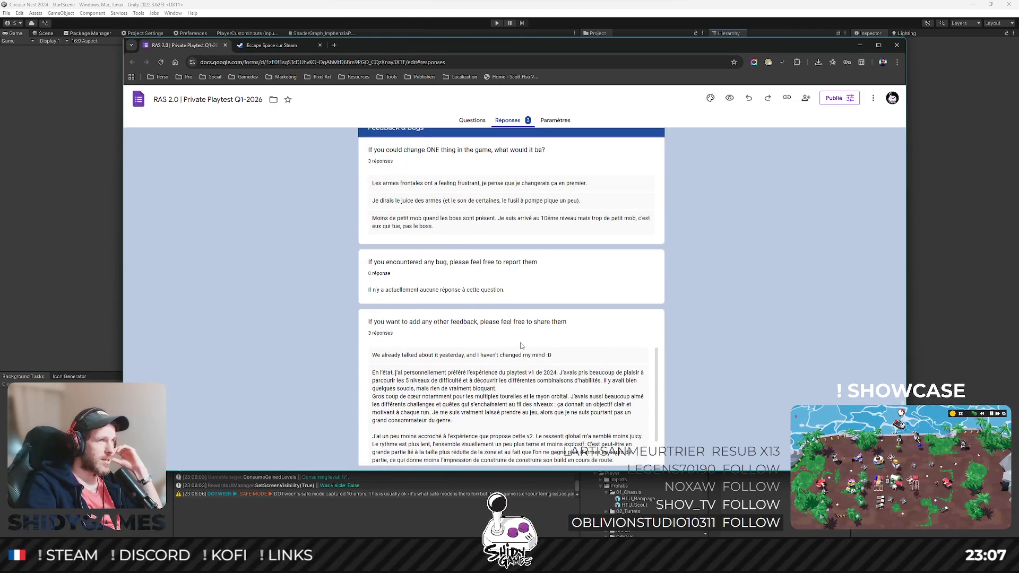
{"action": "scroll", "coordinate": [522, 343], "scroll_direction": "down", "scroll_amount": 2}
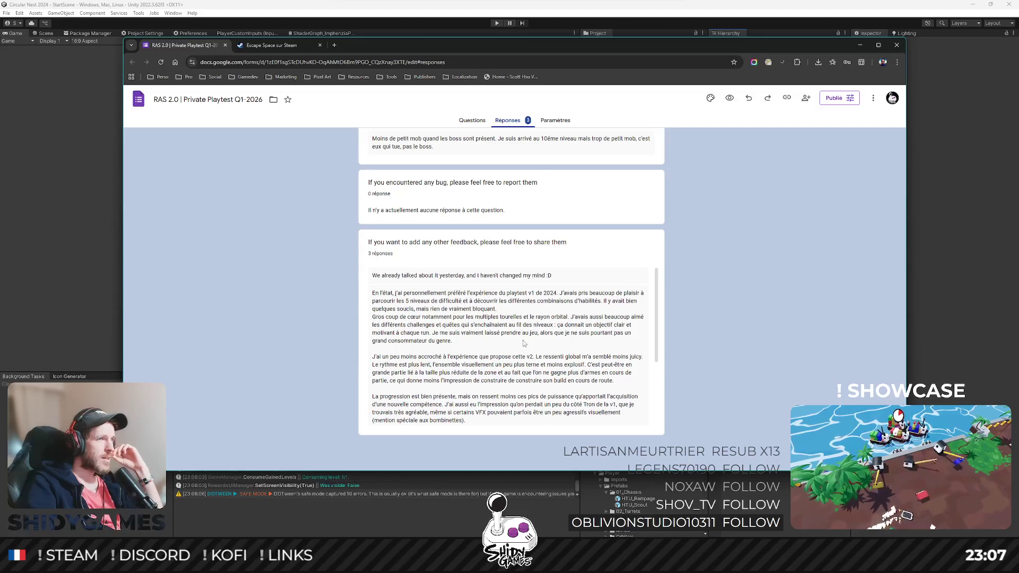
{"action": "scroll", "coordinate": [523, 344], "scroll_direction": "up", "scroll_amount": 1}
{"action": "scroll", "coordinate": [524, 342], "scroll_direction": "down", "scroll_amount": 1}
{"action": "scroll", "coordinate": [523, 340], "scroll_direction": "down", "scroll_amount": 2}
{"action": "scroll", "coordinate": [697, 335], "scroll_direction": "down", "scroll_amount": 1}
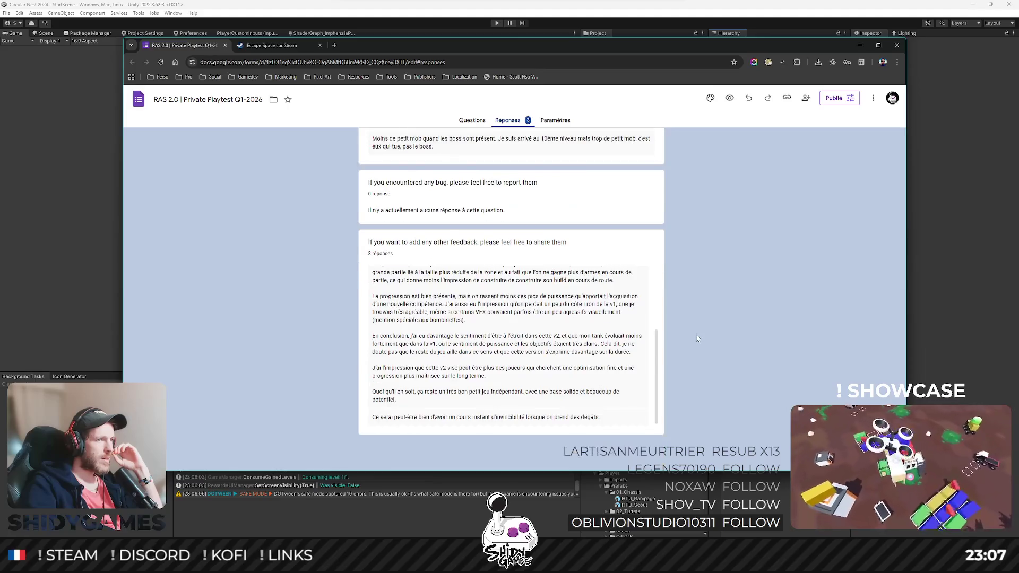
{"action": "scroll", "coordinate": [656, 344], "scroll_direction": "up", "scroll_amount": 1}
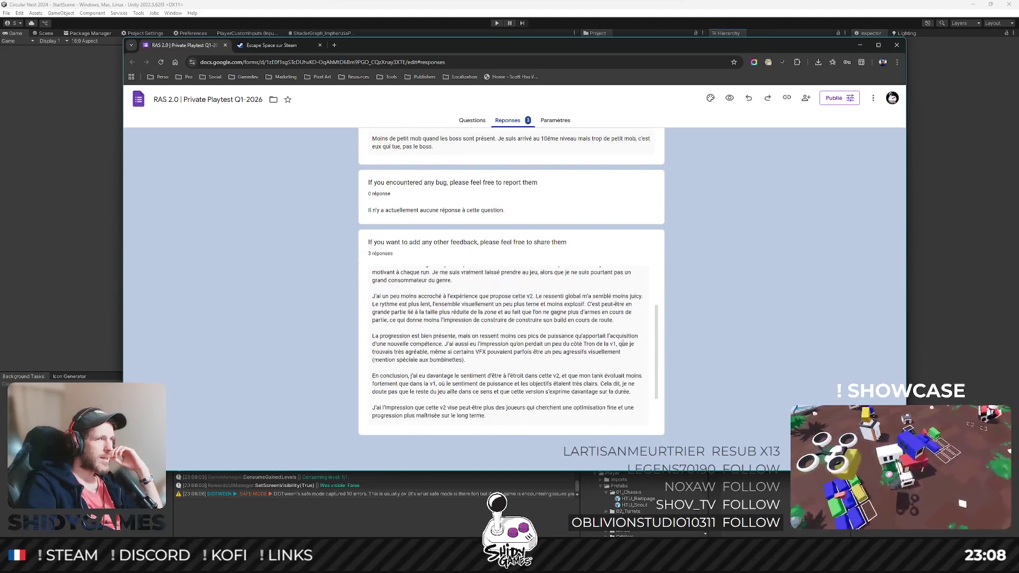
{"action": "mouse_move", "coordinate": [656, 343]}
{"action": "left_mouse_down"}
{"action": "mouse_move", "coordinate": [656, 311]}
{"action": "mouse_move", "coordinate": [657, 364]}
{"action": "mouse_move", "coordinate": [656, 308]}
{"action": "mouse_move", "coordinate": [654, 373]}
{"action": "left_mouse_up"}
{"action": "scroll", "coordinate": [672, 352], "scroll_direction": "up", "scroll_amount": 5}
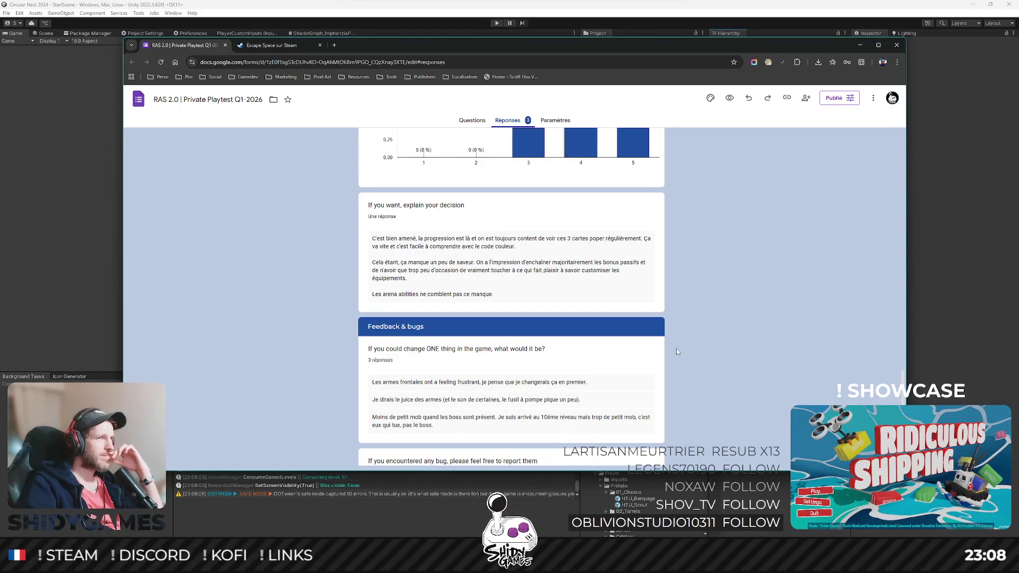
{"action": "scroll", "coordinate": [676, 351], "scroll_direction": "up", "scroll_amount": 4}
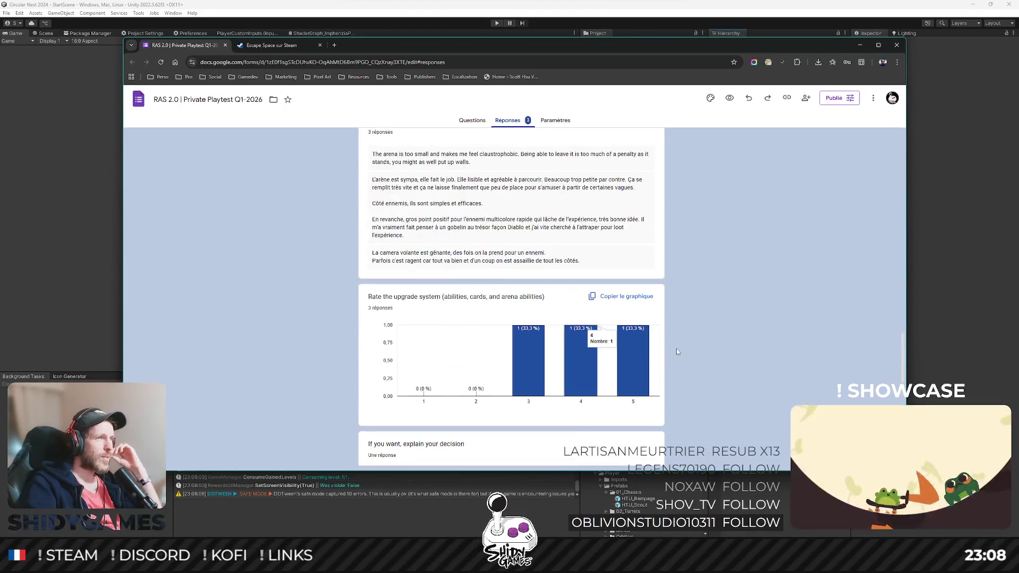
Step: Zoom the page, highlight the annoying flying-camera comment, and switch back to Unity
{"action": "key", "text": "ctrl+plus"}
{"action": "key", "text": "ctrl+plus"}
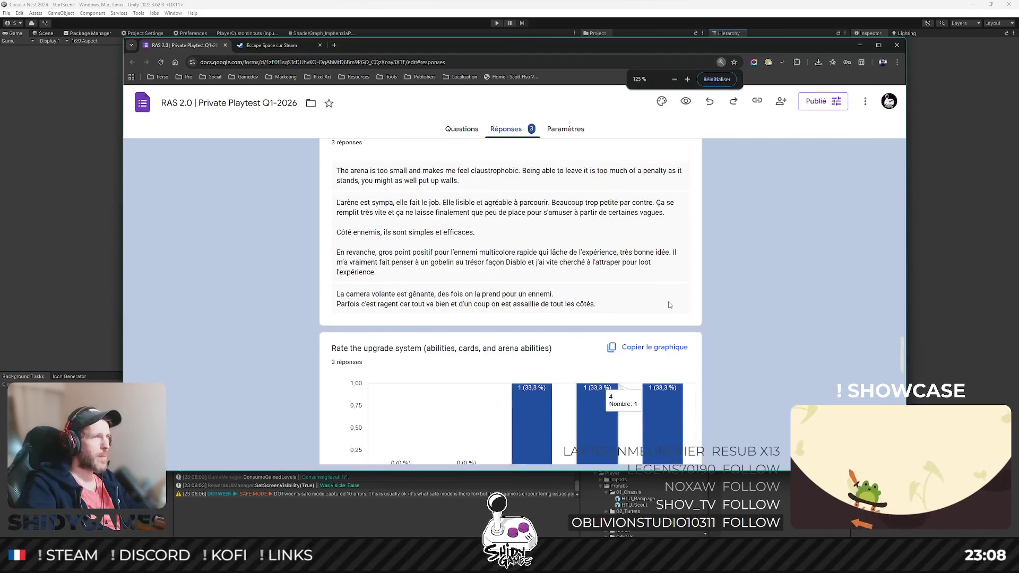
{"action": "scroll", "coordinate": [740, 319], "scroll_direction": "up", "scroll_amount": 2}
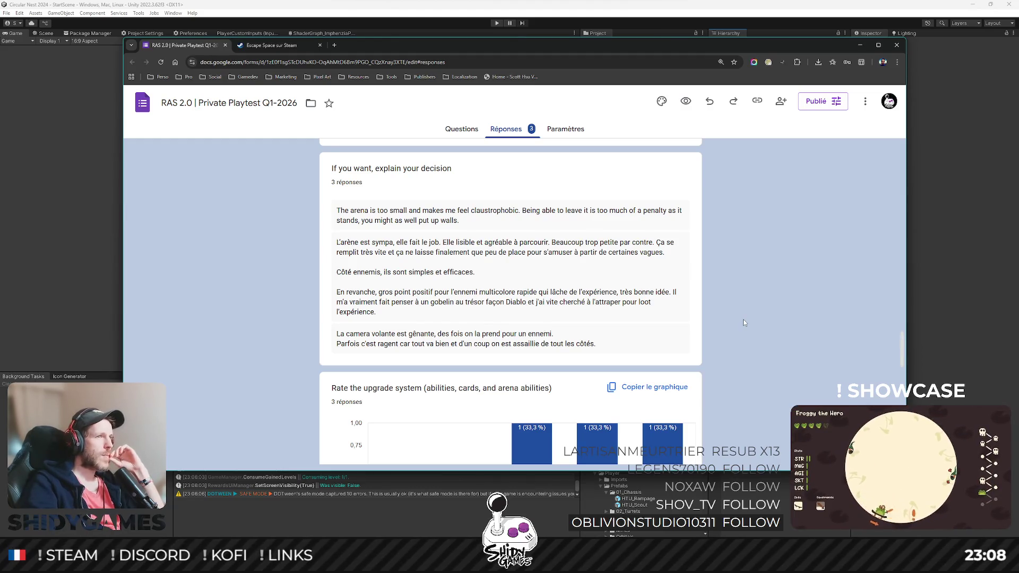
{"action": "left_click_drag", "start_coordinate": [335, 334], "coordinate": [563, 334]}
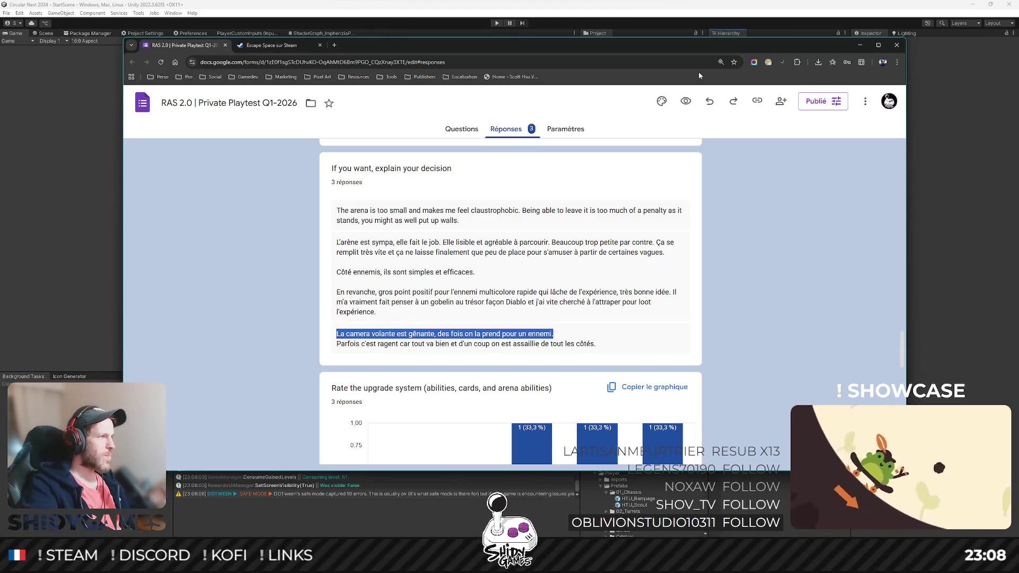
{"action": "key", "text": "alt+Tab"}
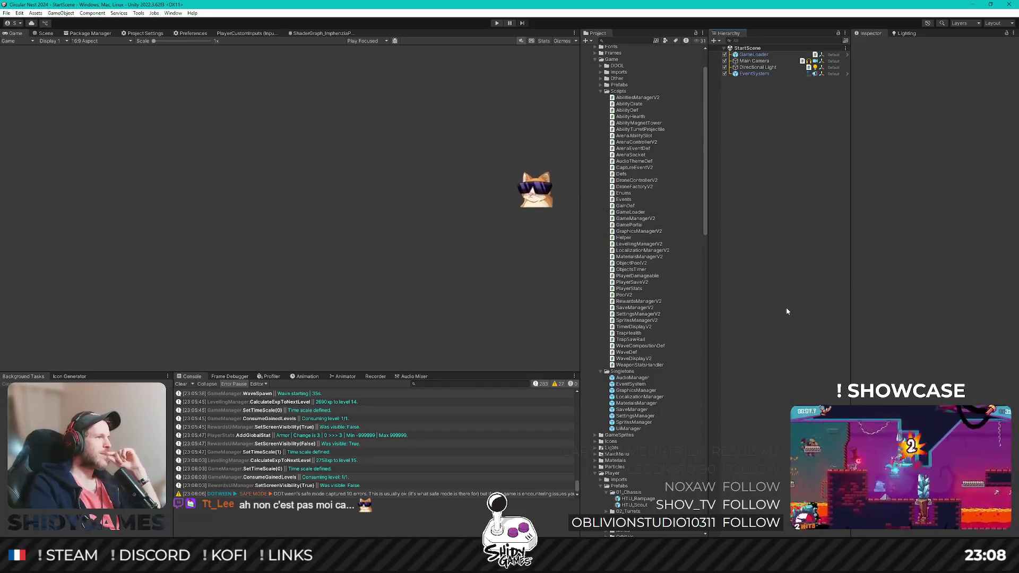
Step: Switch from Unity to JetBrains Rider and place the caret on empty line 30
{"action": "scroll", "coordinate": [683, 287], "scroll_direction": "up", "scroll_amount": 3}
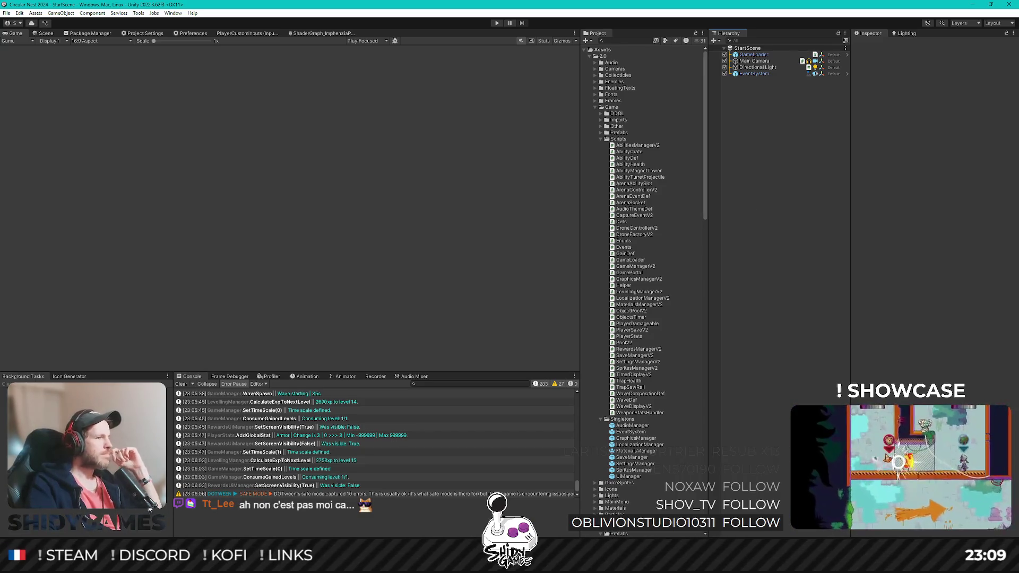
{"action": "key", "text": "alt+Tab"}
{"action": "left_click", "coordinate": [582, 199]}
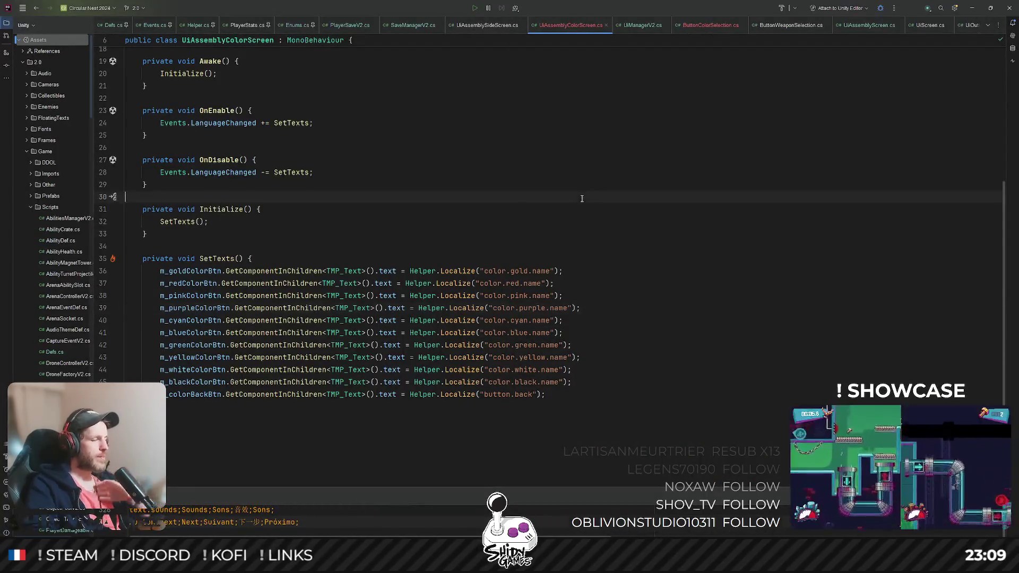
Step: Open DroneControllerV2.cs through the file search
{"action": "key", "text": "ctrl+shift+t"}
{"action": "type", "text": "dro"}
{"action": "key", "text": "Return"}
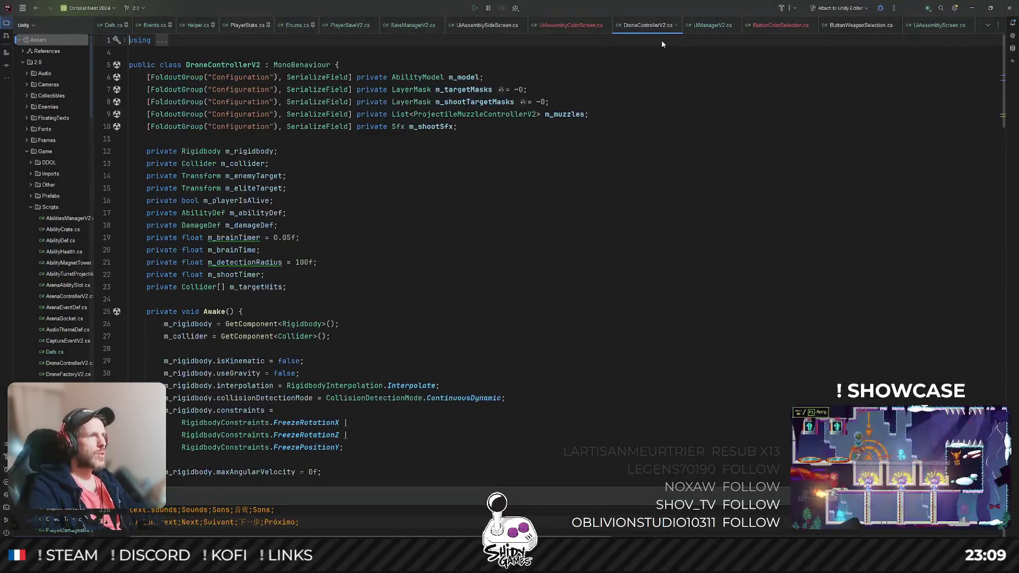
{"action": "left_click", "coordinate": [361, 335]}
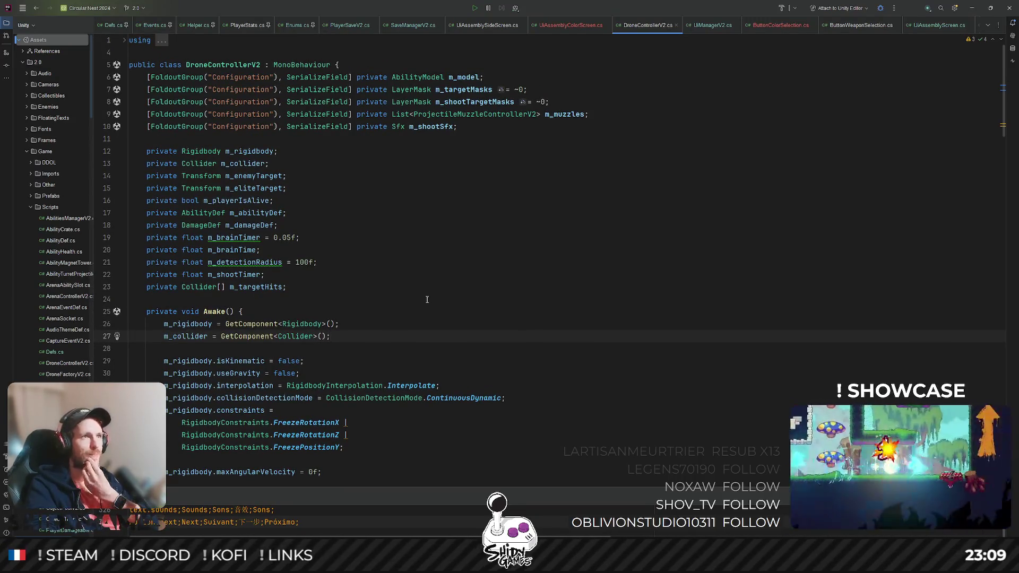
Step: Declare 'private List<MeshRenderer> m_renderers;' below the m_targetHits field
{"action": "left_click", "coordinate": [321, 286]}
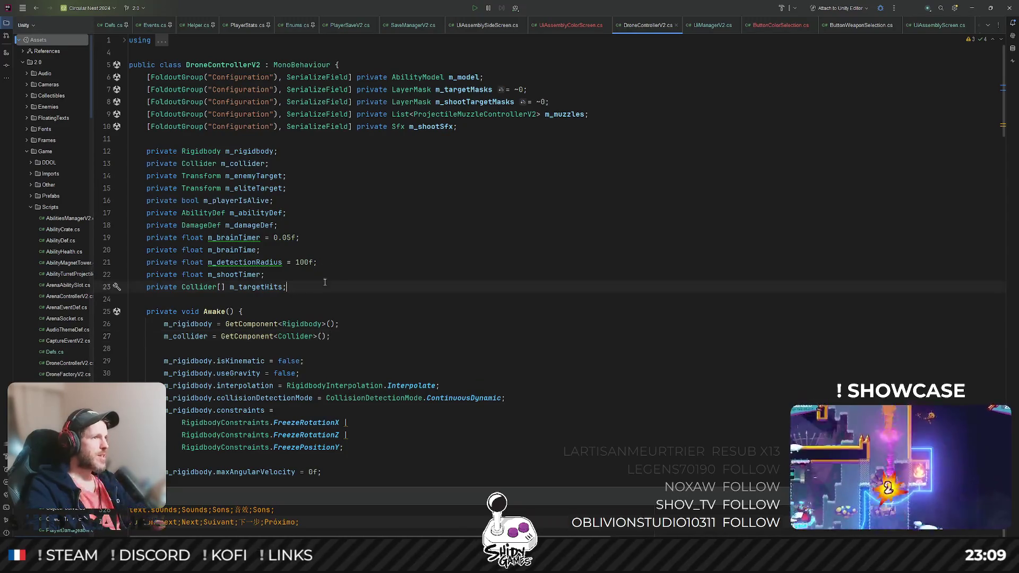
{"action": "key", "text": "Return"}
{"action": "key", "text": "Return"}
{"action": "type", "text": "p"}
{"action": "key", "text": "Return"}
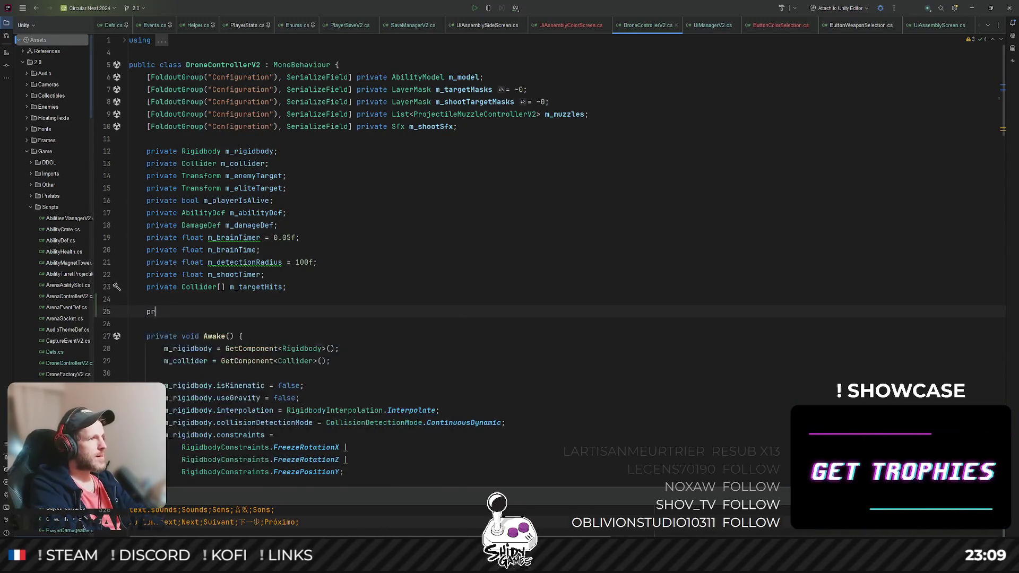
{"action": "type", "text": "List<Mes"}
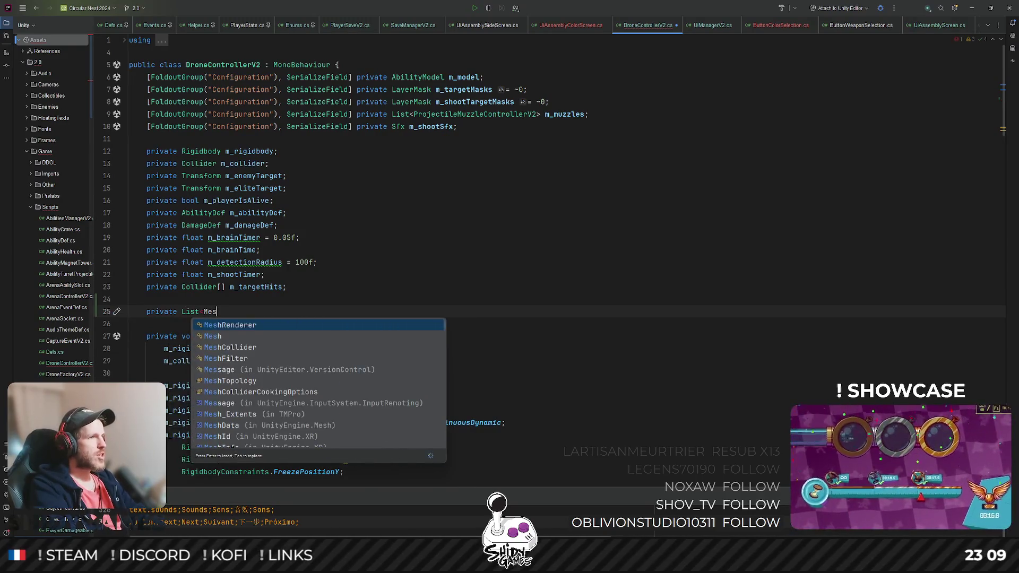
{"action": "key", "text": "Return"}
{"action": "type", "text": "m_r"}
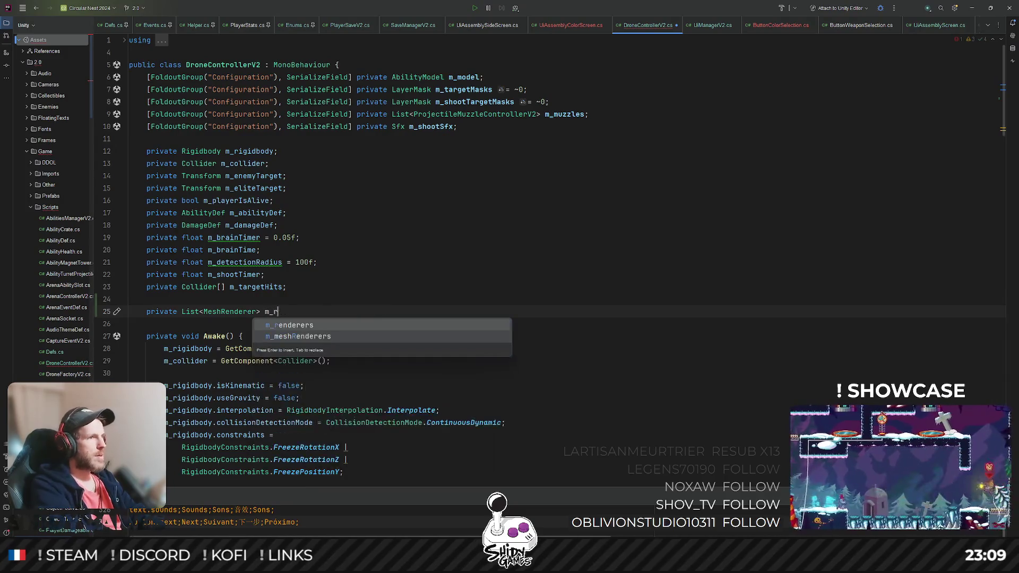
{"action": "key", "text": "Return"}
{"action": "type", "text": ";"}
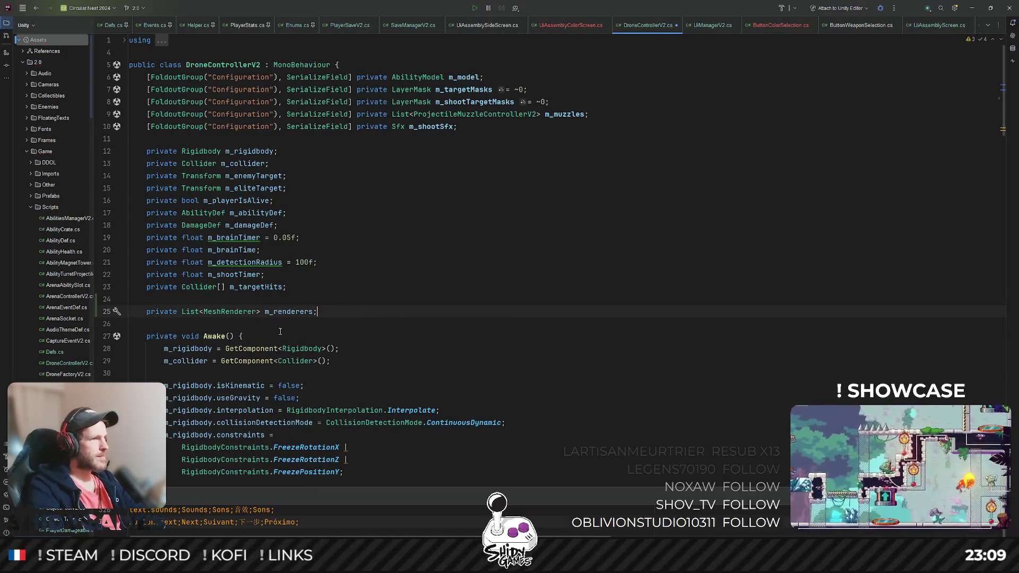
{"action": "scroll", "coordinate": [329, 308], "scroll_direction": "down", "scroll_amount": 2}
{"action": "left_click", "coordinate": [369, 285]}
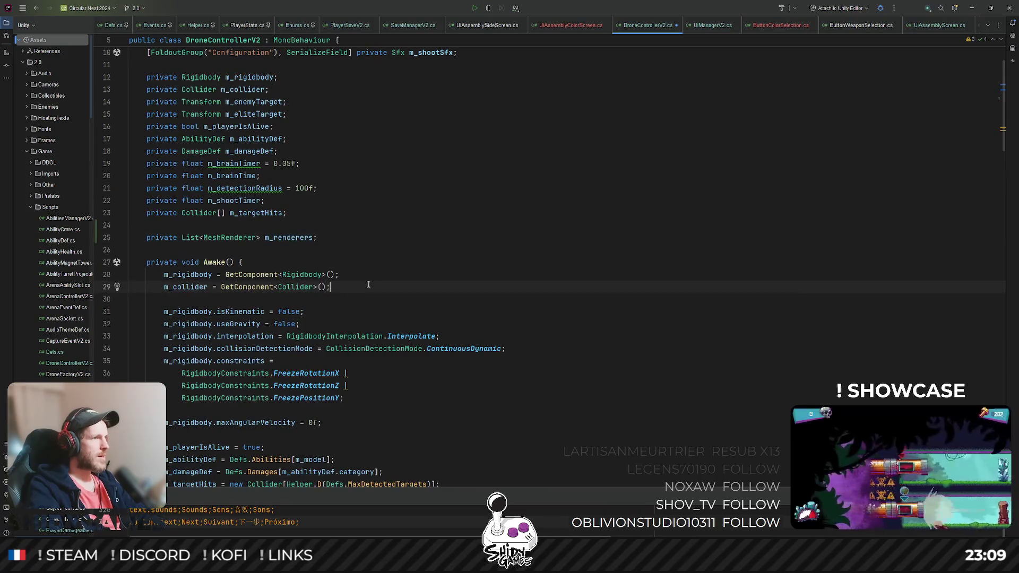
Step: Add an 'if (TryGetComponent(out MeshRenderer r))' block in Awake
{"action": "key", "text": "Return"}
{"action": "key", "text": "Return"}
{"action": "type", "text": "if (Tr"}
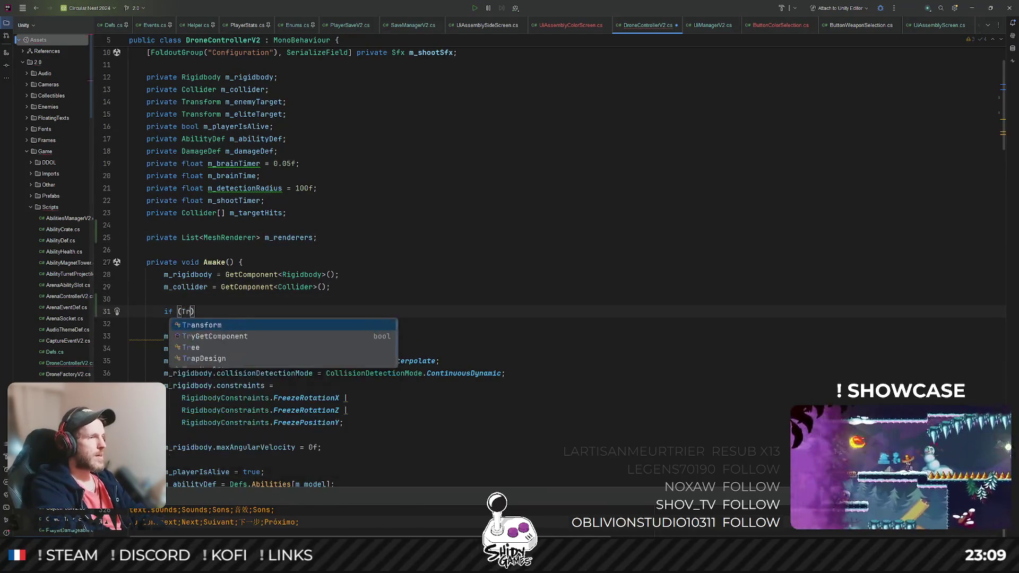
{"action": "type", "text": "y"}
{"action": "key", "text": "Return"}
{"action": "type", "text": "out Mes"}
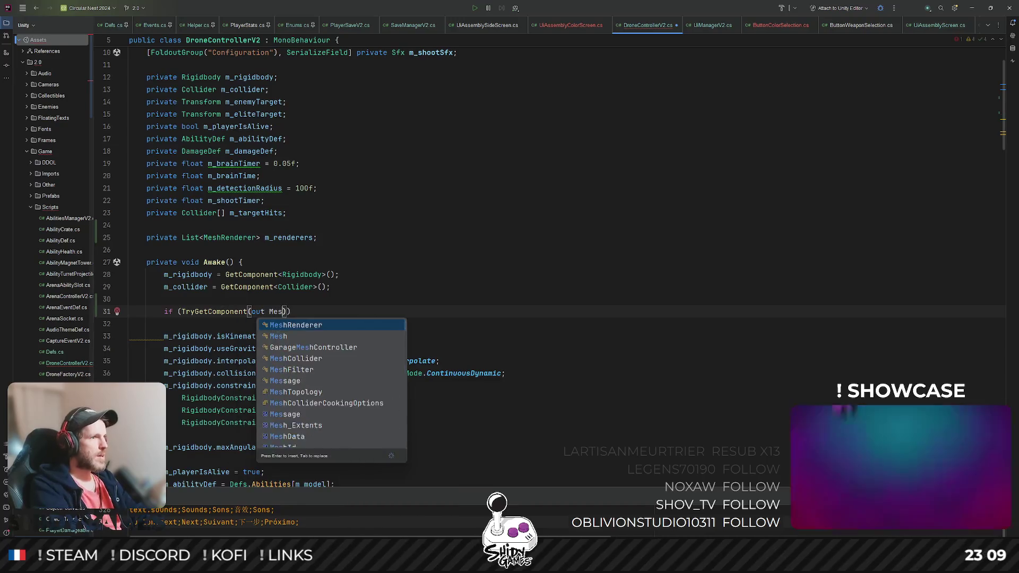
{"action": "key", "text": "Return"}
{"action": "type", "text": "rer red"}
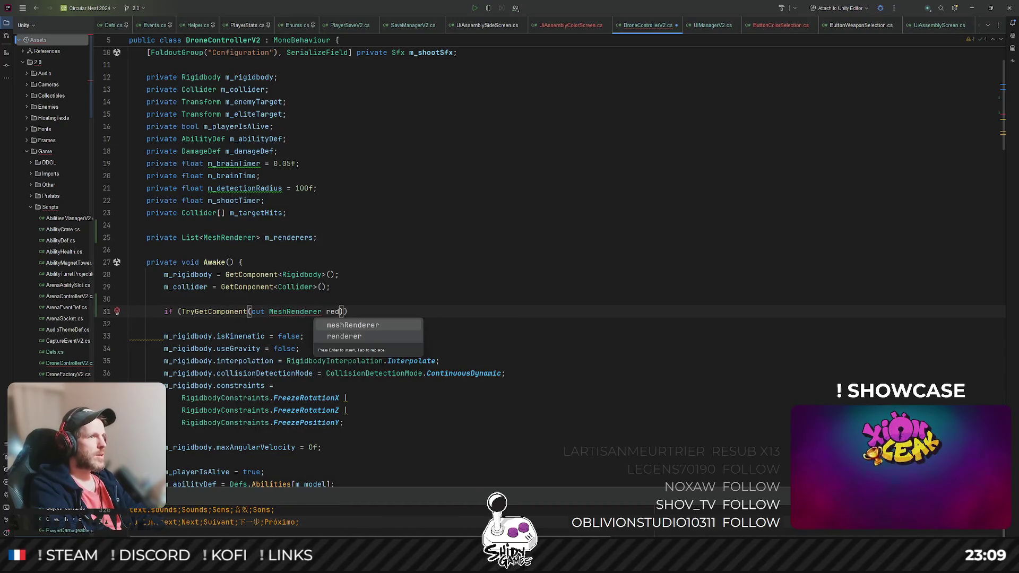
{"action": "key", "text": "Escape"}
{"action": "type", "text": ") {"}
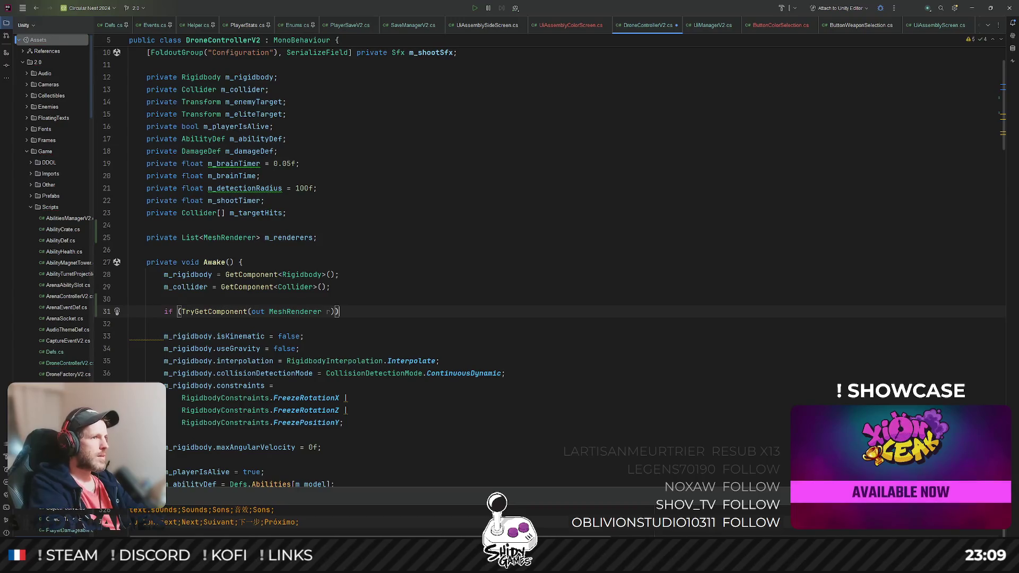
{"action": "key", "text": "Return"}
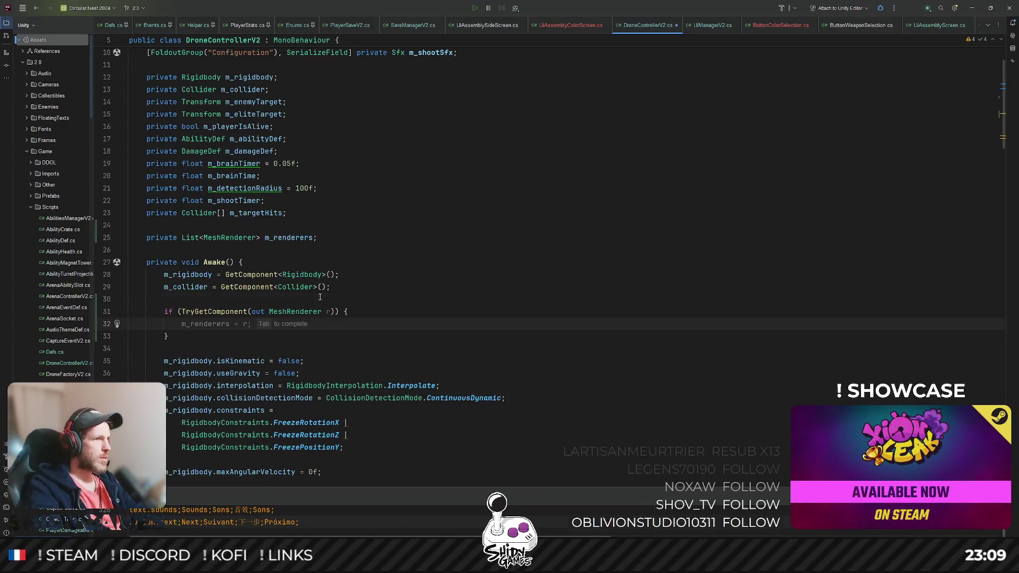
Step: Initialise m_renderers to a new List<MeshRenderer>() above the if statement
{"action": "left_click", "coordinate": [320, 297]}
{"action": "key", "text": "Return"}
{"action": "key", "text": "Return"}
{"action": "key", "text": "Up"}
{"action": "type", "text": "m"}
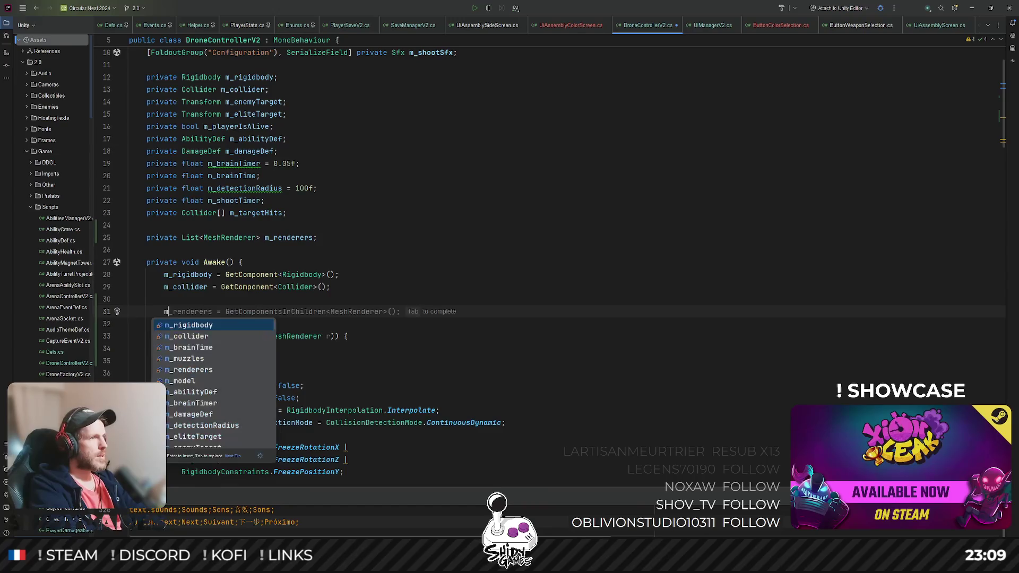
{"action": "key", "text": "Tab"}
{"action": "key", "text": "ctrl+BackSpace"}
{"action": "key", "text": "ctrl+BackSpace"}
{"action": "key", "text": "ctrl+BackSpace"}
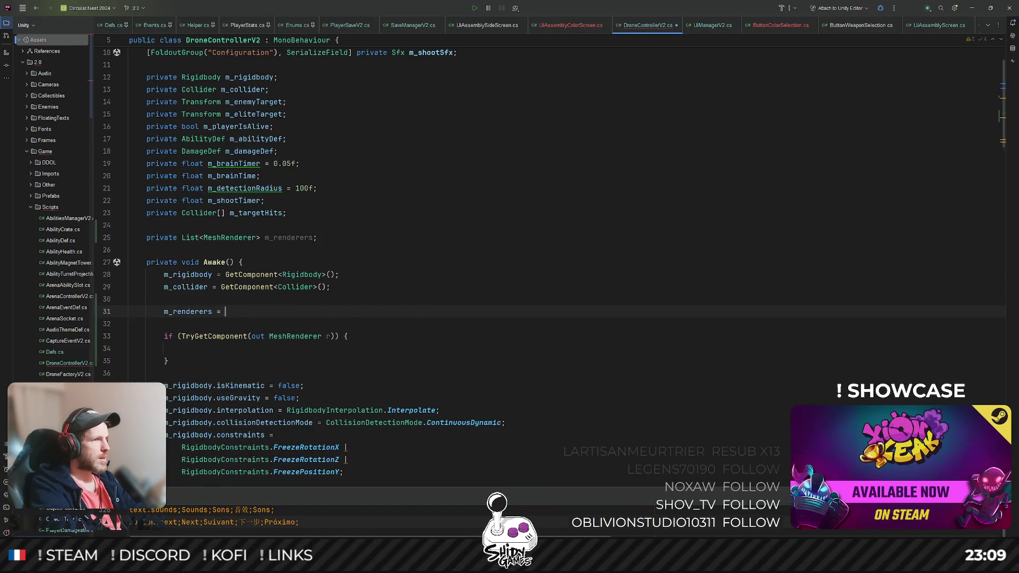
{"action": "key", "text": "ctrl+space"}
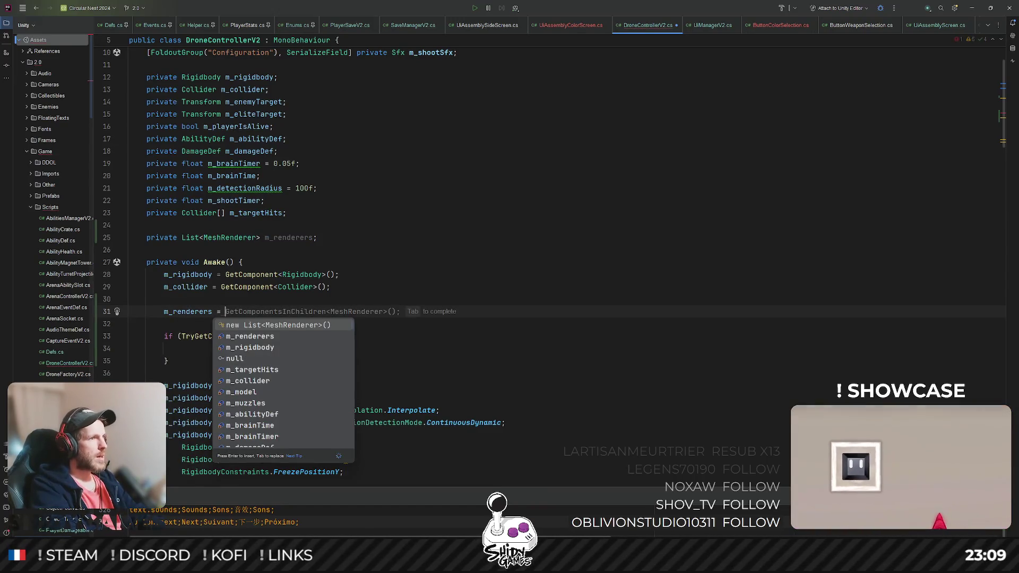
{"action": "key", "text": "Tab"}
{"action": "key", "text": "ctrl+z"}
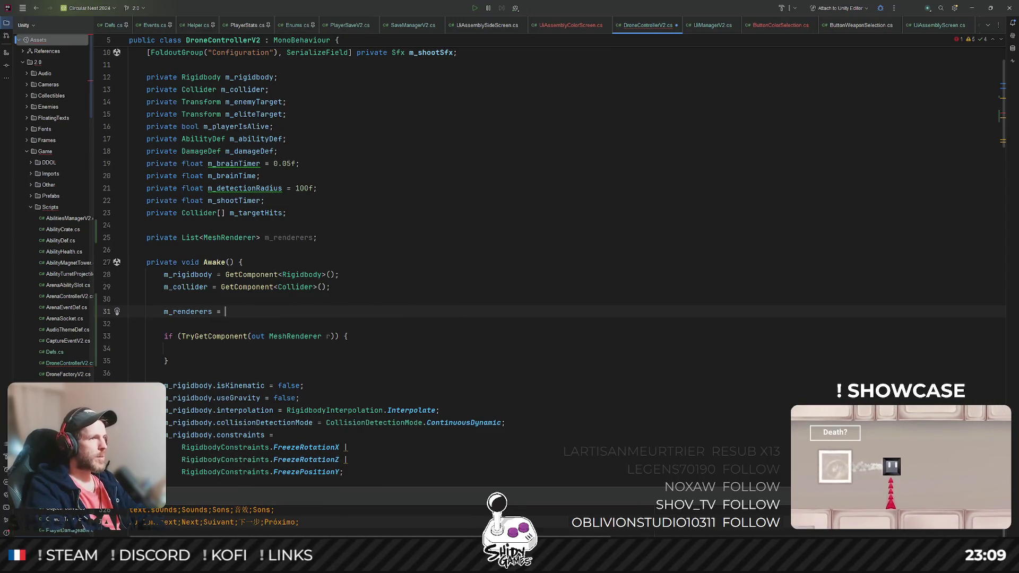
{"action": "key", "text": "ctrl+space"}
{"action": "key", "text": "Return"}
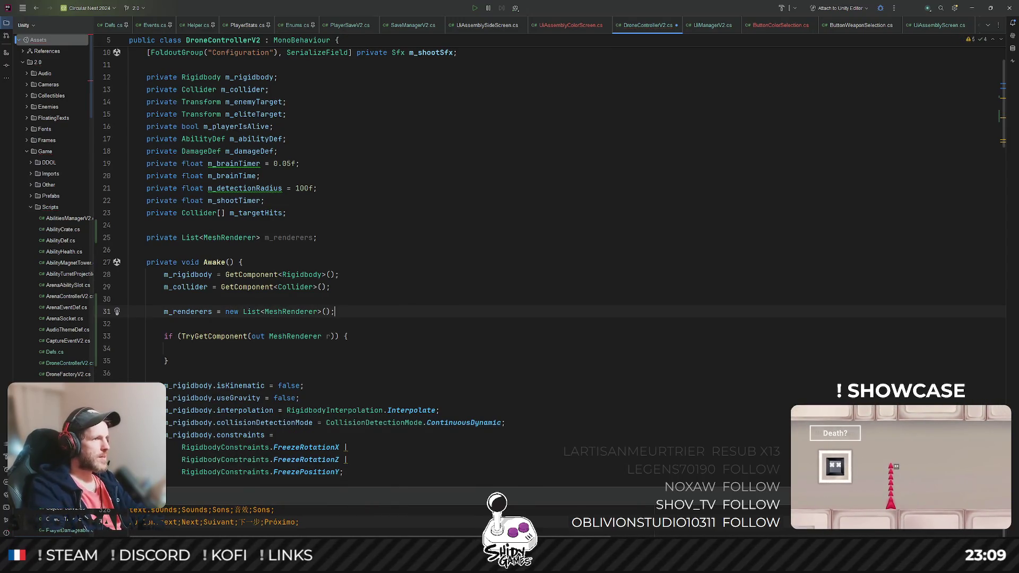
Step: Add 'm_renderers.Add(r);' inside the if block
{"action": "left_click", "coordinate": [182, 349]}
{"action": "type", "text": "m_rende"}
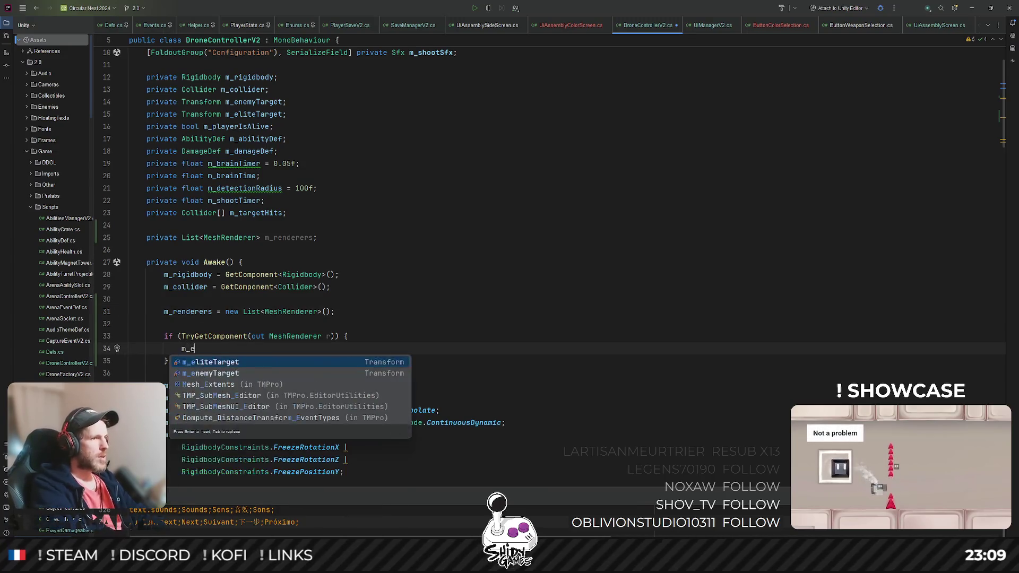
{"action": "type", "text": "r"}
{"action": "key", "text": "Return"}
{"action": "type", "text": "="}
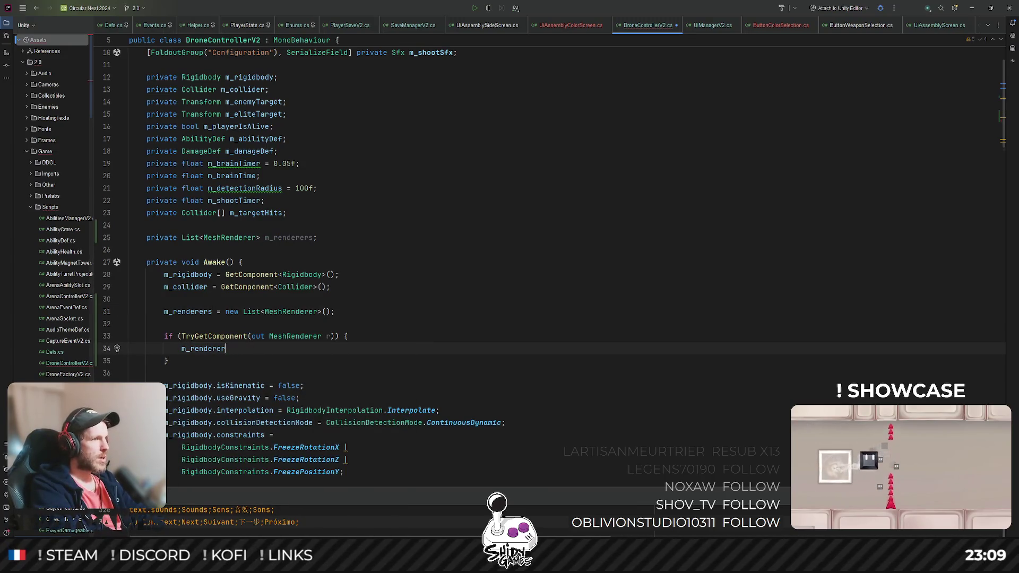
{"action": "key", "text": "BackSpace"}
{"action": "type", "text": "s"}
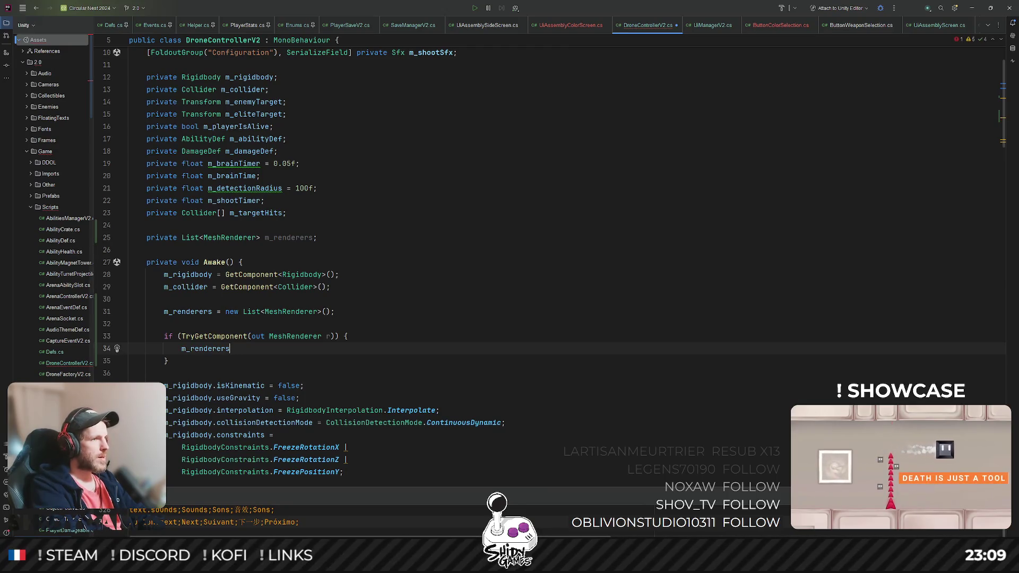
{"action": "type", "text": ".Add(r);"}
Step: Start a foreach loop after the if block, then delete all the renderer setup lines
{"action": "key", "text": "Down"}
{"action": "key", "text": "Return"}
{"action": "key", "text": "Return"}
{"action": "type", "text": "if ("}
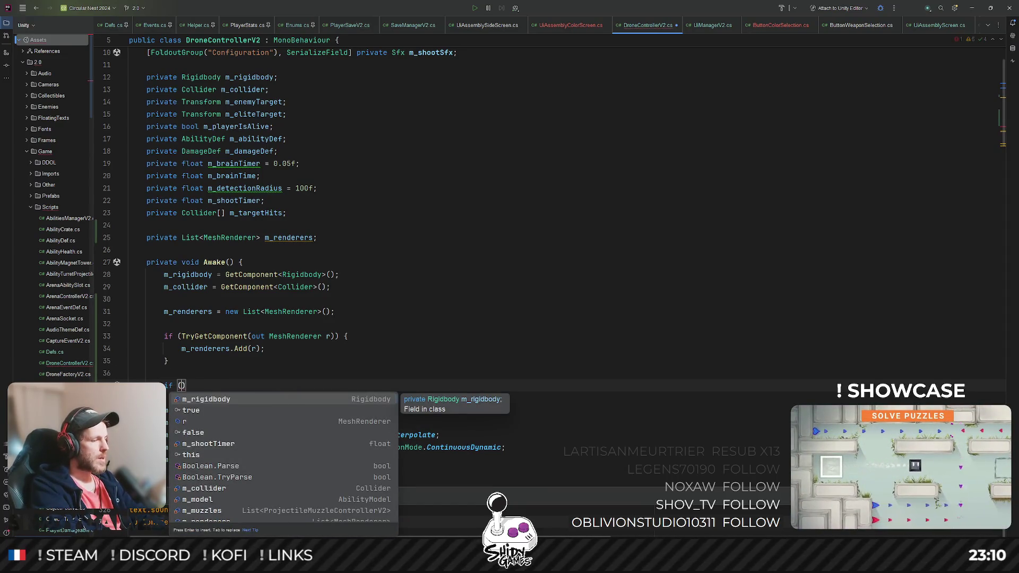
{"action": "type", "text": "TryGe"}
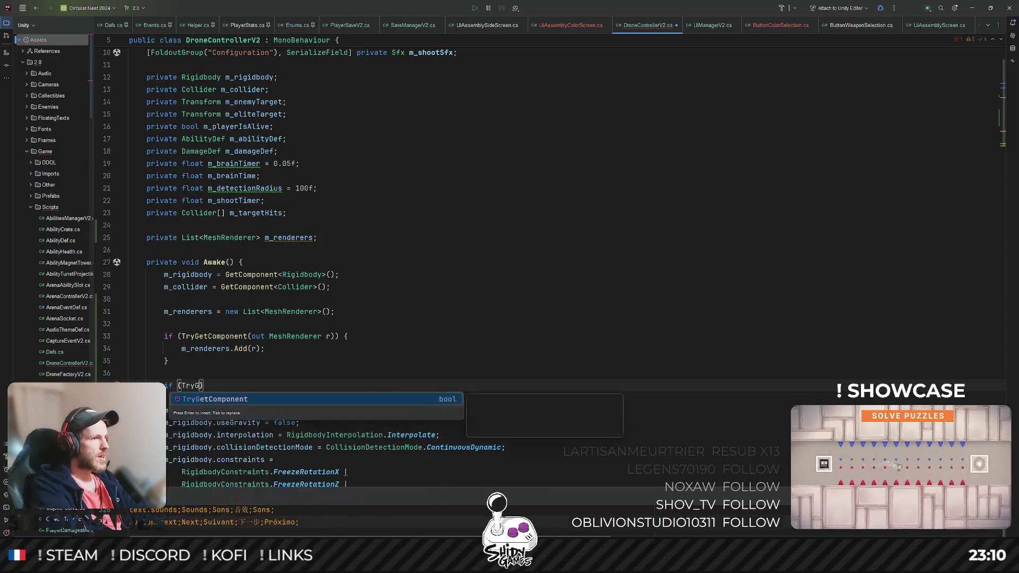
{"action": "key", "text": "ctrl+BackSpace"}
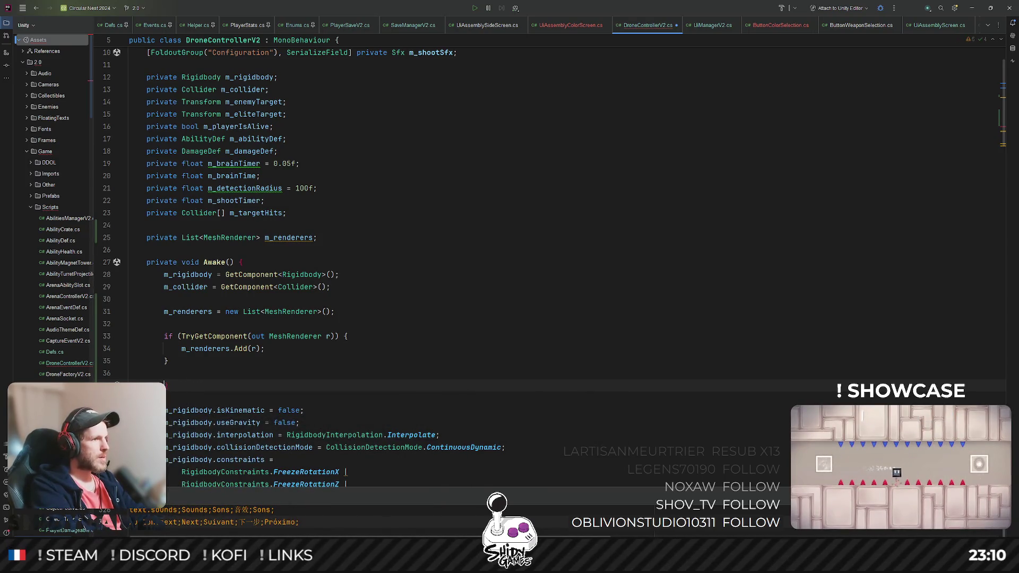
{"action": "type", "text": "for"}
{"action": "key", "text": "Down"}
{"action": "key", "text": "Return"}
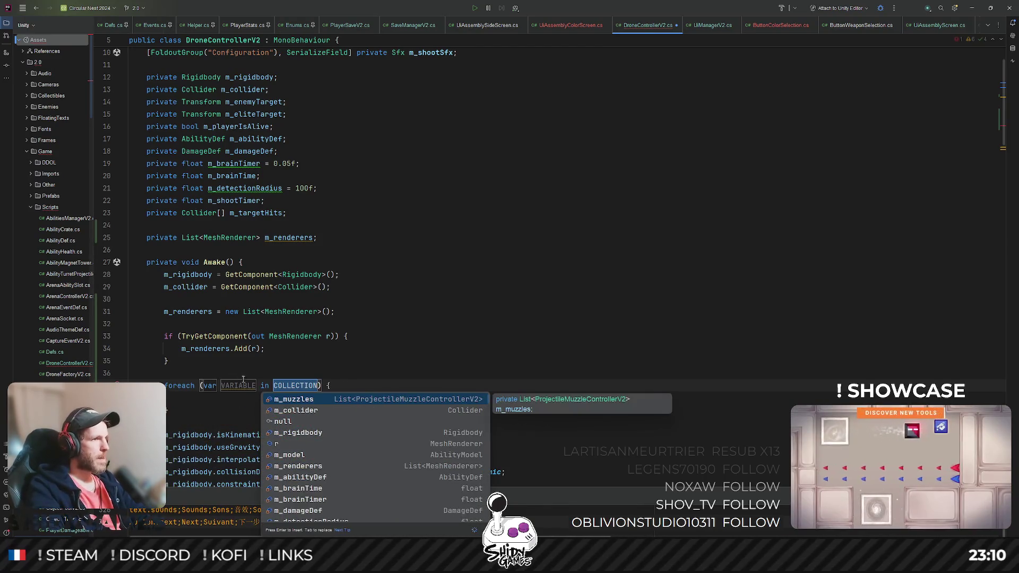
{"action": "left_click", "coordinate": [293, 379]}
{"action": "key", "text": "Tab"}
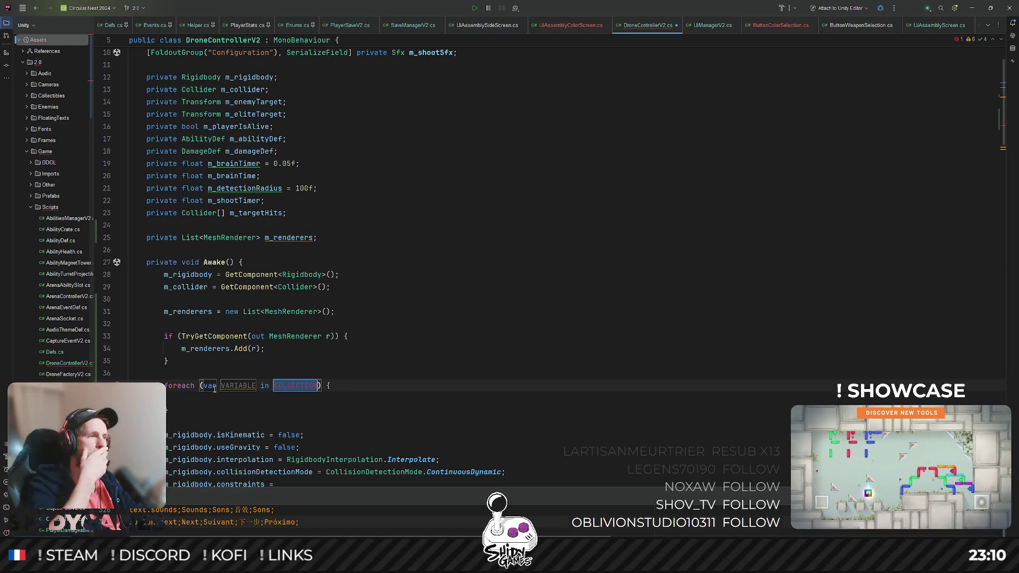
{"action": "mouse_move", "coordinate": [173, 416]}
{"action": "left_mouse_down"}
{"action": "mouse_move", "coordinate": [159, 334]}
{"action": "mouse_move", "coordinate": [130, 308]}
{"action": "left_mouse_up"}
{"action": "key", "text": "BackSpace"}
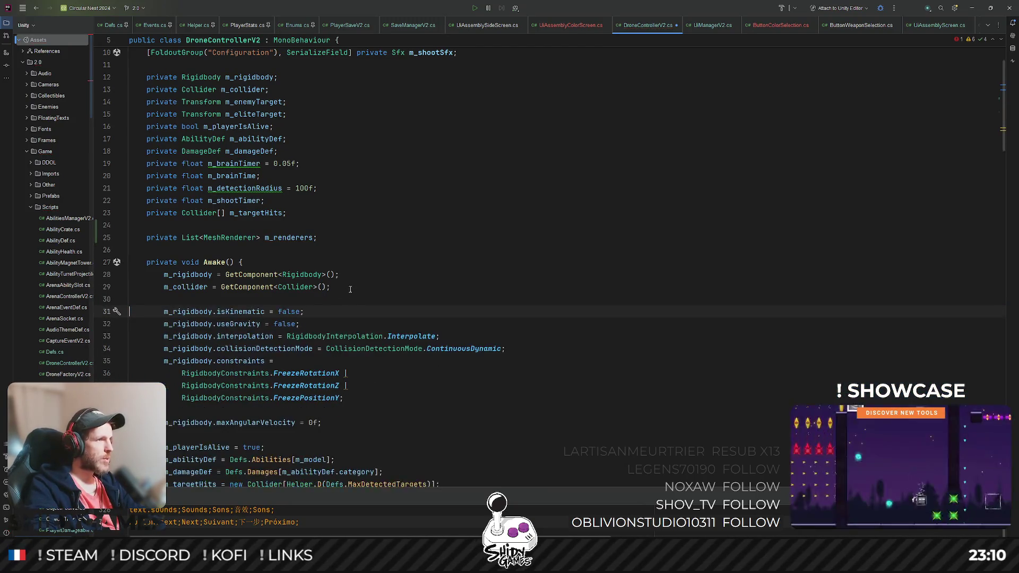
Step: Move m_renderers below the Configuration fields and prefix it with [FoldoutGroup("Configuration"), SerializeField]
{"action": "left_click", "coordinate": [149, 238]}
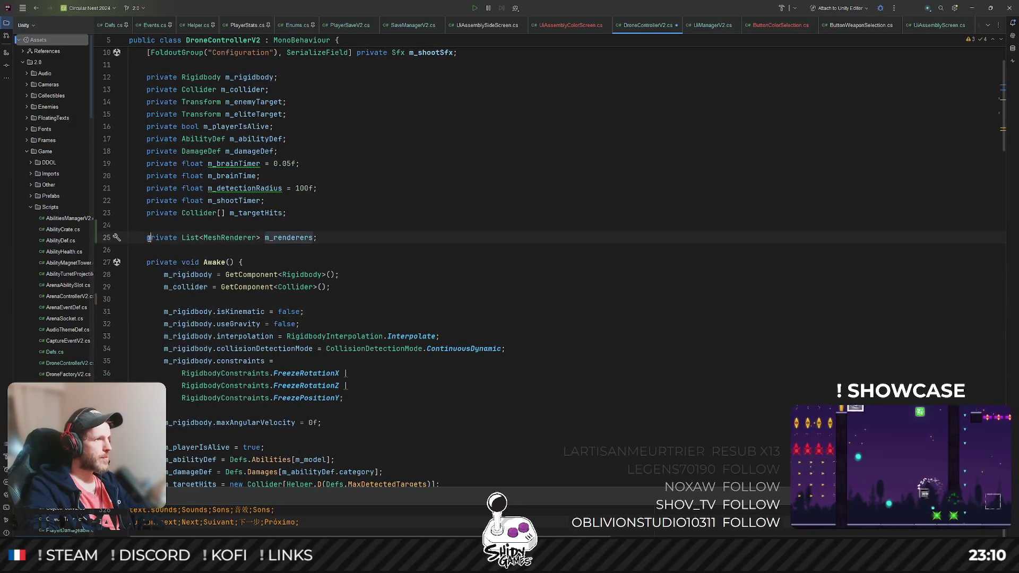
{"action": "scroll", "coordinate": [245, 216], "scroll_direction": "up", "scroll_amount": 2}
{"action": "key", "text": "alt+shift+Up"}
{"action": "key", "text": "alt+shift+Up"}
{"action": "key", "text": "alt+shift+Up"}
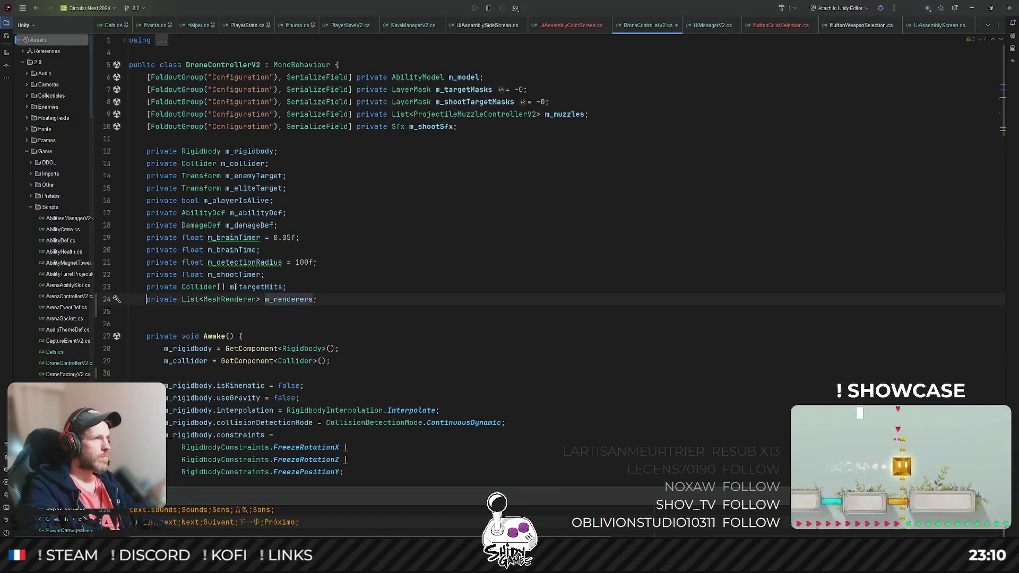
{"action": "key", "text": "alt+shift+Up"}
{"action": "key", "text": "alt+shift+Up"}
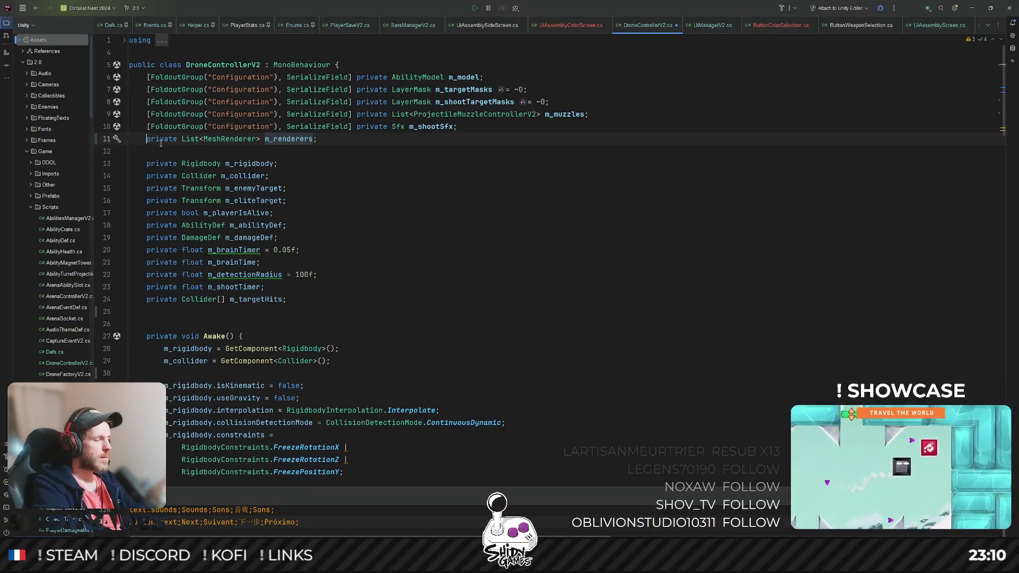
{"action": "mouse_move", "coordinate": [147, 77]}
{"action": "left_mouse_down"}
{"action": "mouse_move", "coordinate": [351, 126]}
{"action": "mouse_move", "coordinate": [148, 128]}
{"action": "left_mouse_up"}
{"action": "left_click", "coordinate": [146, 139]}
{"action": "type", "text": "[FoldoutGroup(\"Configuration\"), SerializeField]"}
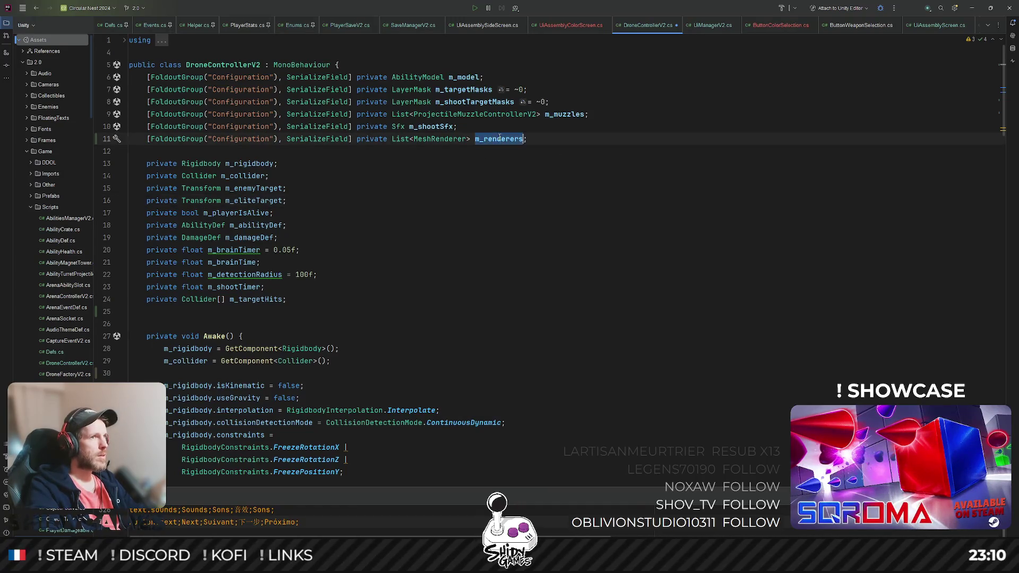
Step: Insert, then undo, a blank line after the collider lookup in Awake
{"action": "scroll", "coordinate": [366, 149], "scroll_direction": "down", "scroll_amount": 6}
{"action": "left_click", "coordinate": [358, 139]}
{"action": "scroll", "coordinate": [359, 139], "scroll_direction": "up", "scroll_amount": 4}
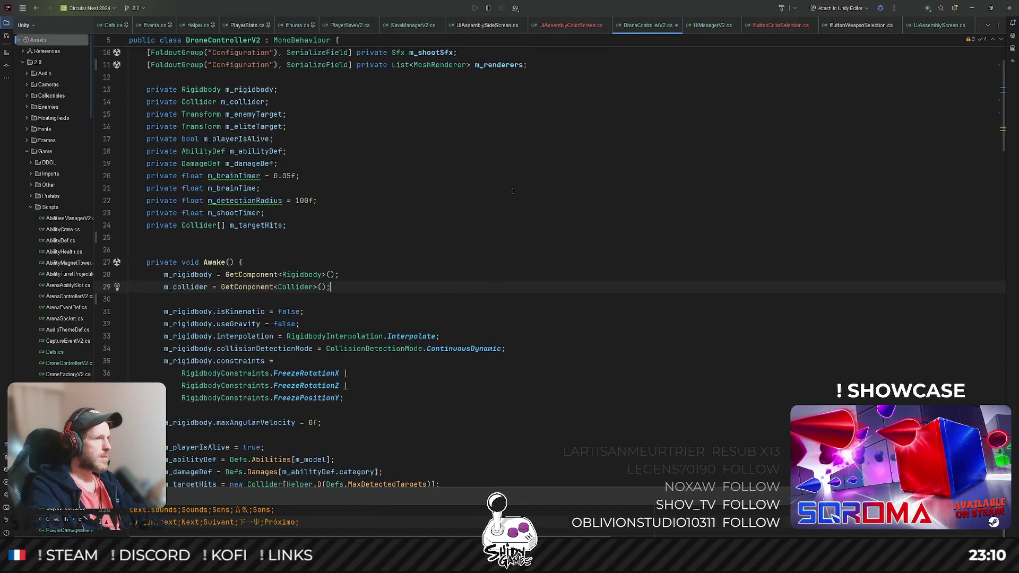
{"action": "key", "text": "Return"}
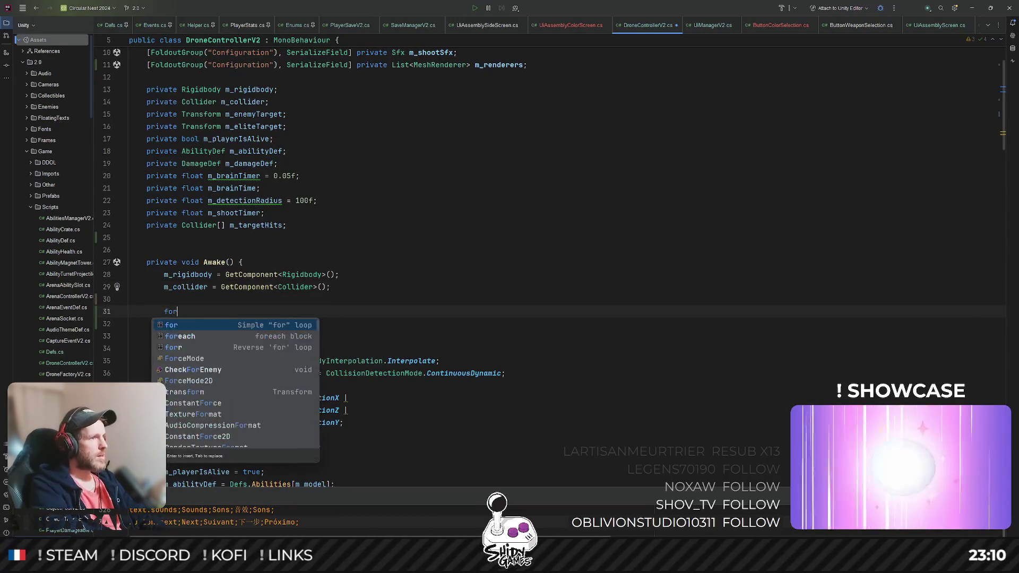
{"action": "key", "text": "ctrl+z"}
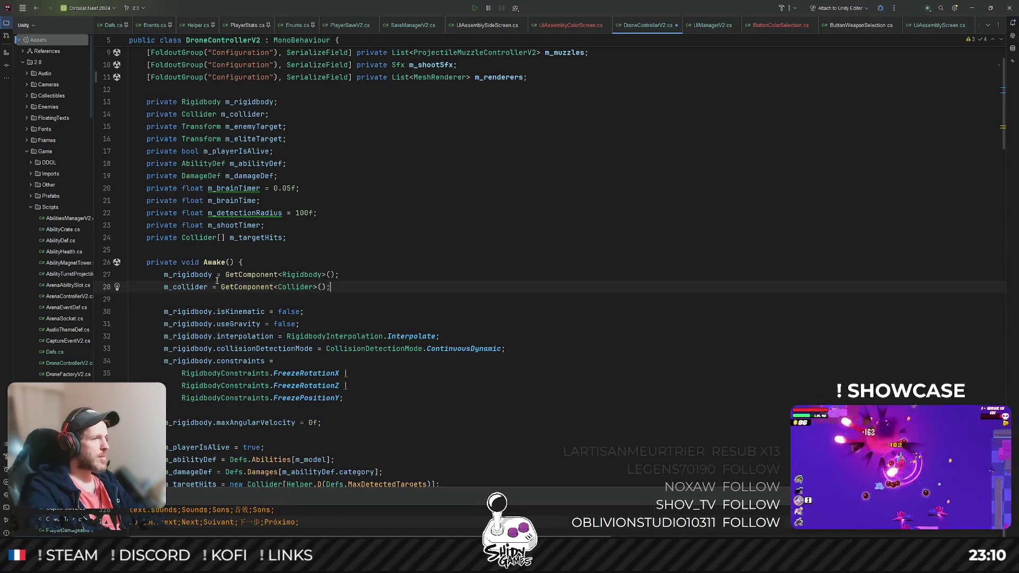
Step: Remove the blank line after the collider lookup, shifting it below maxAngularVelocity
{"action": "key", "text": "Delete"}
{"action": "left_click", "coordinate": [414, 395]}
{"action": "key", "text": "alt+shift+Down"}
{"action": "scroll", "coordinate": [456, 377], "scroll_direction": "down", "scroll_amount": 1}
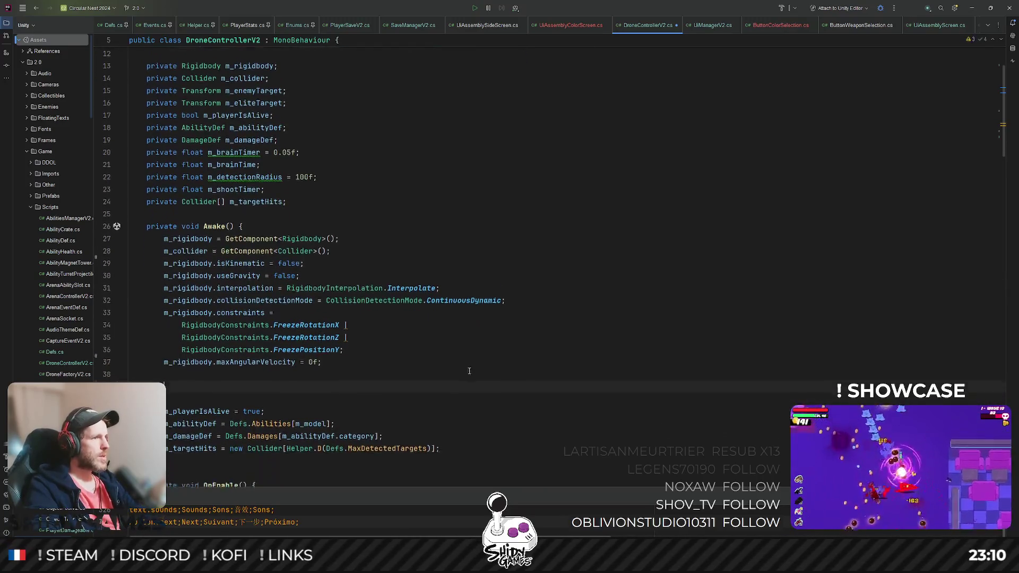
Step: Try a foreach loop over m_renderers, inspect the var context actions, then undo it
{"action": "type", "text": "for"}
{"action": "key", "text": "Return"}
{"action": "key", "text": "Return"}
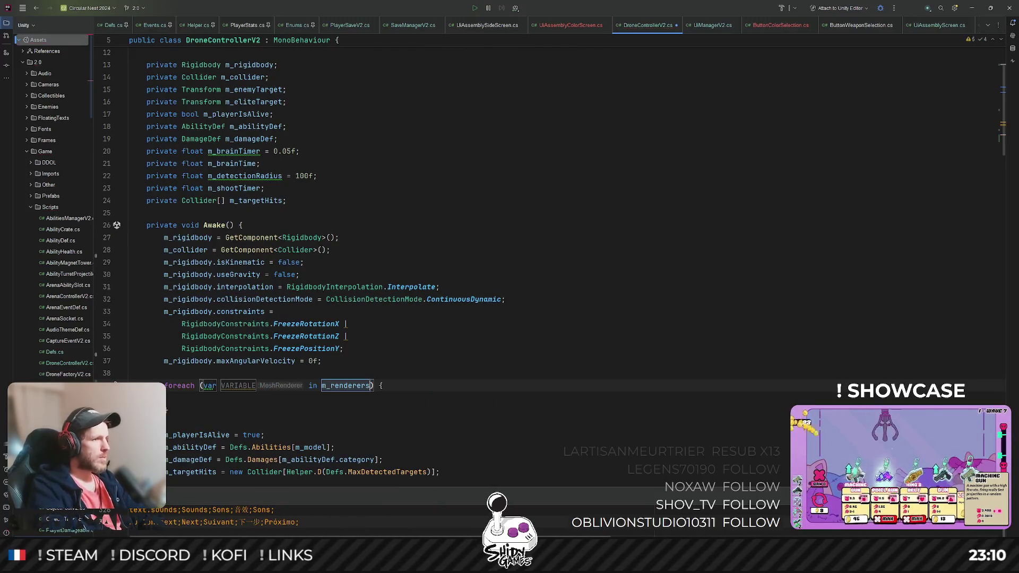
{"action": "key", "text": "Tab"}
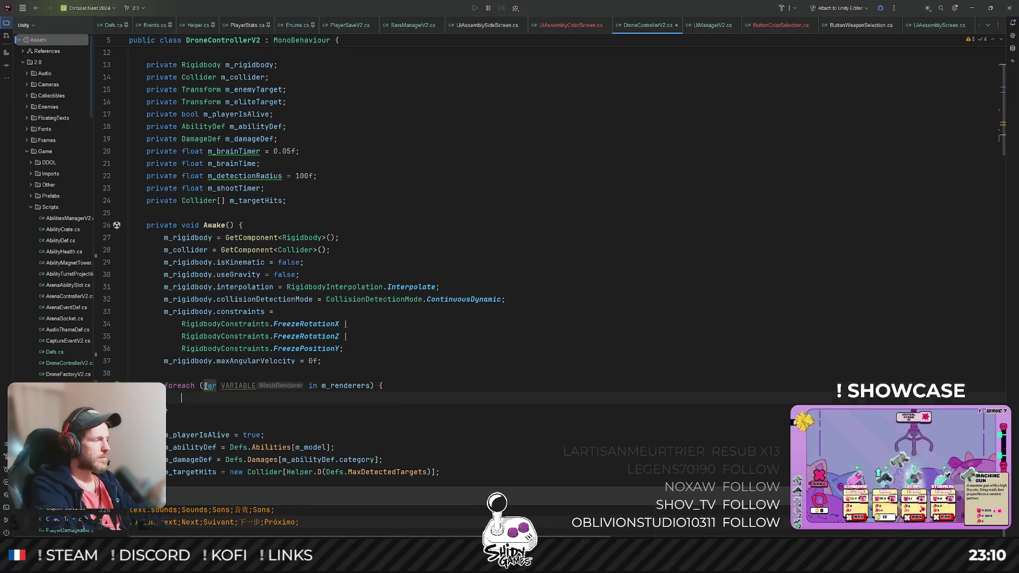
{"action": "key", "text": "alt+grave"}
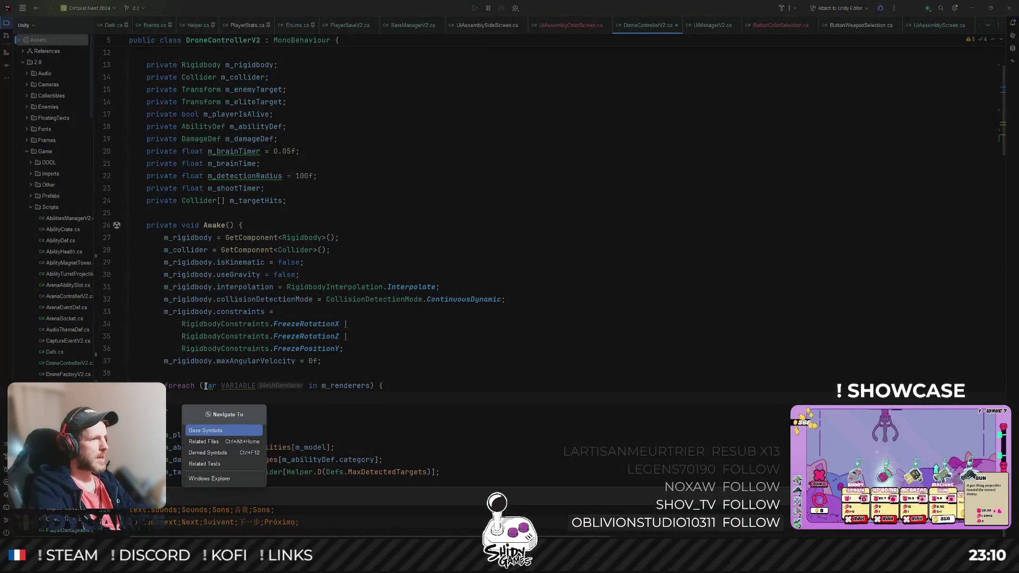
{"action": "key", "text": "Escape"}
{"action": "mouse_move", "coordinate": [217, 383]}
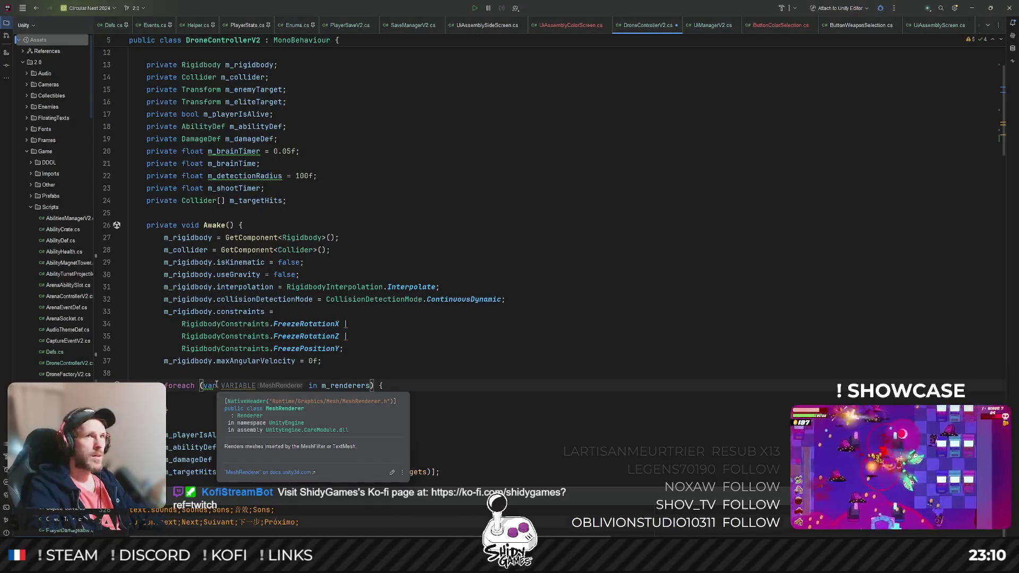
{"action": "key", "text": "alt+Return"}
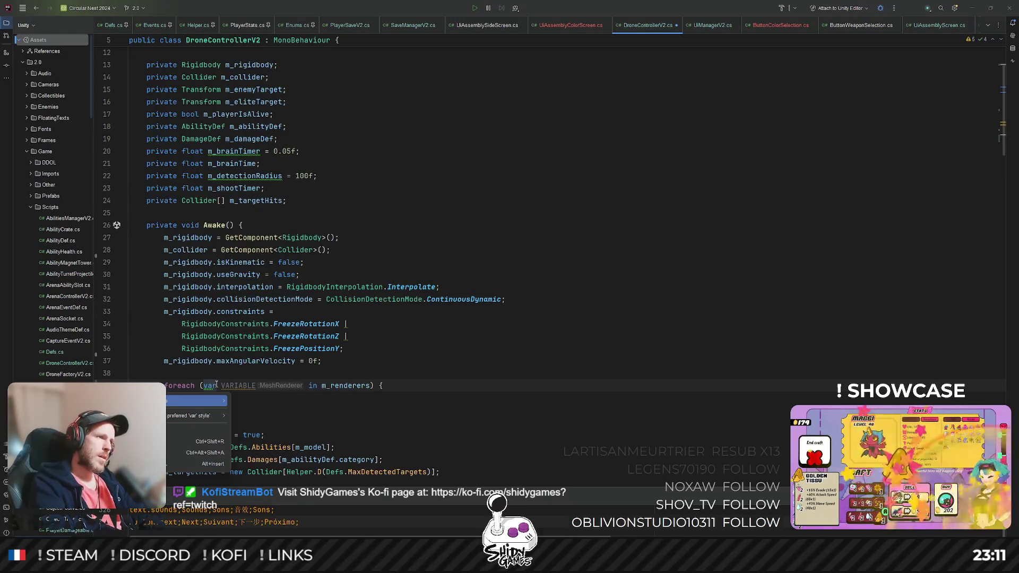
{"action": "key", "text": "Escape"}
{"action": "key", "text": "ctrl+z"}
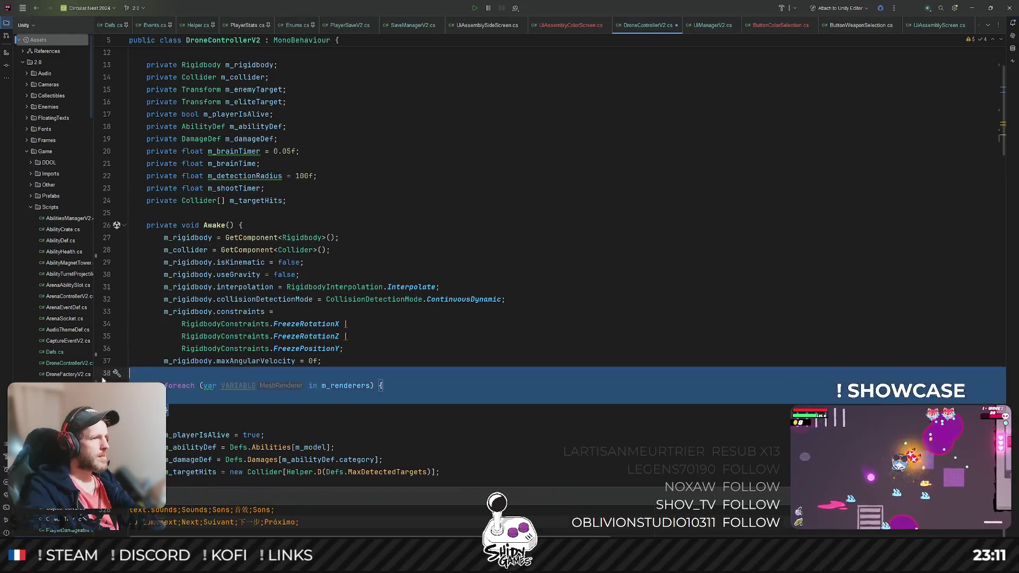
{"action": "scroll", "coordinate": [308, 303], "scroll_direction": "up", "scroll_amount": 3}
{"action": "triple_click", "coordinate": [427, 139]}
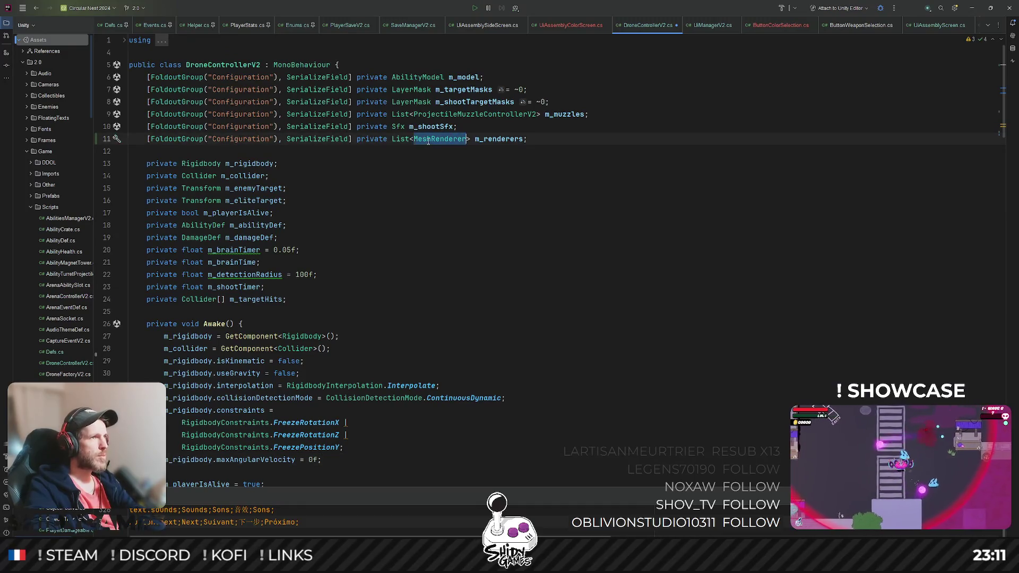
Step: Delete the m_renderers field from DroneControllerV2 and open DroneFollower.cs
{"action": "key", "text": "Delete"}
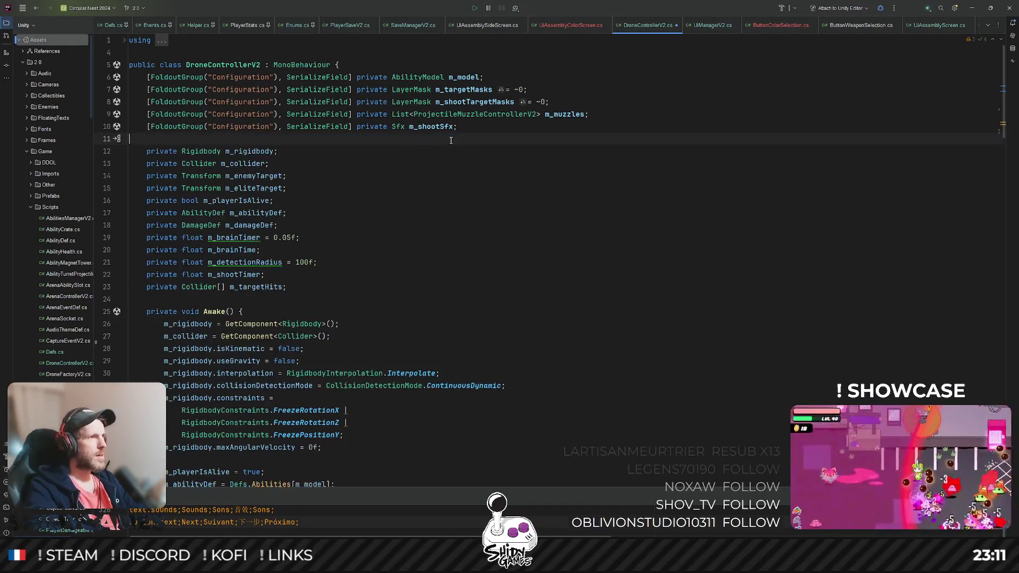
{"action": "key", "text": "ctrl+shift+o"}
{"action": "type", "text": "camera"}
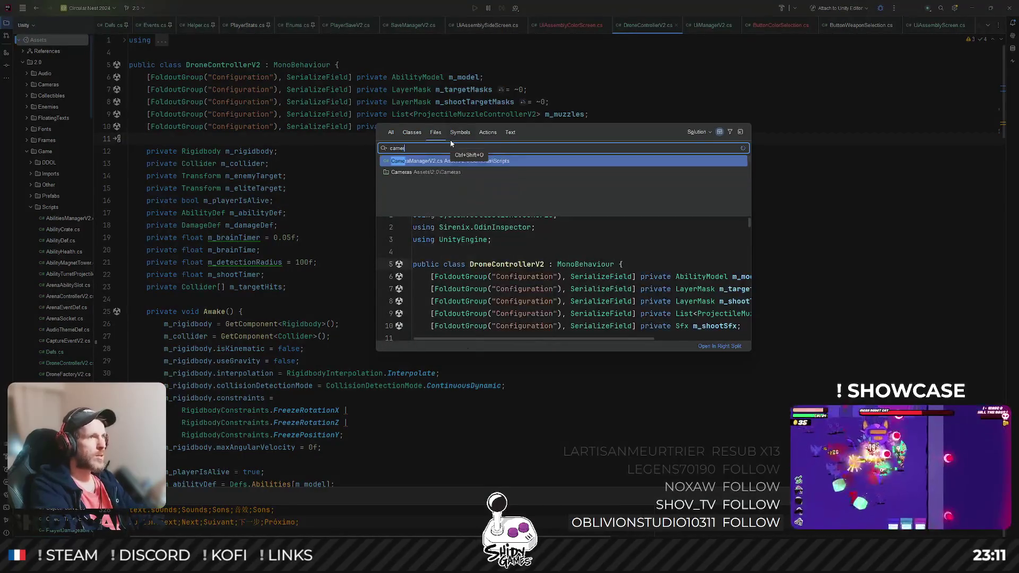
{"action": "key", "text": "ctrl+BackSpace"}
{"action": "type", "text": "DroneC"}
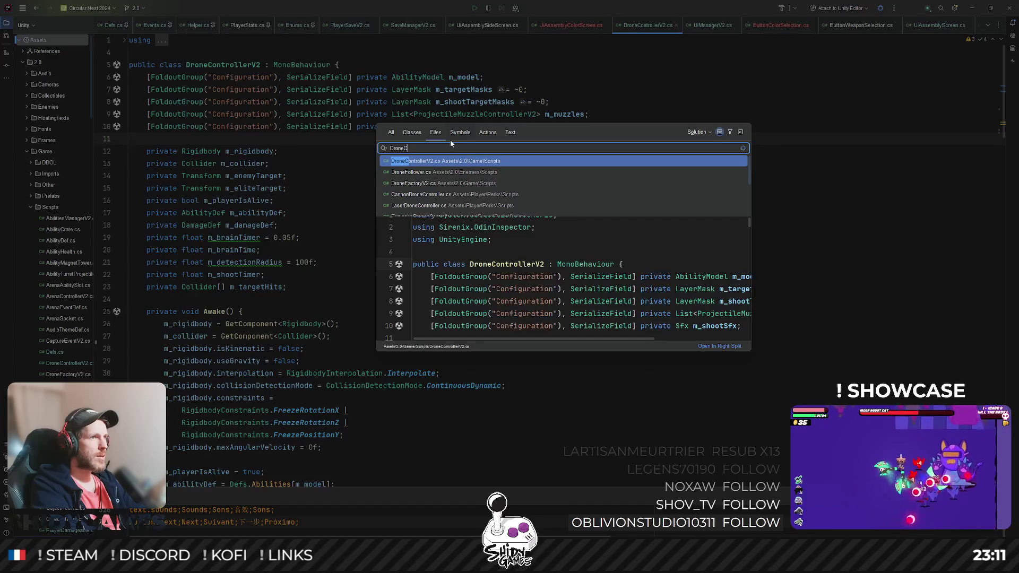
{"action": "key", "text": "Return"}
Step: Paste the serialized List<MeshRenderer> m_renderers field after the Catch-up movement fields
{"action": "scroll", "coordinate": [531, 213], "scroll_direction": "down", "scroll_amount": 10}
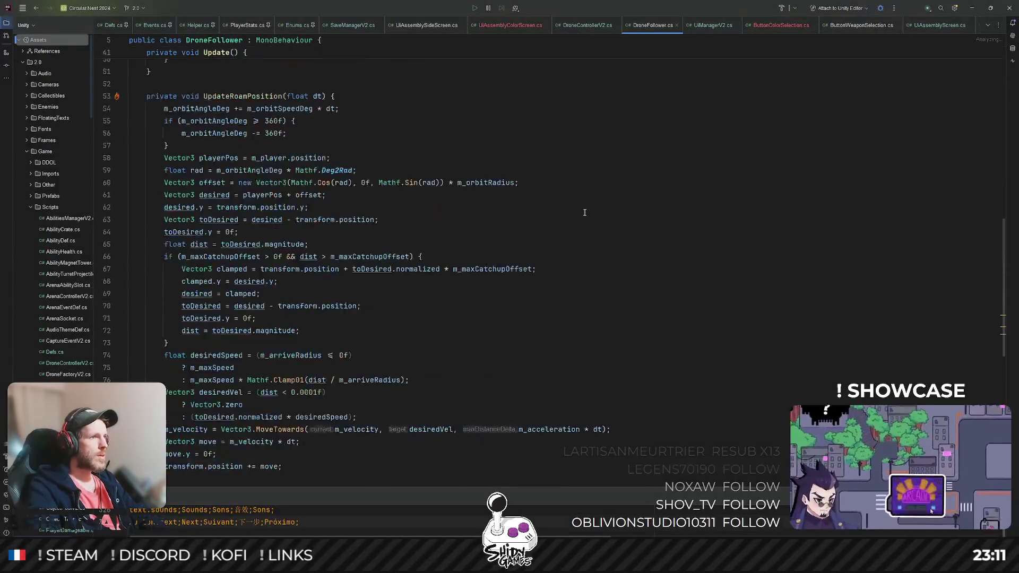
{"action": "scroll", "coordinate": [584, 212], "scroll_direction": "up", "scroll_amount": 15}
{"action": "scroll", "coordinate": [584, 212], "scroll_direction": "down", "scroll_amount": 5}
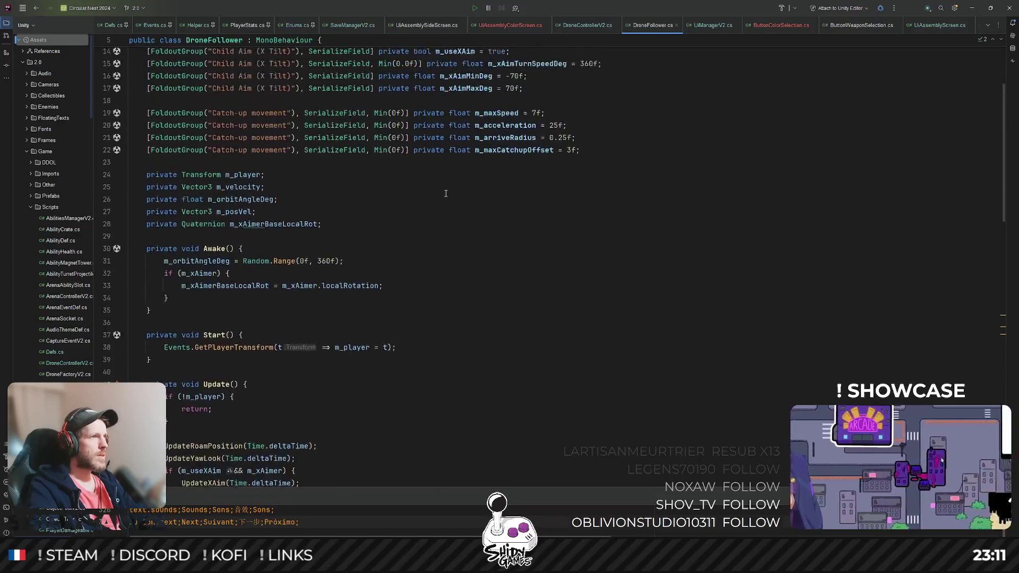
{"action": "left_click", "coordinate": [611, 126]}
{"action": "key", "text": "Return"}
{"action": "key", "text": "Return"}
{"action": "key", "text": "Tab"}
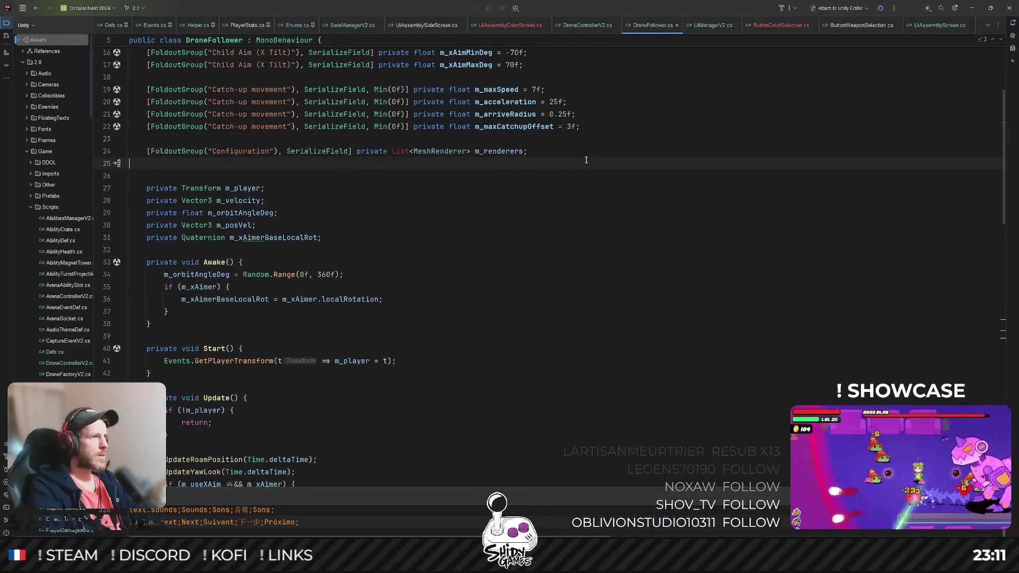
{"action": "key", "text": "Return"}
Step: Import the namespace for List and start a new line after the if block in Awake
{"action": "scroll", "coordinate": [465, 172], "scroll_direction": "up", "scroll_amount": 4}
{"action": "scroll", "coordinate": [440, 170], "scroll_direction": "down", "scroll_amount": 8}
{"action": "scroll", "coordinate": [414, 160], "scroll_direction": "up", "scroll_amount": 3}
{"action": "scroll", "coordinate": [403, 149], "scroll_direction": "down", "scroll_amount": 1}
{"action": "key", "text": "alt+Return"}
{"action": "key", "text": "Return"}
{"action": "left_click", "coordinate": [515, 151]}
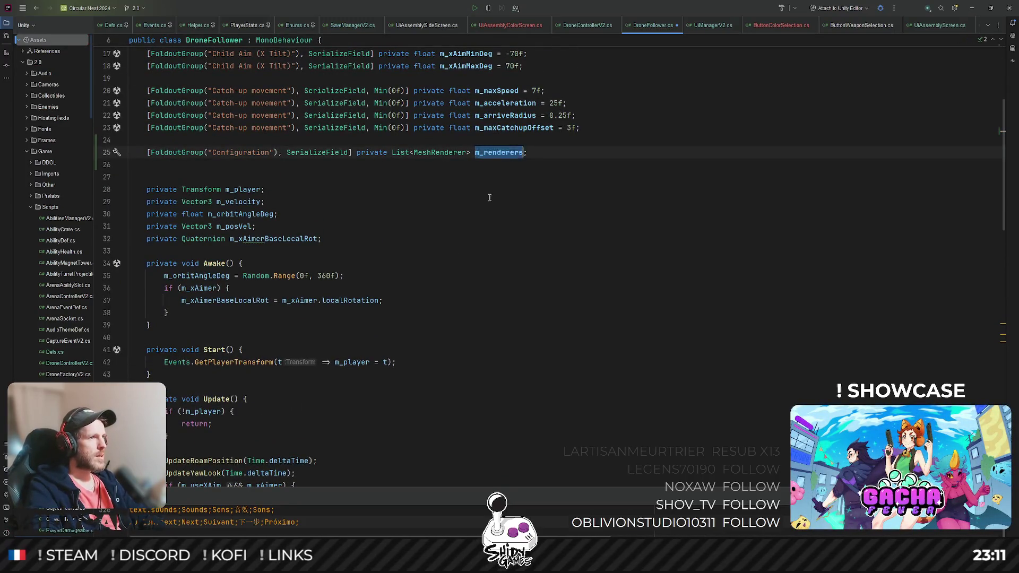
{"action": "left_click", "coordinate": [191, 311]}
{"action": "key", "text": "Return"}
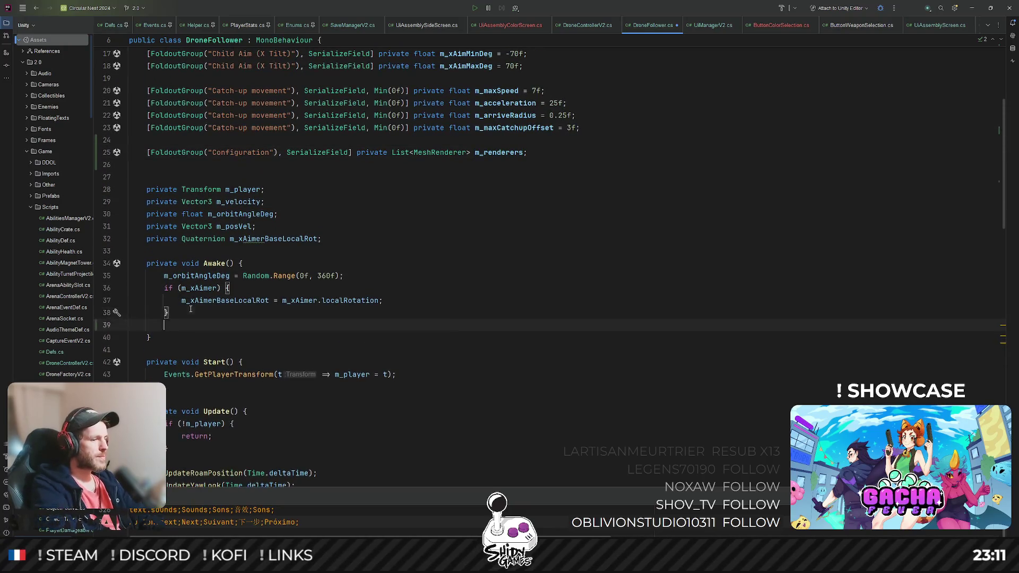
Step: Add a foreach loop over m_renderers with an explicit MeshRenderer loop variable named r
{"action": "type", "text": "foreach"}
{"action": "key", "text": "Tab"}
{"action": "type", "text": "m_r"}
{"action": "key", "text": "Return"}
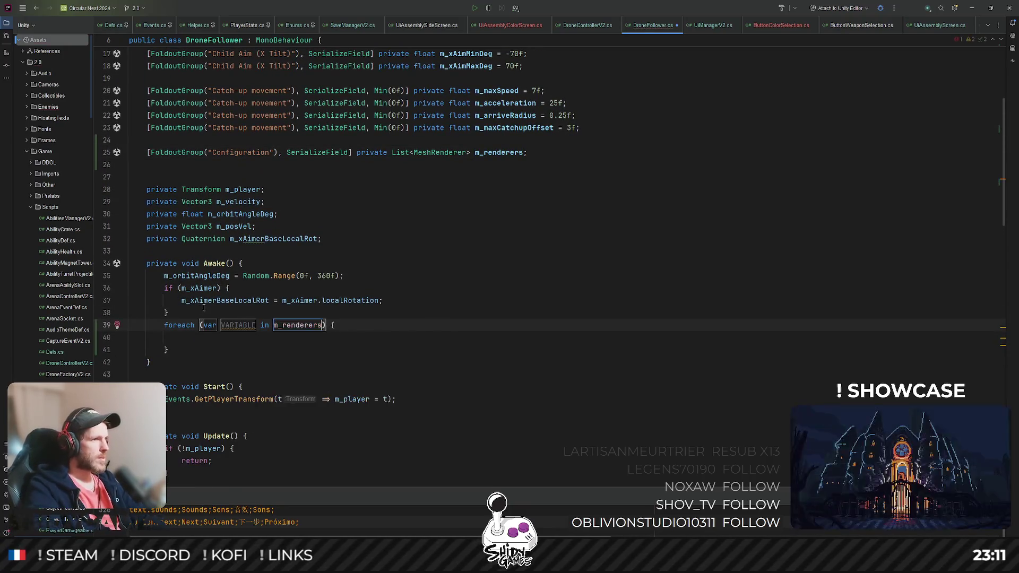
{"action": "key", "text": "Return"}
{"action": "key", "text": "Return"}
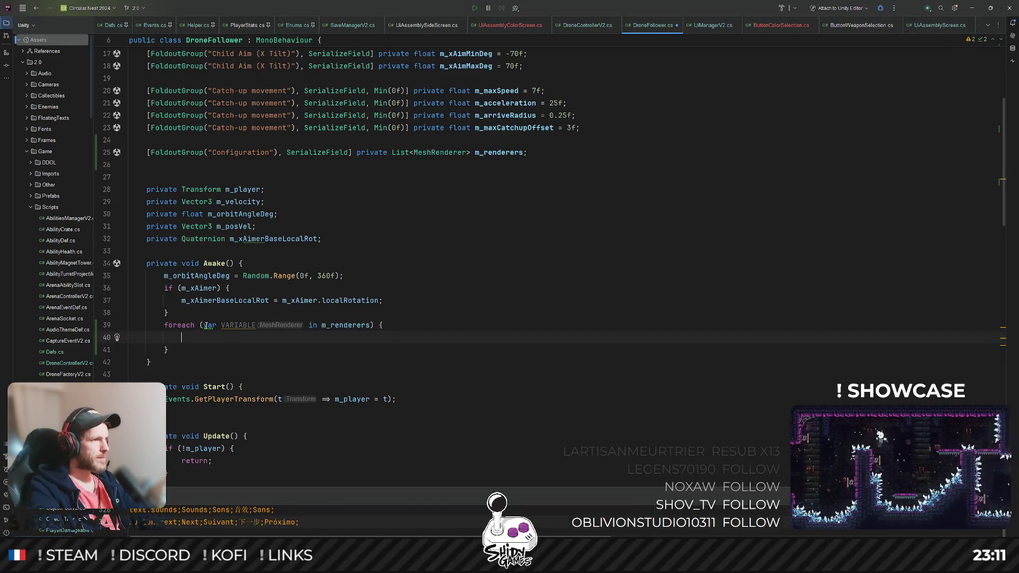
{"action": "left_click", "coordinate": [212, 324]}
{"action": "key", "text": "alt+Return"}
{"action": "key", "text": "Right"}
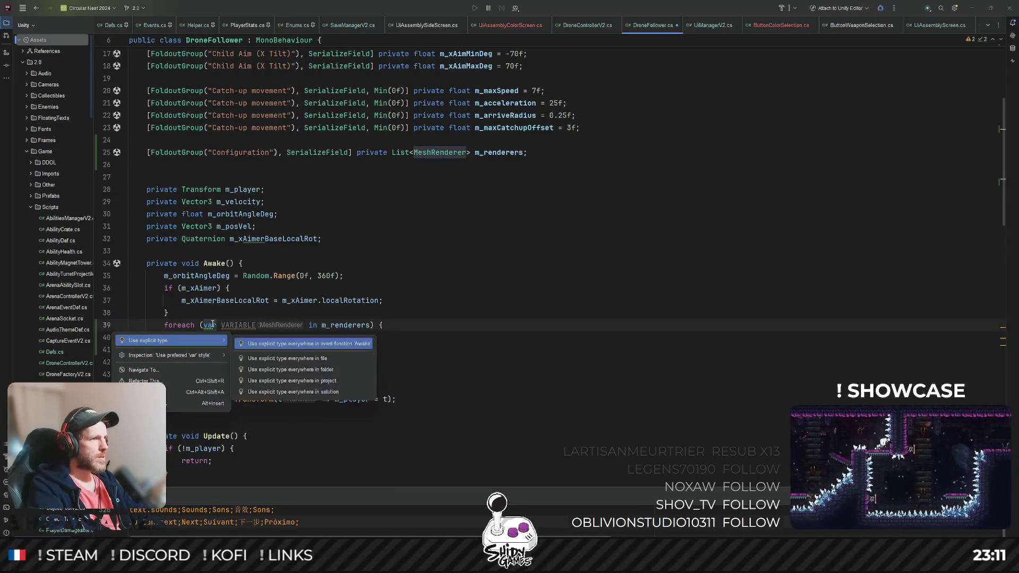
{"action": "key", "text": "Down"}
{"action": "key", "text": "Return"}
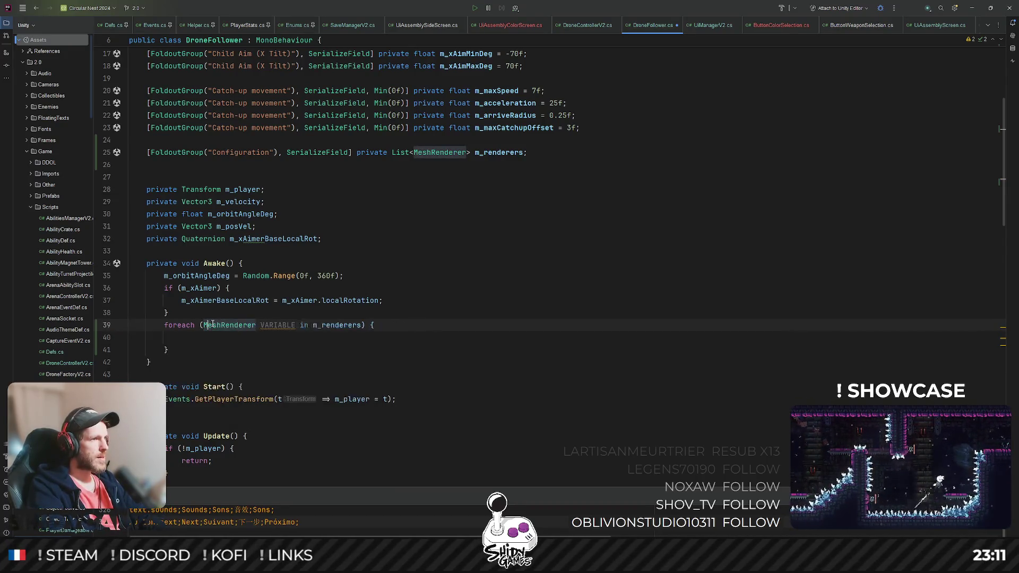
{"action": "double_click", "coordinate": [278, 324]}
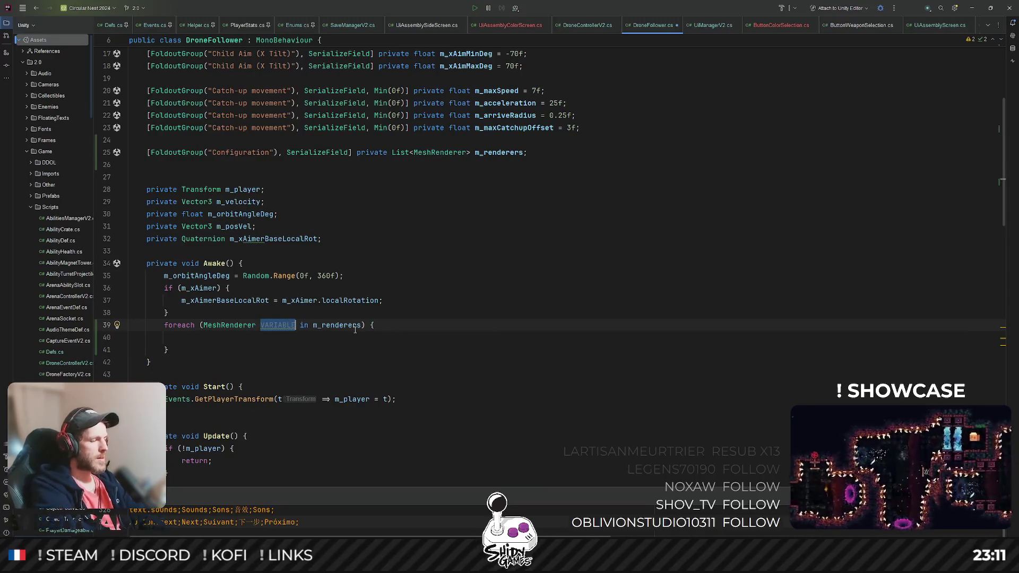
{"action": "type", "text": "r"}
{"action": "key", "text": "Return"}
Step: Write r.material = Helper.GetMaterial(MaterialType.Player); in the loop and switch back to Unity
{"action": "type", "text": "r."}
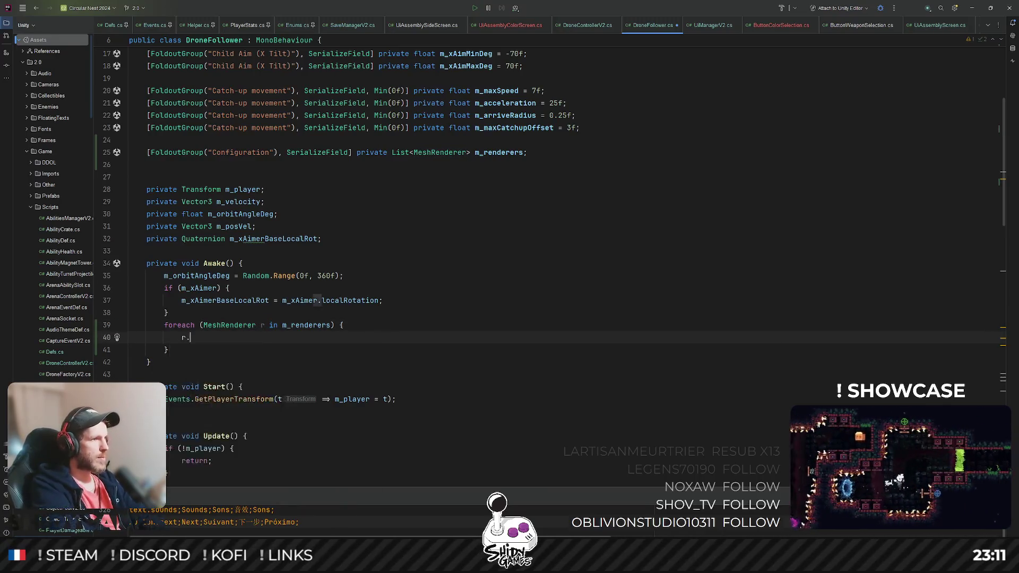
{"action": "type", "text": "ma"}
{"action": "key", "text": "Return"}
{"action": "type", "text": "= H"}
{"action": "key", "text": "Return"}
{"action": "type", "text": ".GetM"}
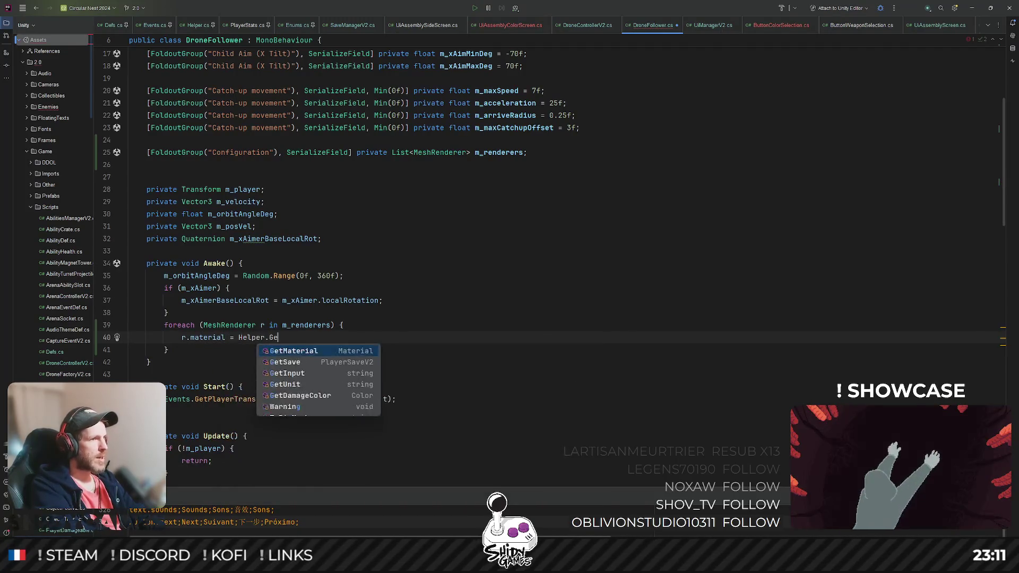
{"action": "key", "text": "Return"}
{"action": "type", "text": "P"}
{"action": "key", "text": "Return"}
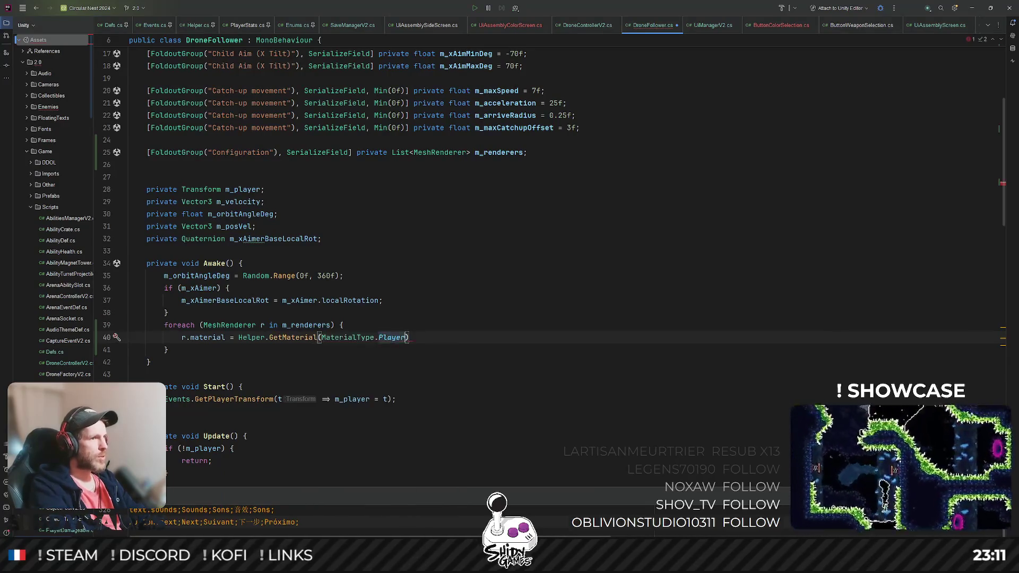
{"action": "type", "text": ";"}
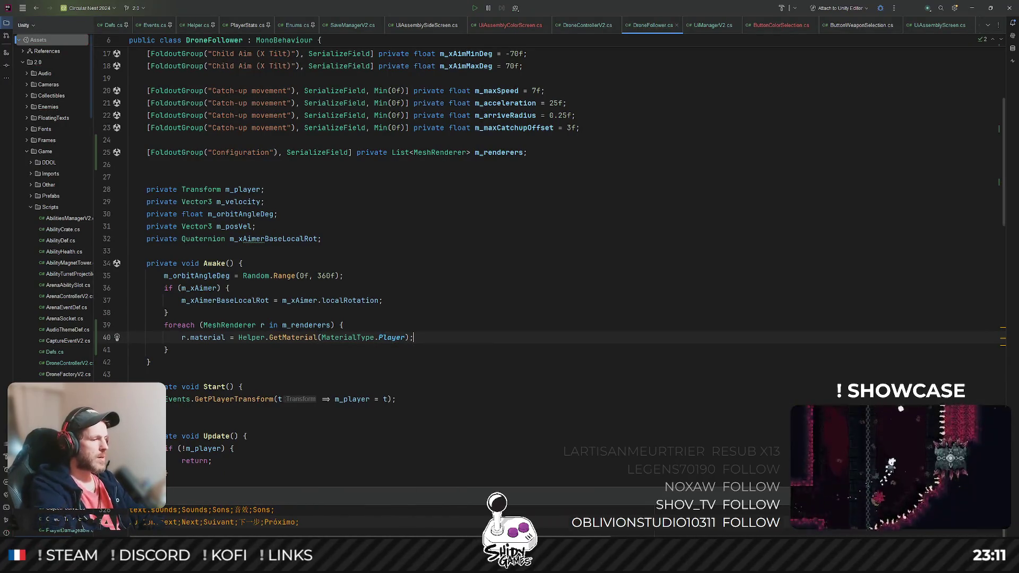
{"action": "key", "text": "alt+Tab"}
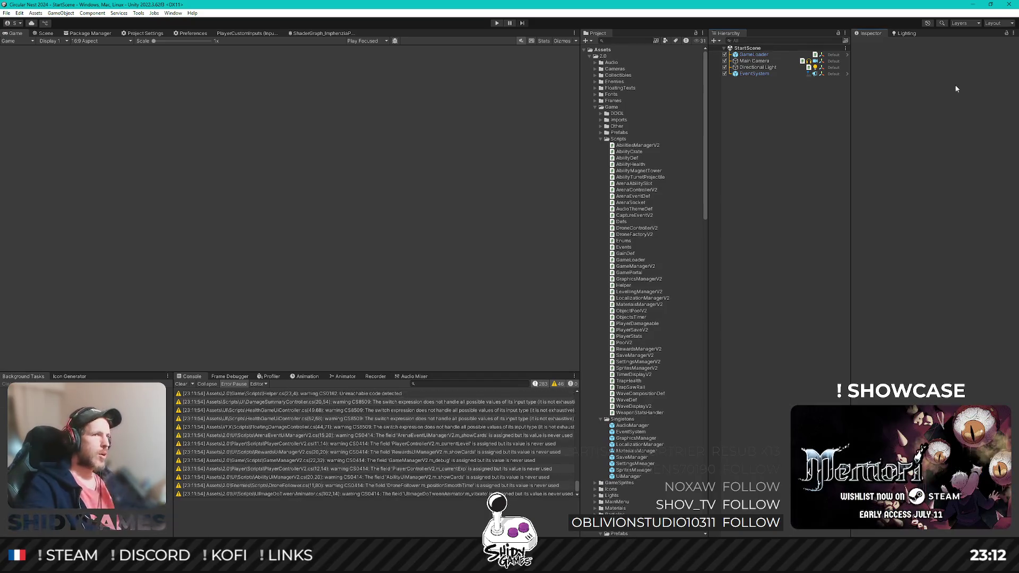
{"action": "scroll", "coordinate": [659, 301], "scroll_direction": "down", "scroll_amount": 10}
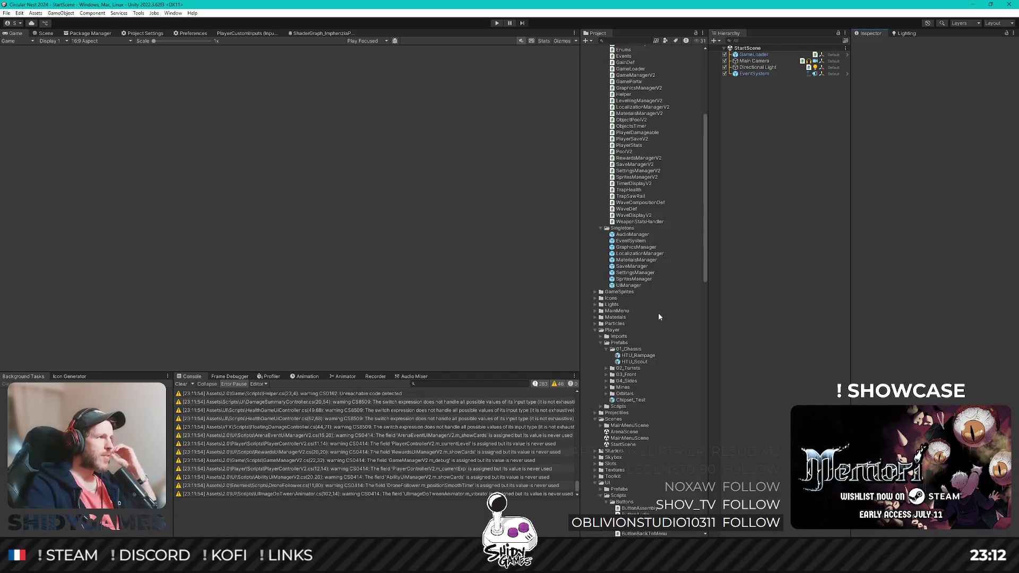
{"action": "scroll", "coordinate": [658, 321], "scroll_direction": "down", "scroll_amount": 1}
{"action": "scroll", "coordinate": [647, 310], "scroll_direction": "down", "scroll_amount": 5}
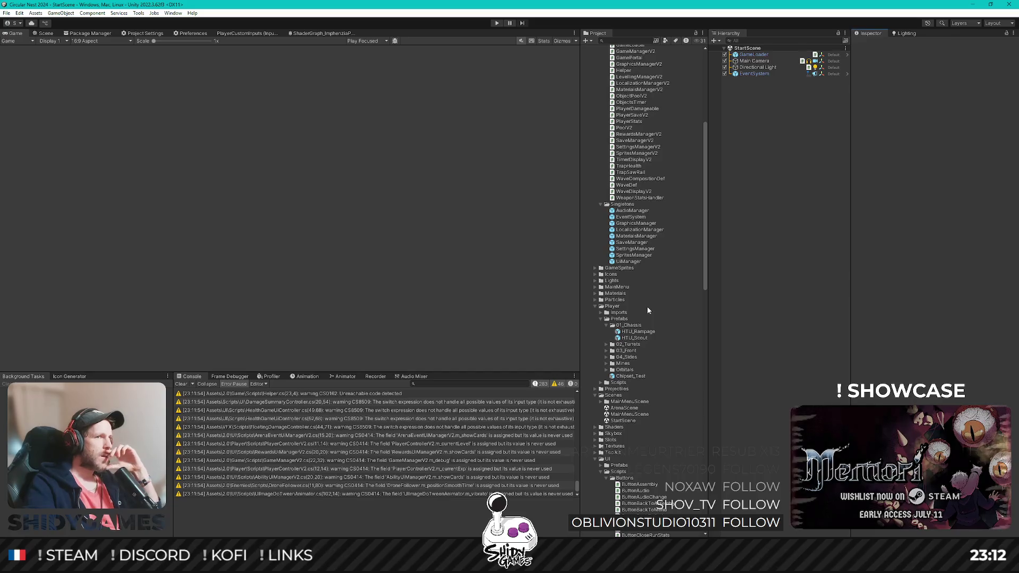
{"action": "scroll", "coordinate": [648, 309], "scroll_direction": "up", "scroll_amount": 7}
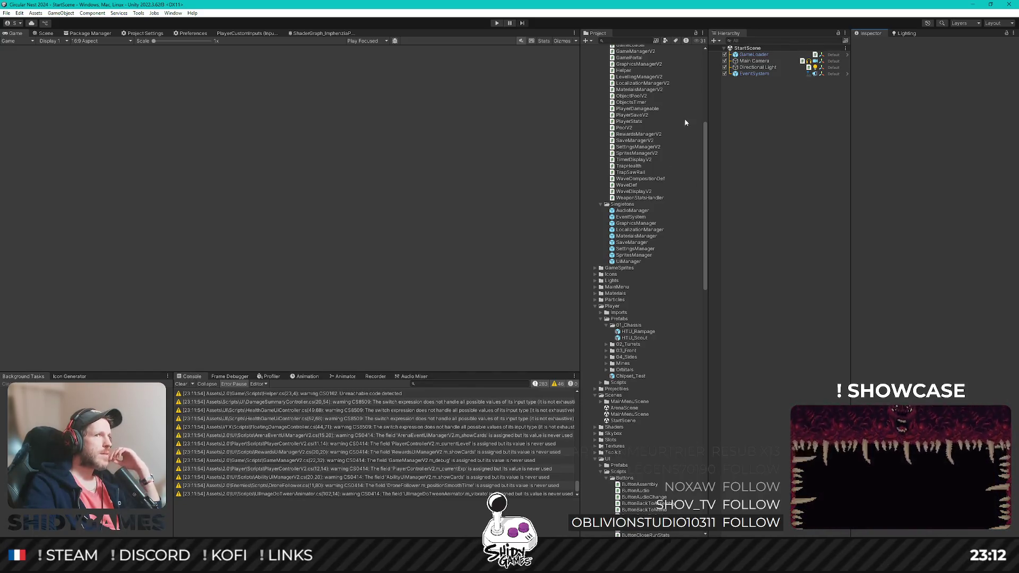
{"action": "scroll", "coordinate": [609, 271], "scroll_direction": "down", "scroll_amount": 1}
{"action": "scroll", "coordinate": [611, 273], "scroll_direction": "down", "scroll_amount": 2}
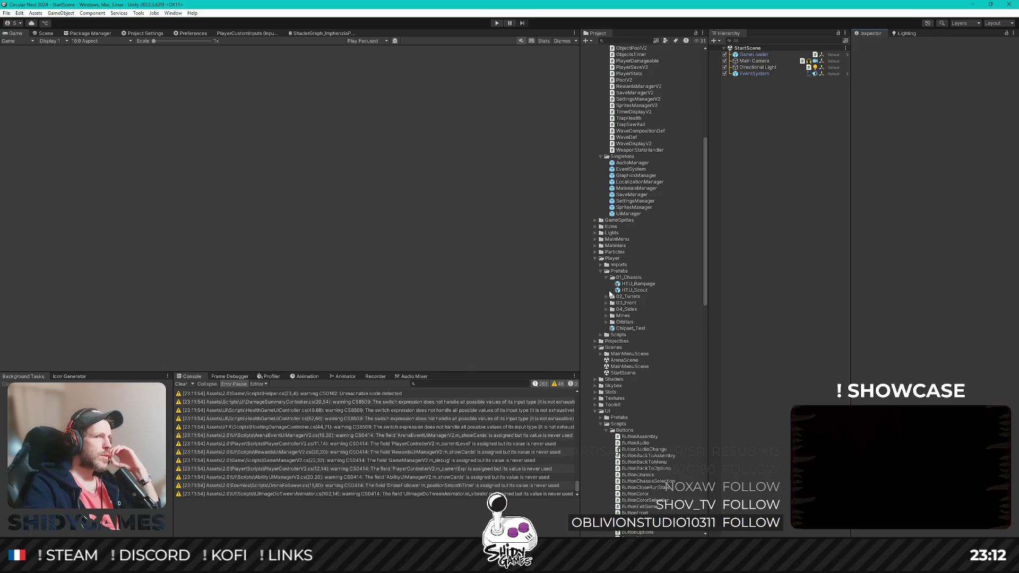
{"action": "scroll", "coordinate": [612, 291], "scroll_direction": "down", "scroll_amount": 4}
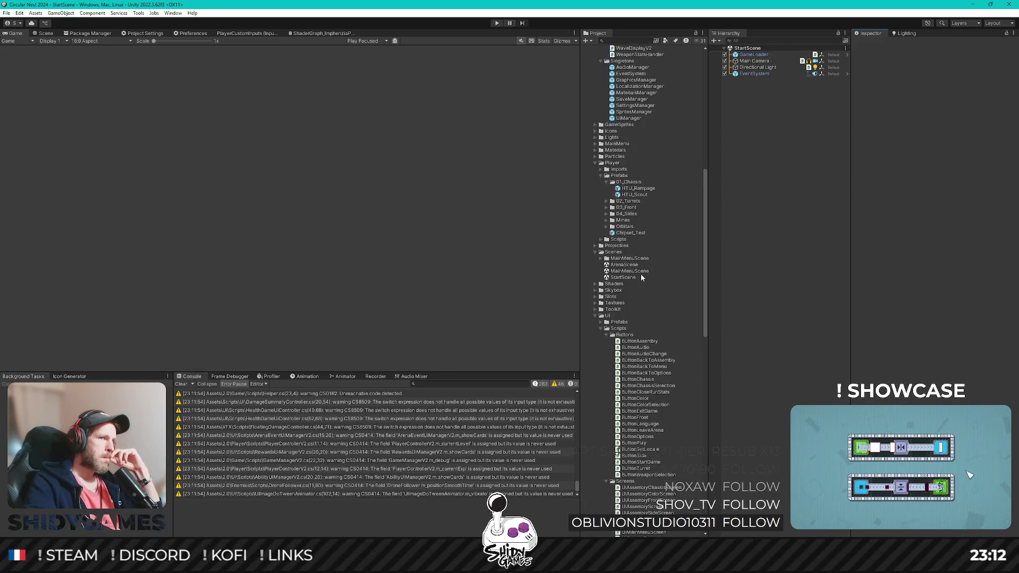
{"action": "scroll", "coordinate": [641, 275], "scroll_direction": "up", "scroll_amount": 10}
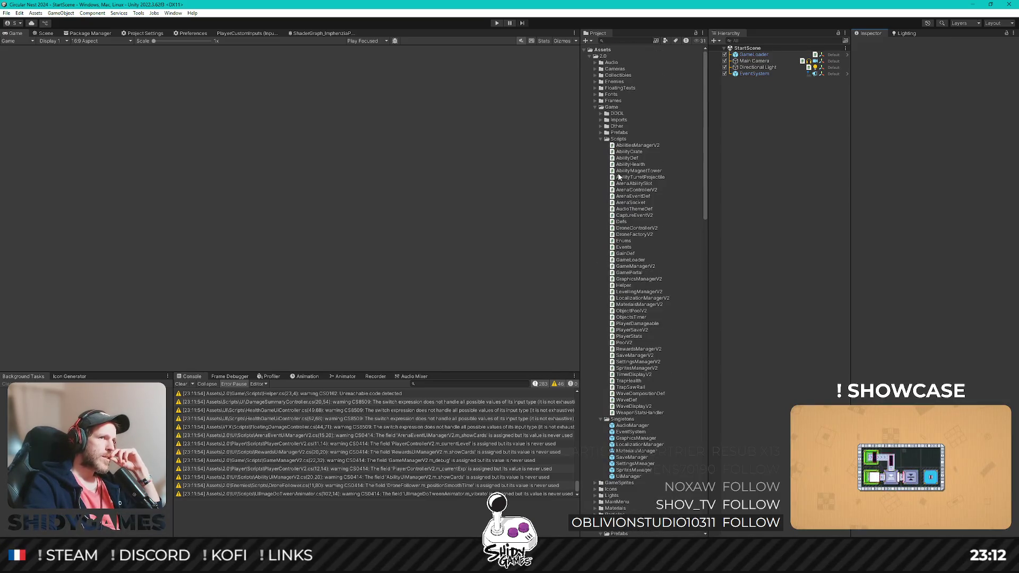
Step: Expand Enemies > Prefabs > 00_Misc in the Project window to reveal 00_CameraDrone
{"action": "left_click", "coordinate": [601, 133]}
{"action": "left_click", "coordinate": [608, 140]}
{"action": "left_click", "coordinate": [606, 140]}
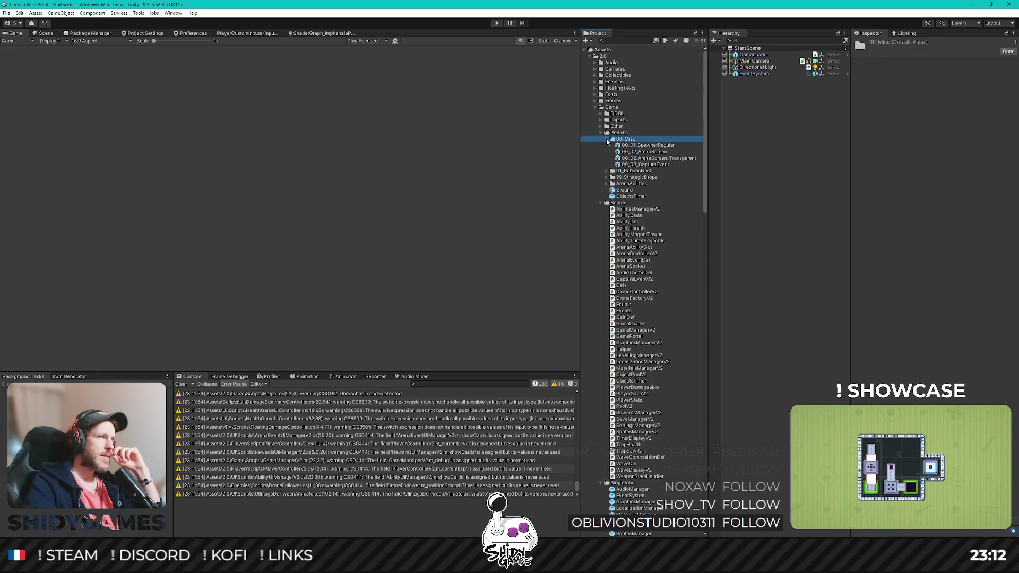
{"action": "left_click", "coordinate": [607, 139]}
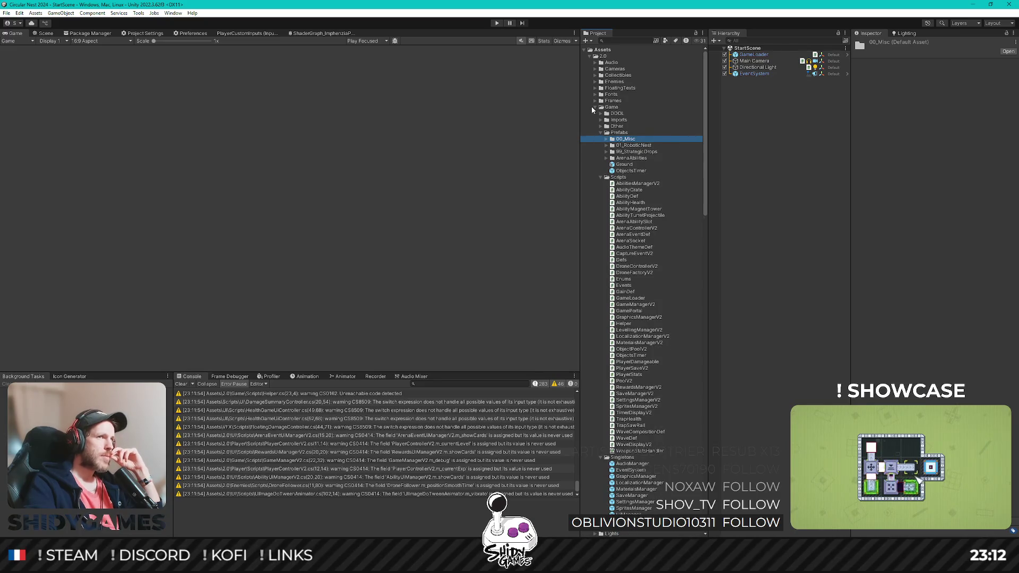
{"action": "left_click", "coordinate": [594, 108]}
{"action": "left_click", "coordinate": [595, 81]}
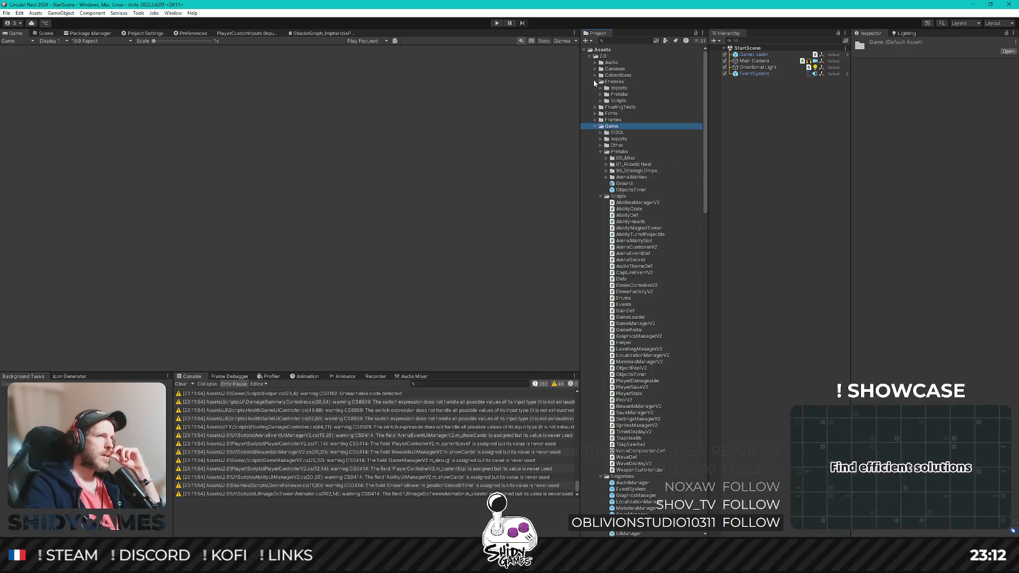
{"action": "left_click", "coordinate": [602, 95]}
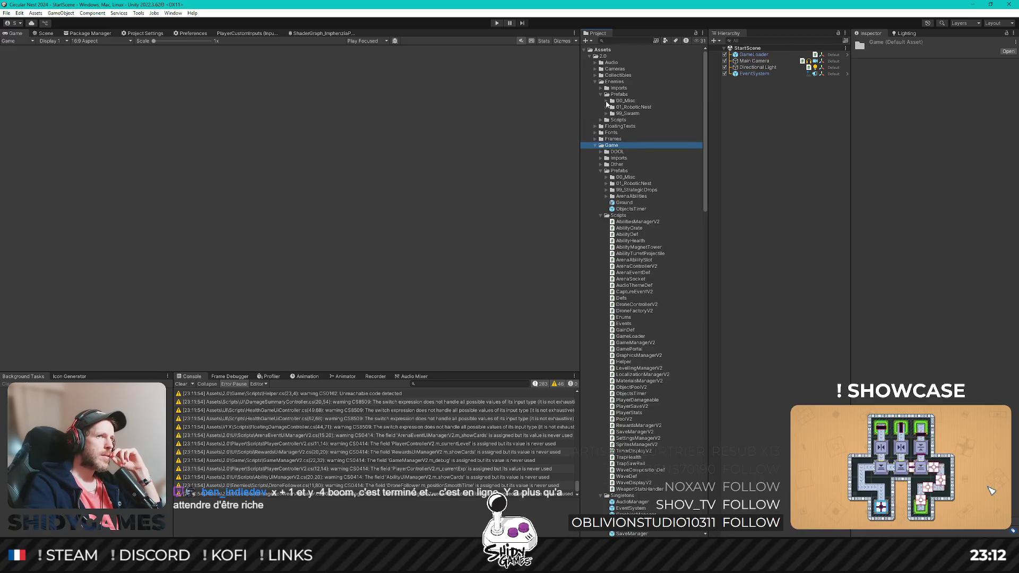
{"action": "left_click", "coordinate": [607, 101]}
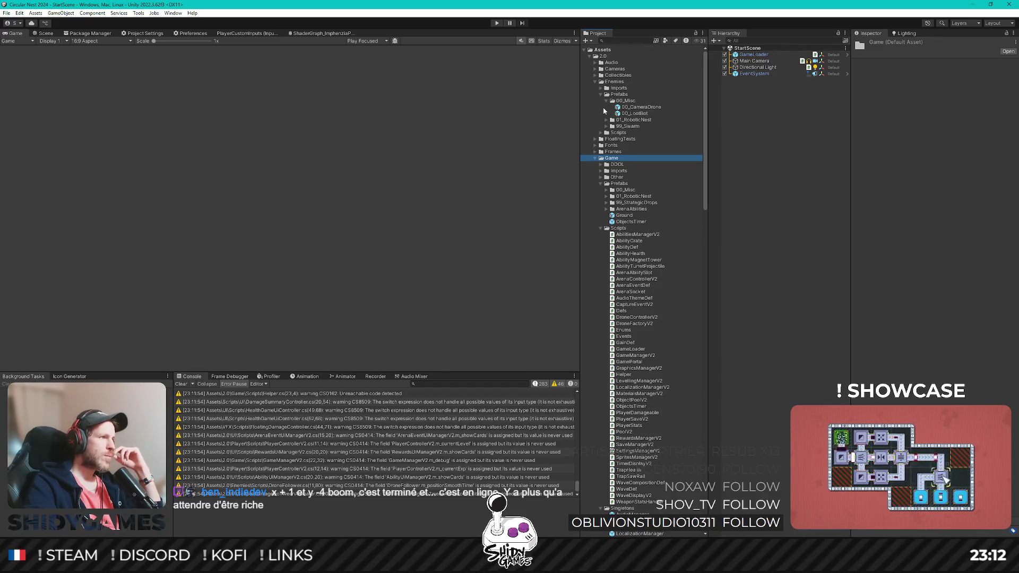
{"action": "left_click", "coordinate": [607, 190]}
{"action": "left_click", "coordinate": [606, 190]}
{"action": "left_click", "coordinate": [601, 184]}
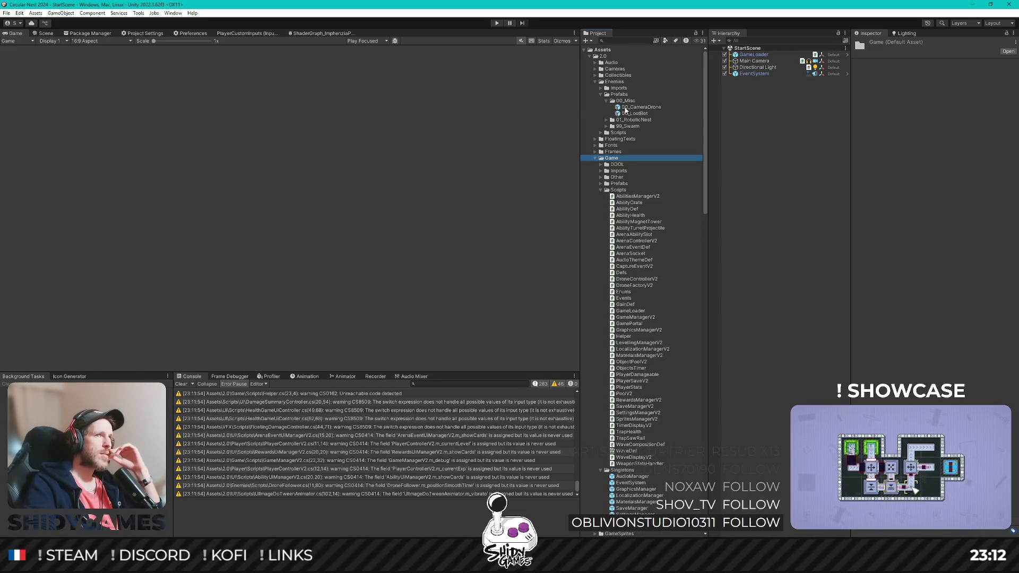
Step: Open the 00_CameraDrone prefab and orbit the Scene view around the drone
{"action": "double_click", "coordinate": [626, 108]}
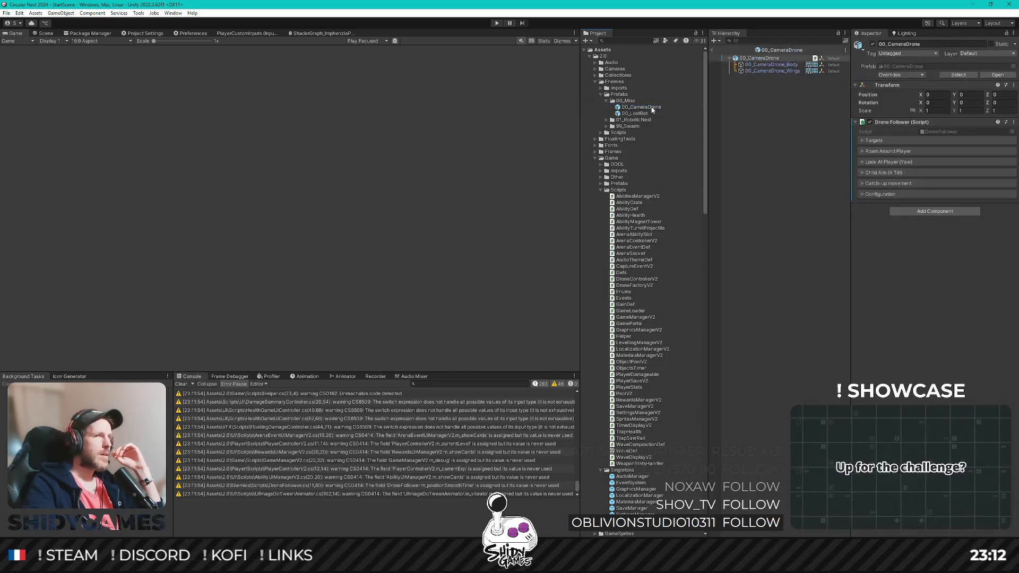
{"action": "left_click", "coordinate": [46, 33]}
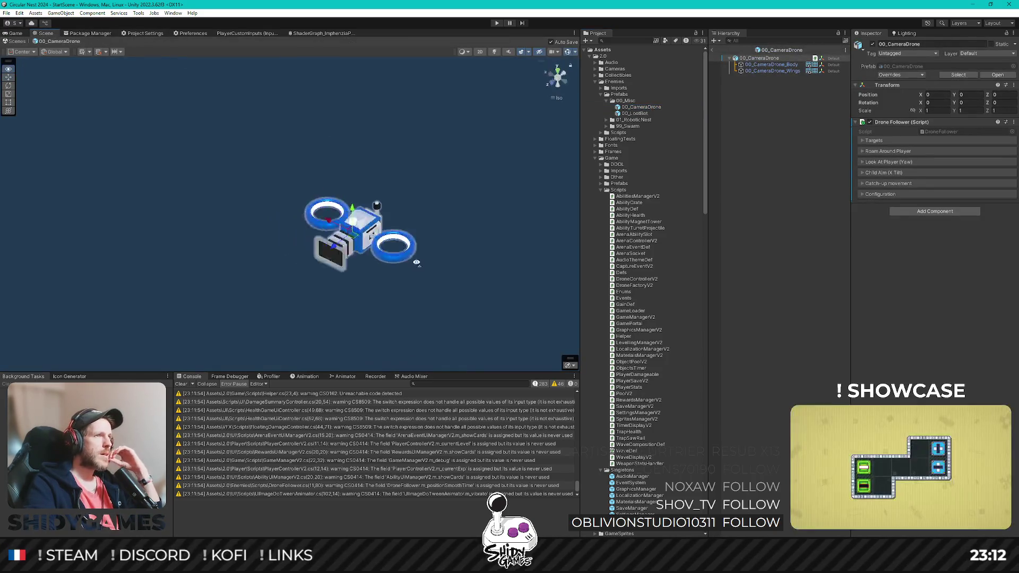
{"action": "left_click_drag", "start_coordinate": [343, 202], "coordinate": [403, 178]}
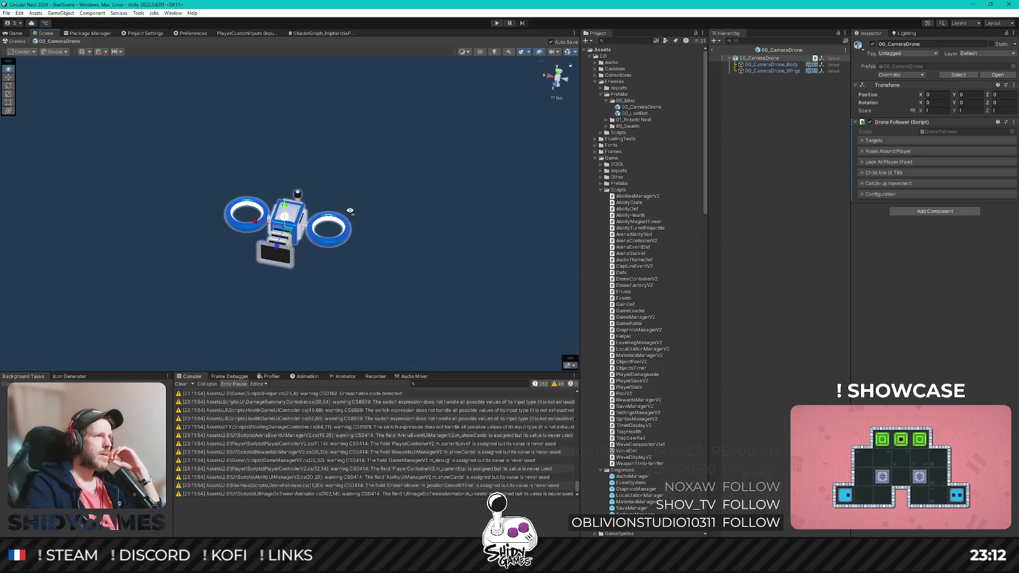
Step: Add 00_CameraDrone_Body and 00_CameraDrone_Wings to Drone Follower's Renderers list, then exit prefab mode
{"action": "left_click", "coordinate": [780, 65]}
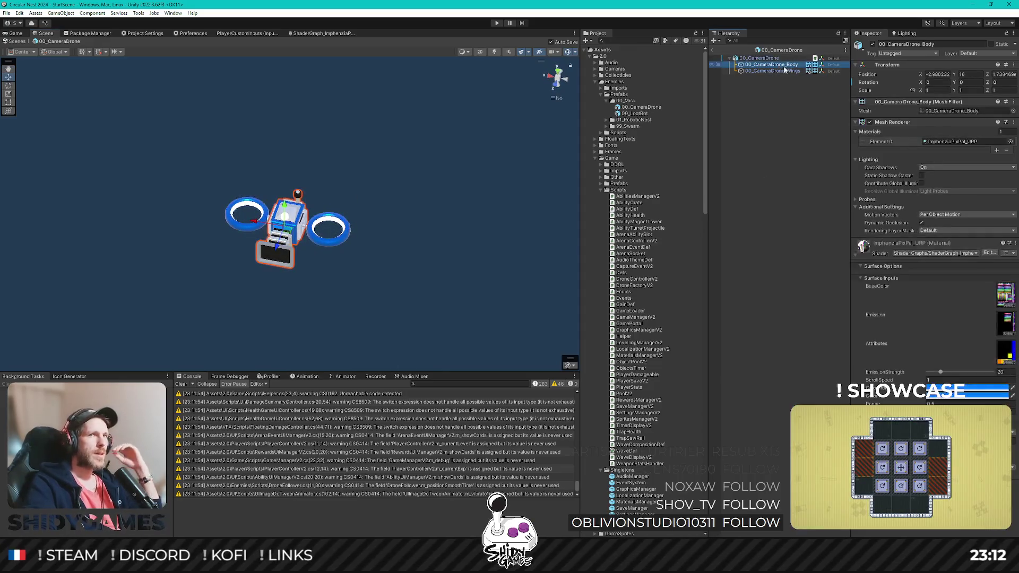
{"action": "left_click", "coordinate": [759, 59]}
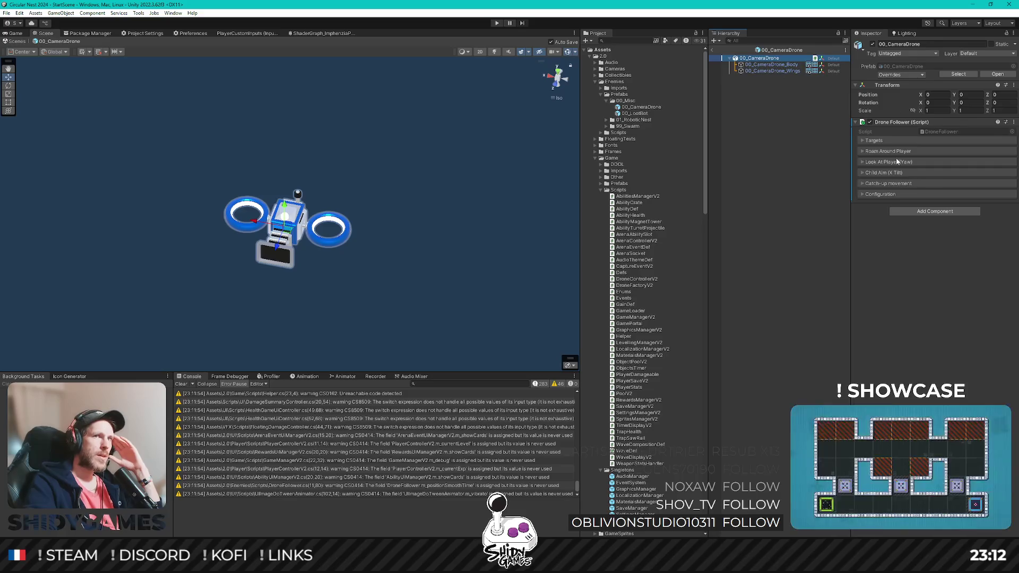
{"action": "left_click", "coordinate": [871, 194]}
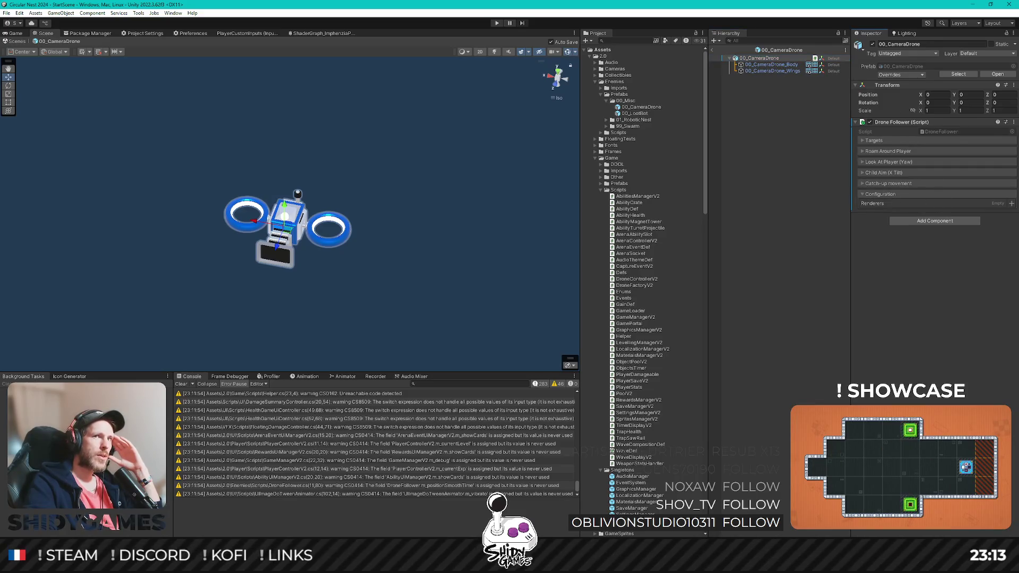
{"action": "left_click", "coordinate": [1011, 203]}
{"action": "double_click", "coordinate": [807, 227]}
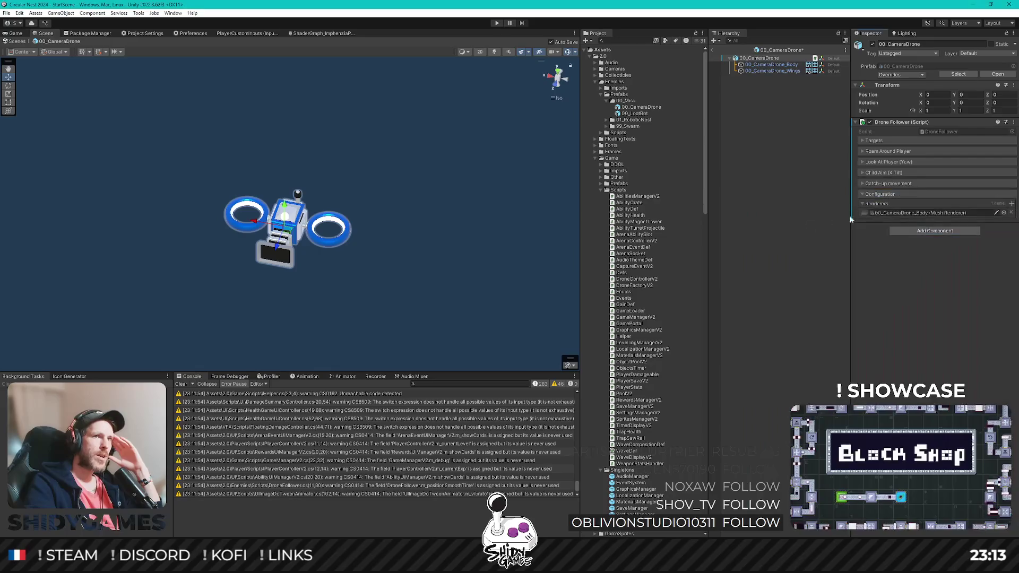
{"action": "left_click", "coordinate": [1012, 205]}
{"action": "double_click", "coordinate": [818, 236]}
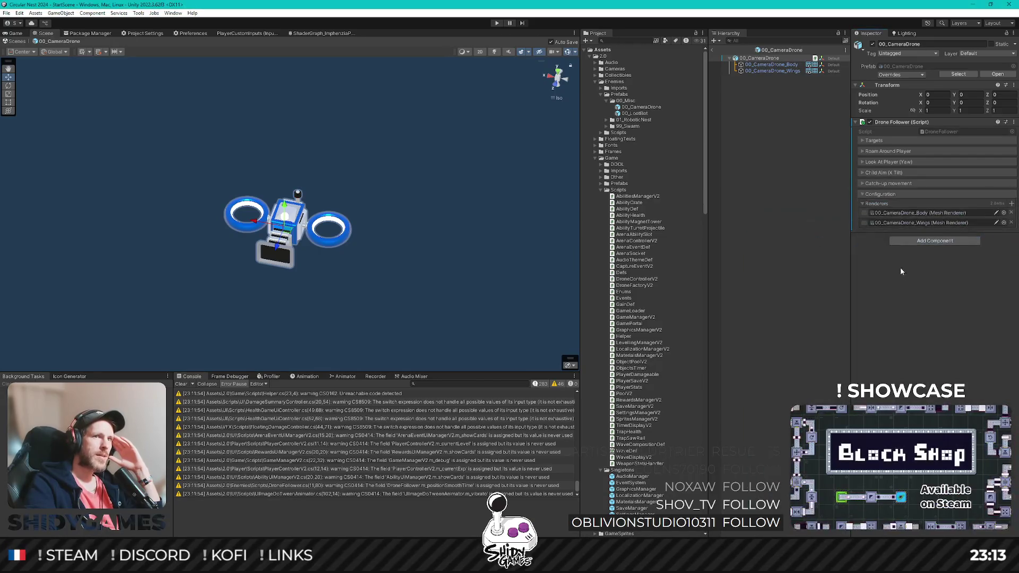
{"action": "left_click", "coordinate": [713, 51]}
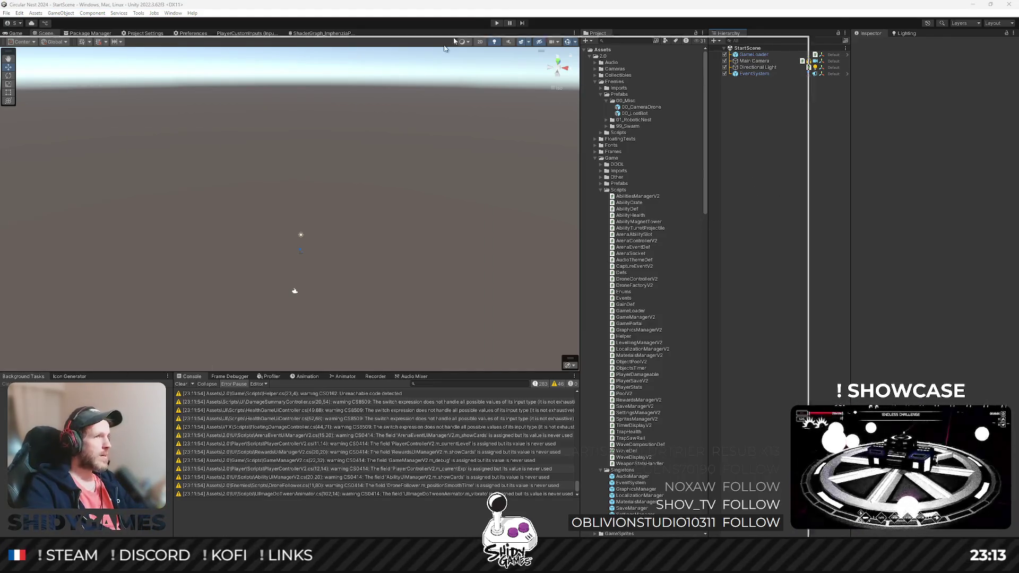
Step: Delete the TEST collection and its Cube in Blender, then show File > Open Recent
{"action": "key", "text": "alt+Tab"}
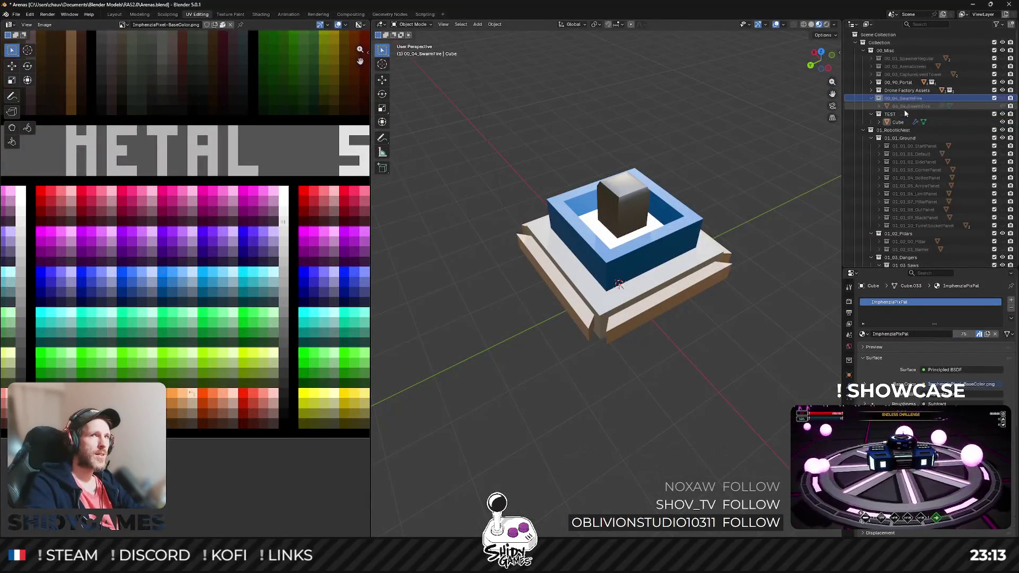
{"action": "key", "text": "x"}
{"action": "left_click", "coordinate": [904, 116]}
{"action": "key", "text": "x"}
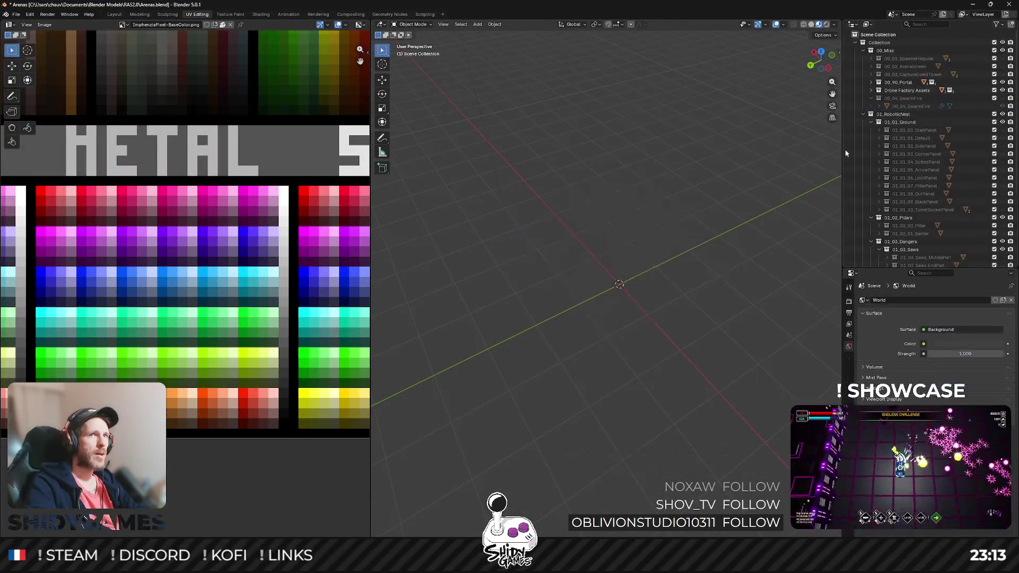
{"action": "scroll", "coordinate": [913, 113], "scroll_direction": "down", "scroll_amount": 5}
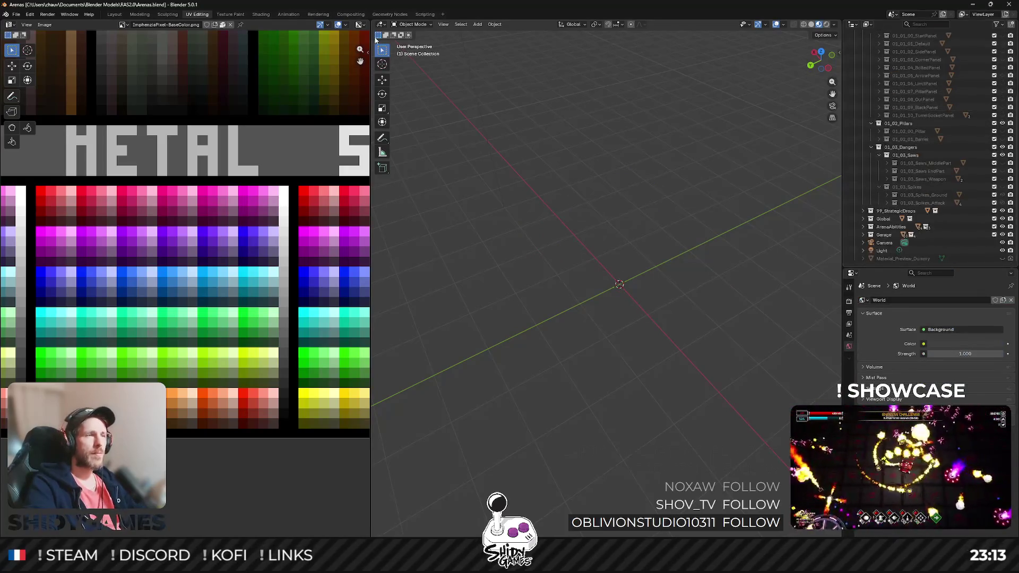
{"action": "left_click", "coordinate": [14, 13]}
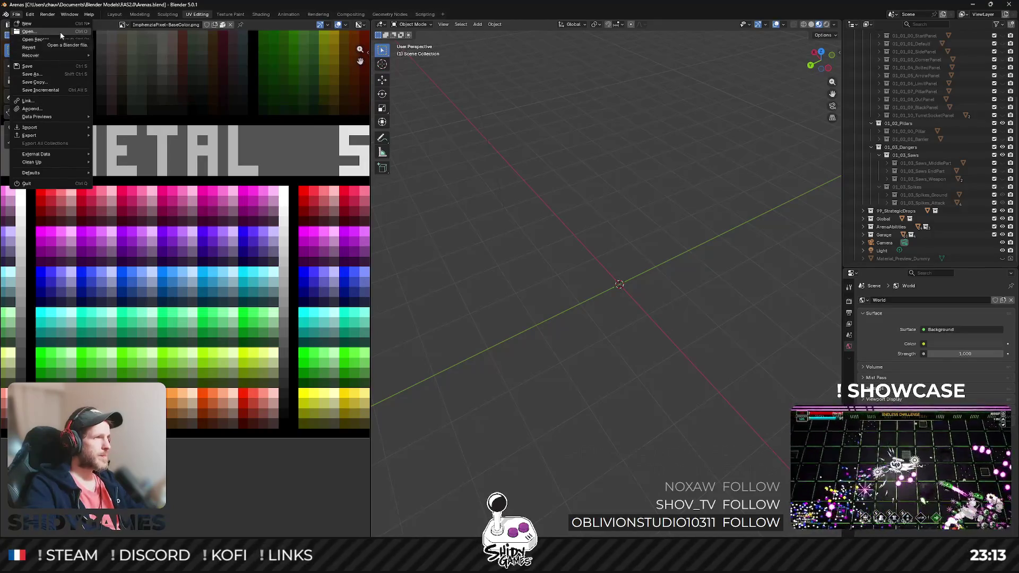
{"action": "mouse_move", "coordinate": [62, 39]}
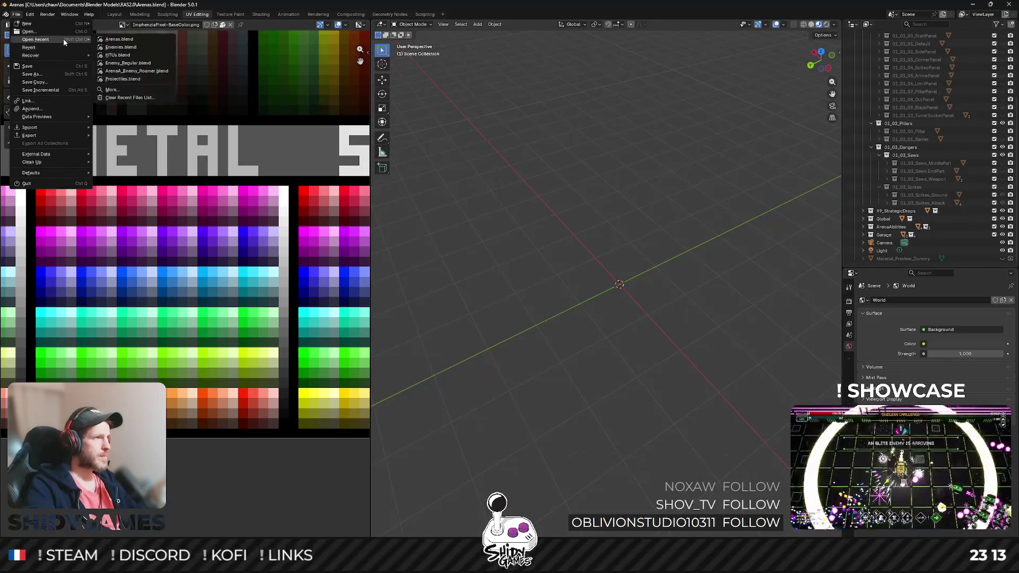
Step: Open Enemies.blend, hide the 99_03_Reaper collection and expand 00_Misc
{"action": "left_click", "coordinate": [127, 46]}
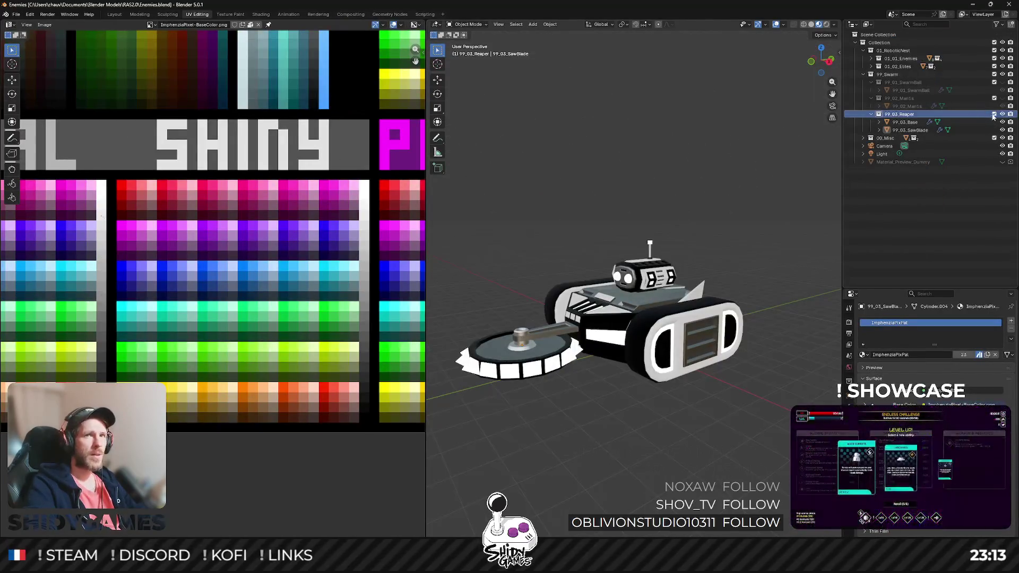
{"action": "key", "text": "h"}
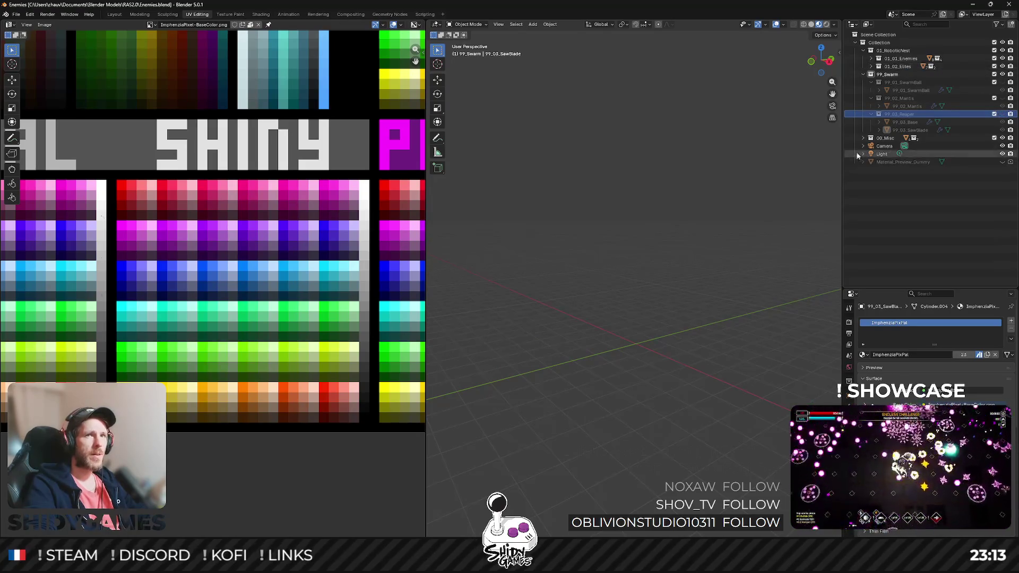
{"action": "left_click", "coordinate": [863, 138]}
{"action": "left_click", "coordinate": [915, 169]}
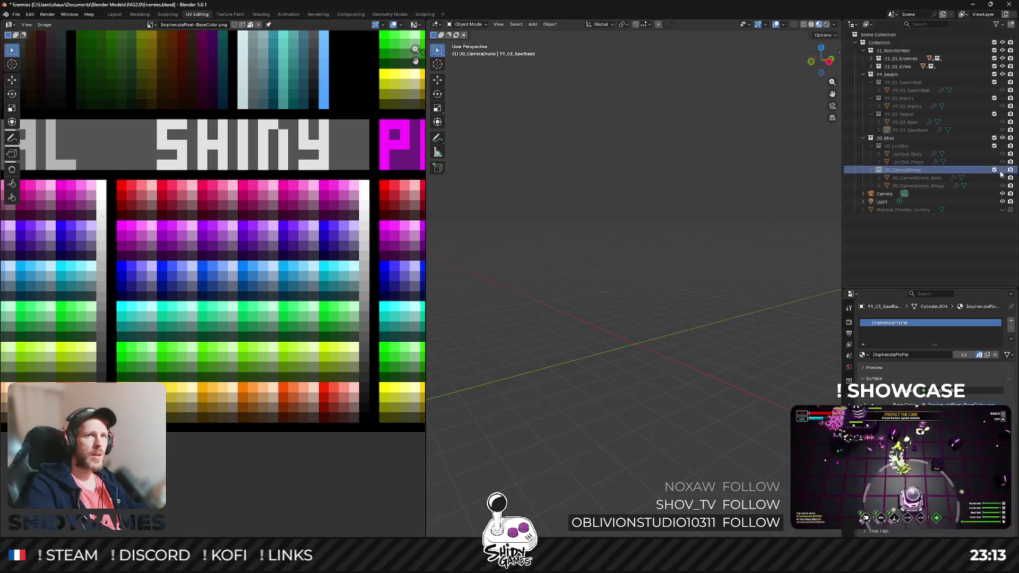
Step: Select and frame 00_CameraDrone_Wings in the viewport, then enter Edit Mode
{"action": "left_click", "coordinate": [949, 186]}
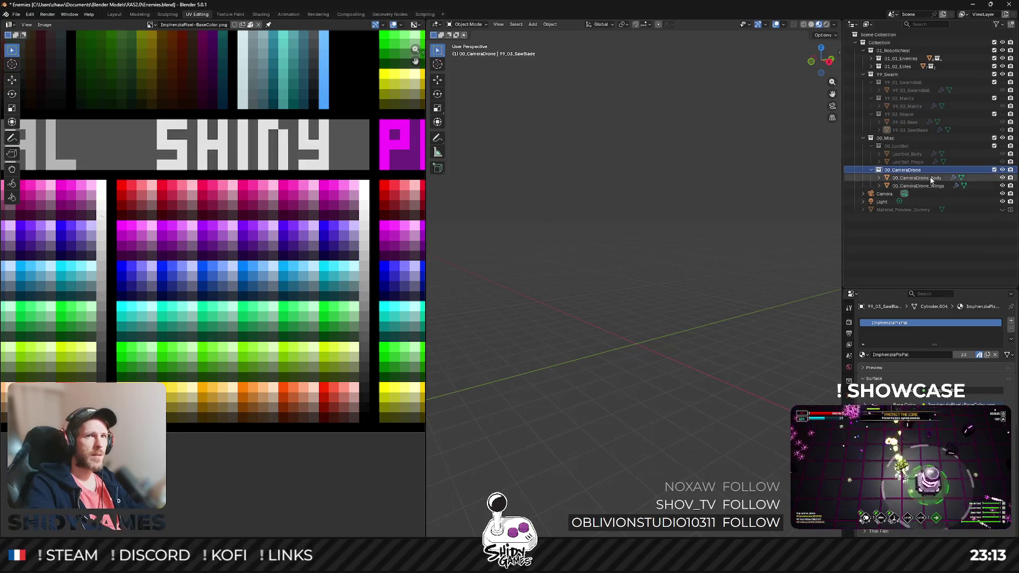
{"action": "double_click", "coordinate": [936, 185]}
{"action": "key", "text": "Return"}
{"action": "key", "text": "KP_Decimal"}
{"action": "scroll", "coordinate": [698, 246], "scroll_direction": "up", "scroll_amount": 5}
{"action": "scroll", "coordinate": [698, 247], "scroll_direction": "down", "scroll_amount": 5}
{"action": "scroll", "coordinate": [704, 230], "scroll_direction": "up", "scroll_amount": 3}
{"action": "scroll", "coordinate": [706, 244], "scroll_direction": "down", "scroll_amount": 3}
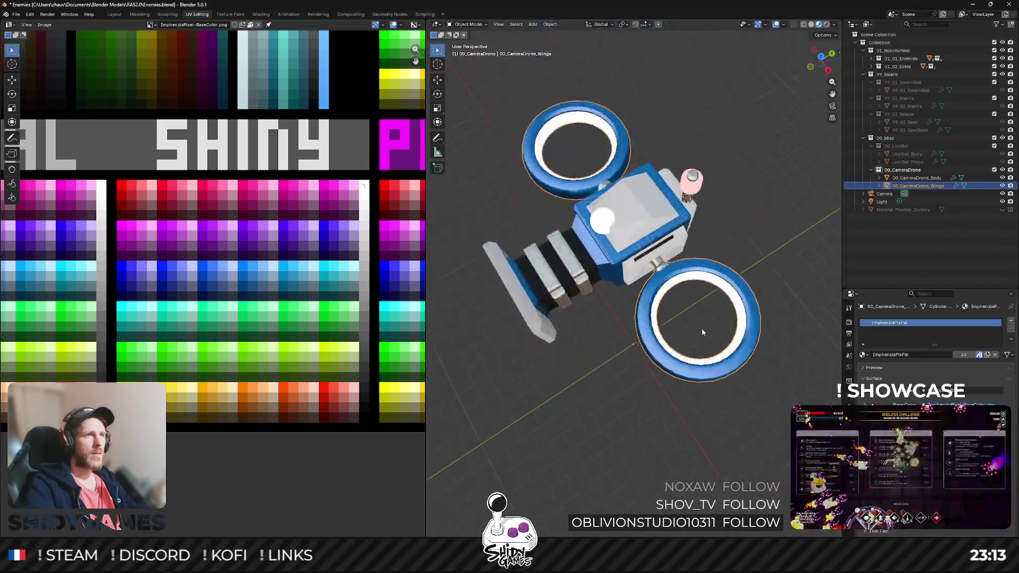
{"action": "key", "text": "Tab"}
Step: Select the lower wing ring, cancel a trial resize, and switch to top view
{"action": "left_click_drag", "start_coordinate": [730, 290], "coordinate": [721, 280]}
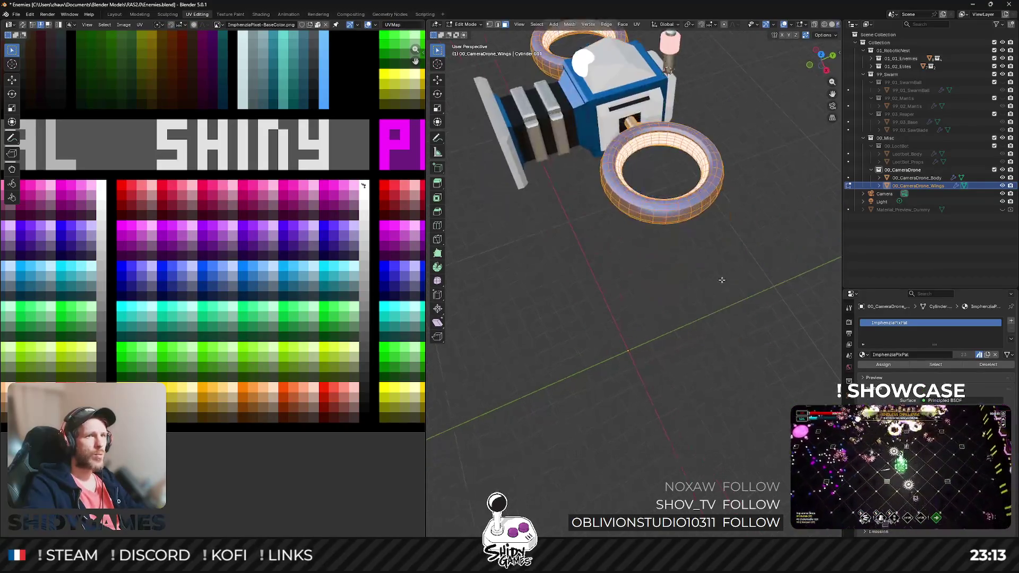
{"action": "key", "text": "KP_8"}
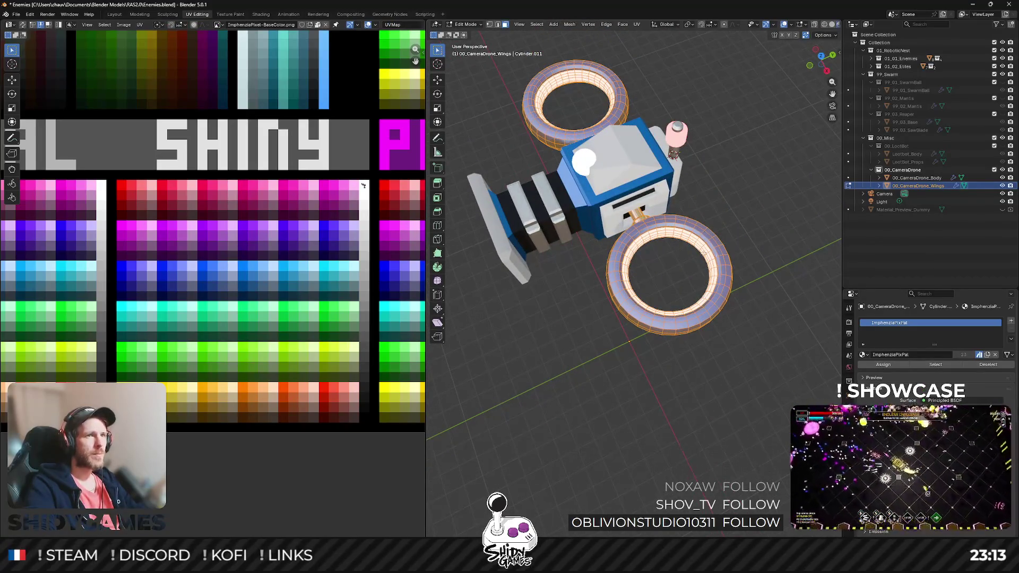
{"action": "key", "text": "alt+a"}
{"action": "key", "text": "KP_8"}
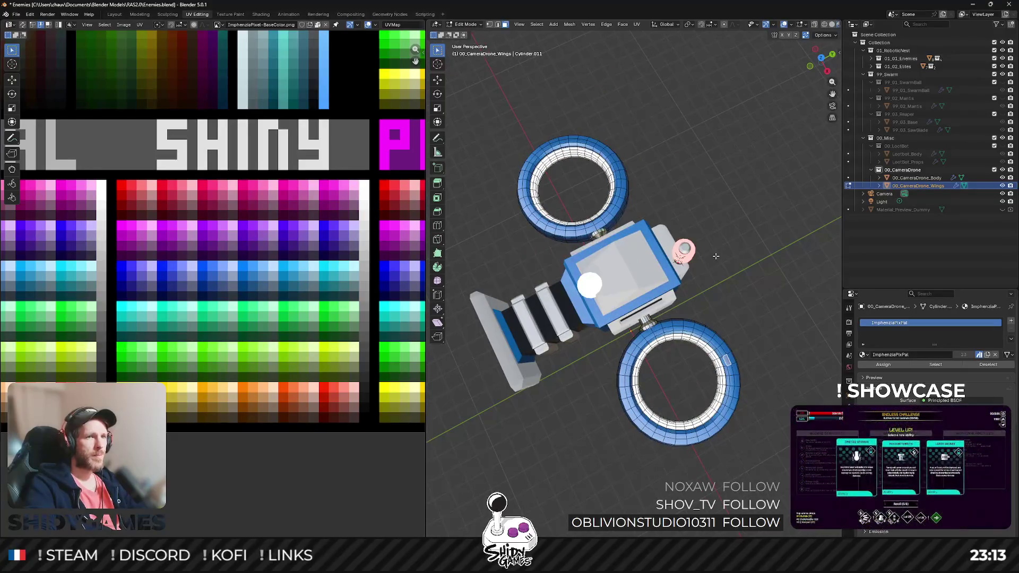
{"action": "left_click_drag", "start_coordinate": [716, 290], "coordinate": [708, 290]}
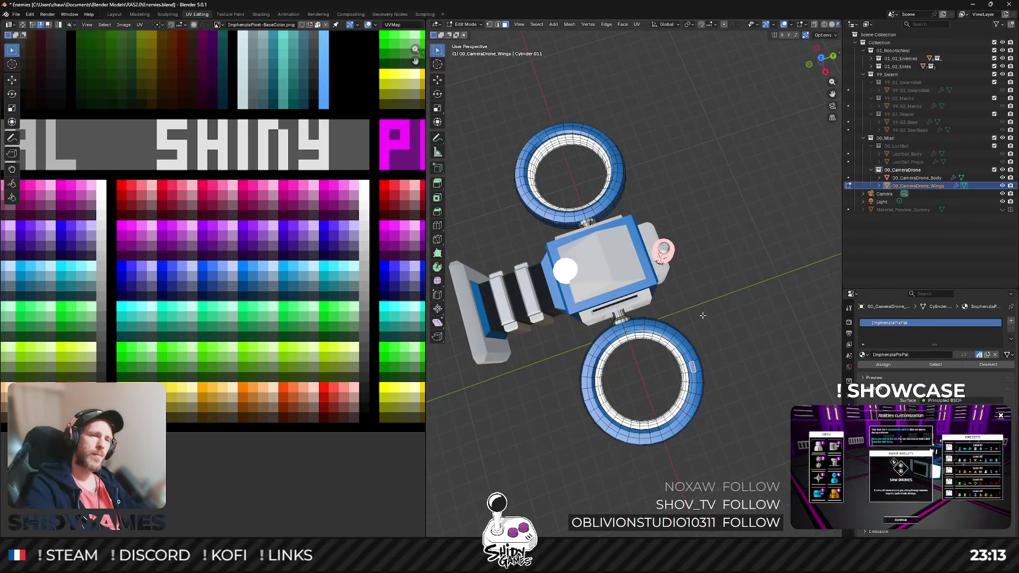
{"action": "key", "text": "l"}
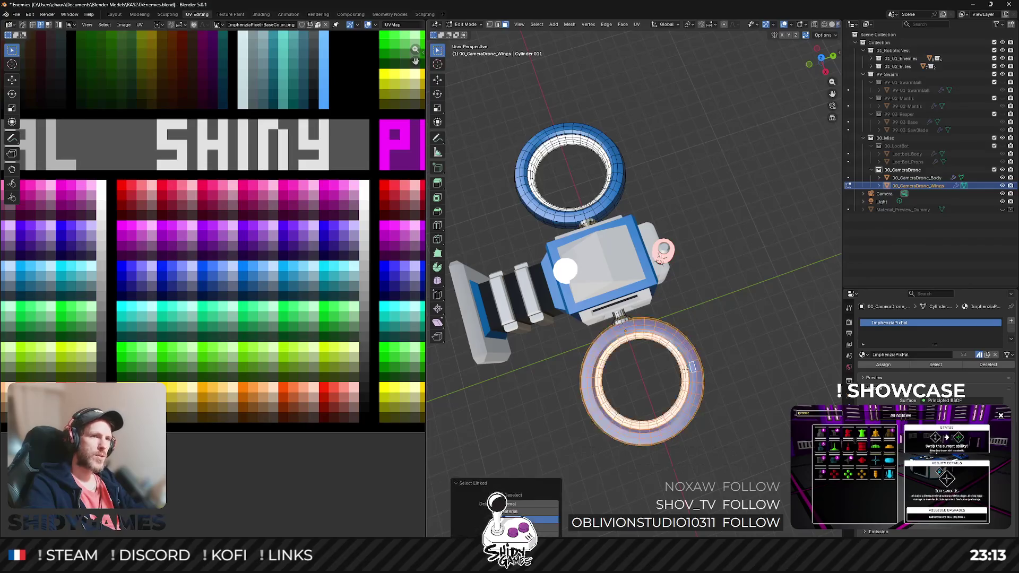
{"action": "key", "text": "s"}
{"action": "key", "text": "shift+z"}
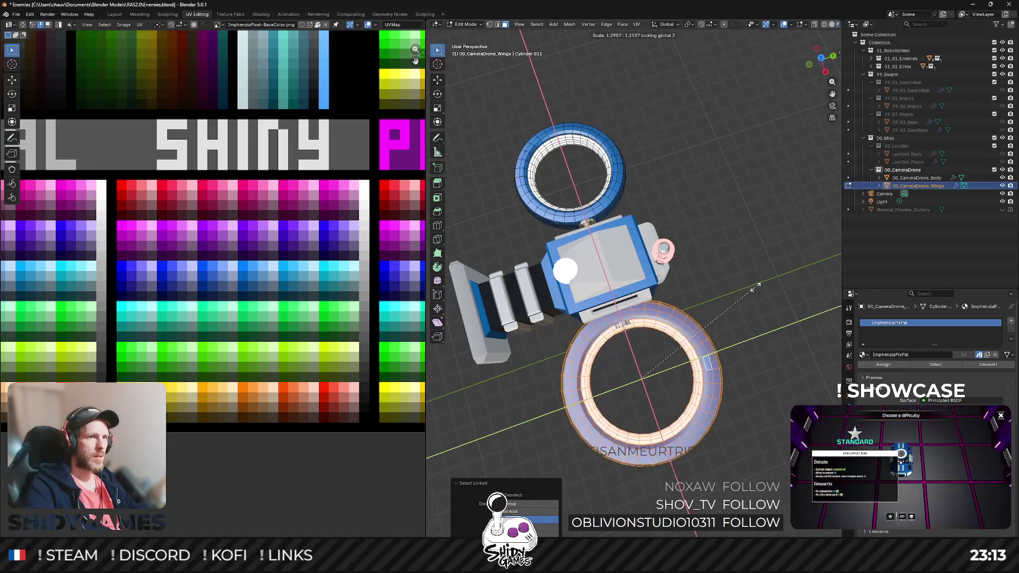
{"action": "right_click", "coordinate": [757, 287]}
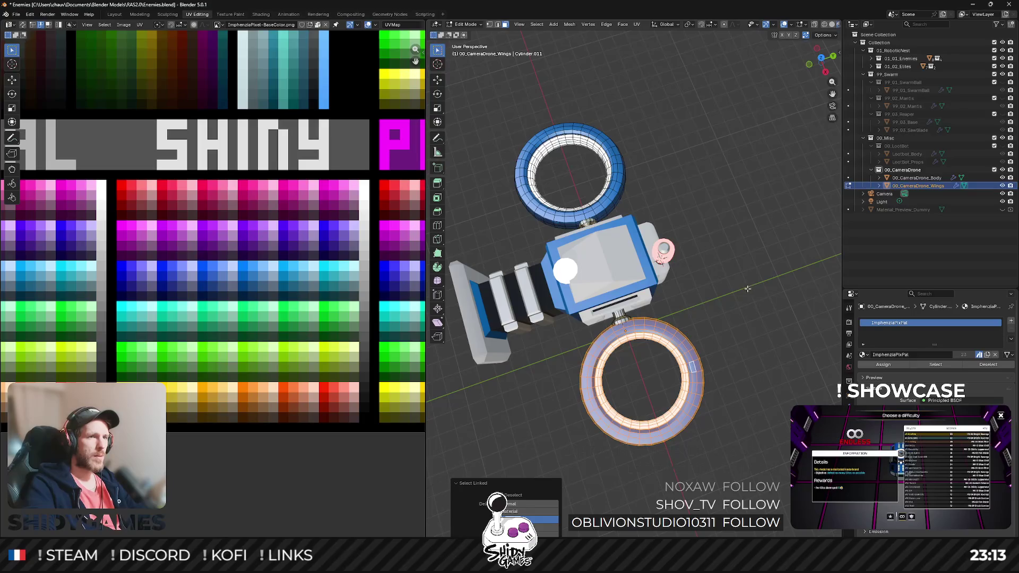
{"action": "left_click", "coordinate": [822, 60]}
Step: Scale both wing rings up to 1.3 times their size
{"action": "scroll", "coordinate": [507, 263], "scroll_direction": "up", "scroll_amount": 5}
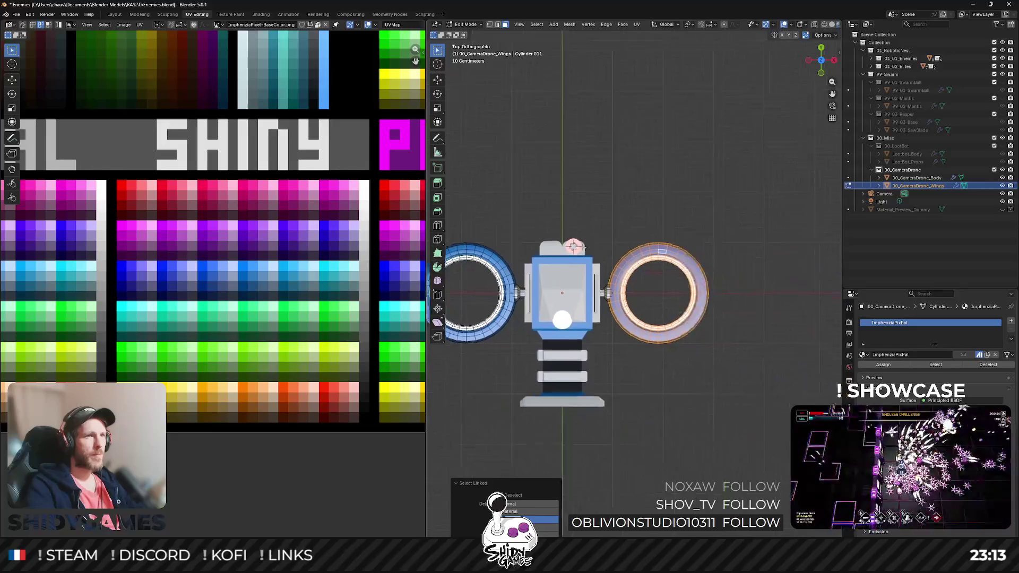
{"action": "key", "text": "l"}
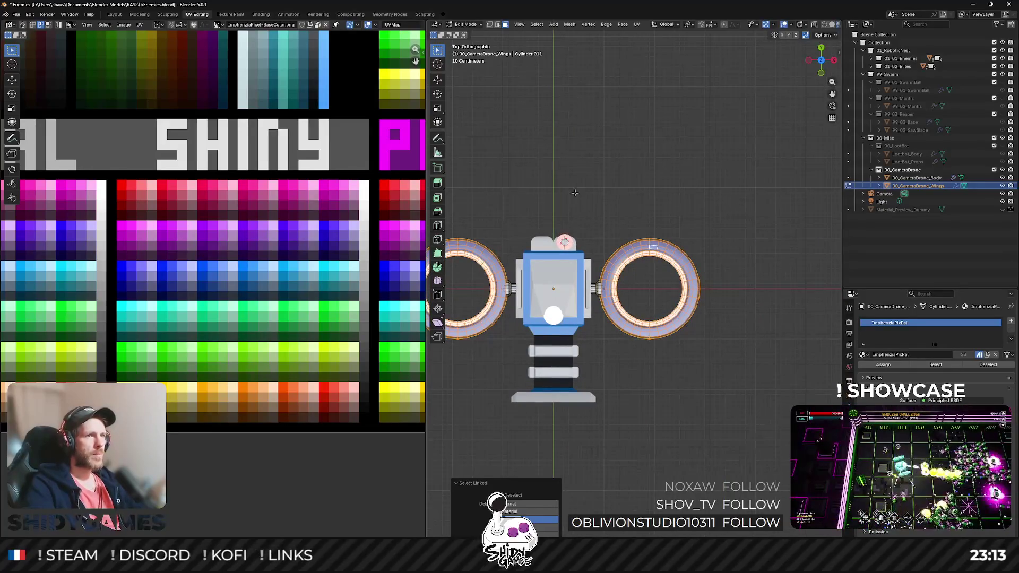
{"action": "key", "text": "s"}
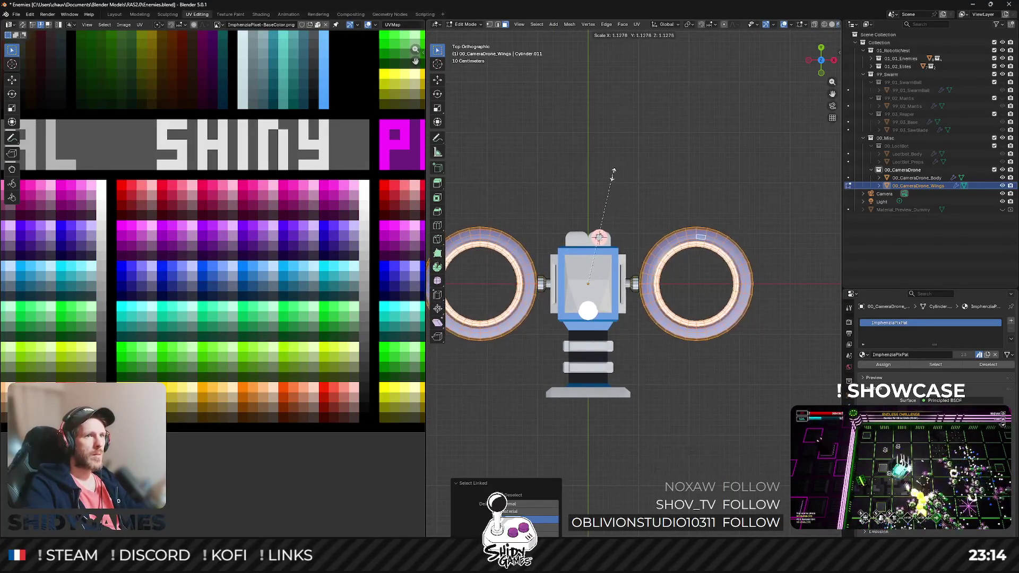
{"action": "key", "text": "Escape"}
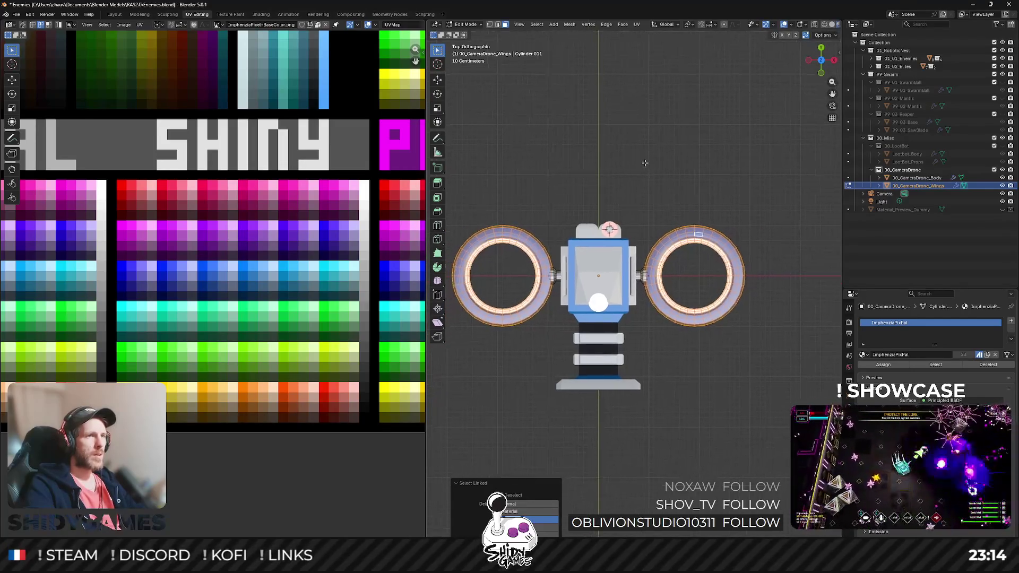
{"action": "key", "text": "s"}
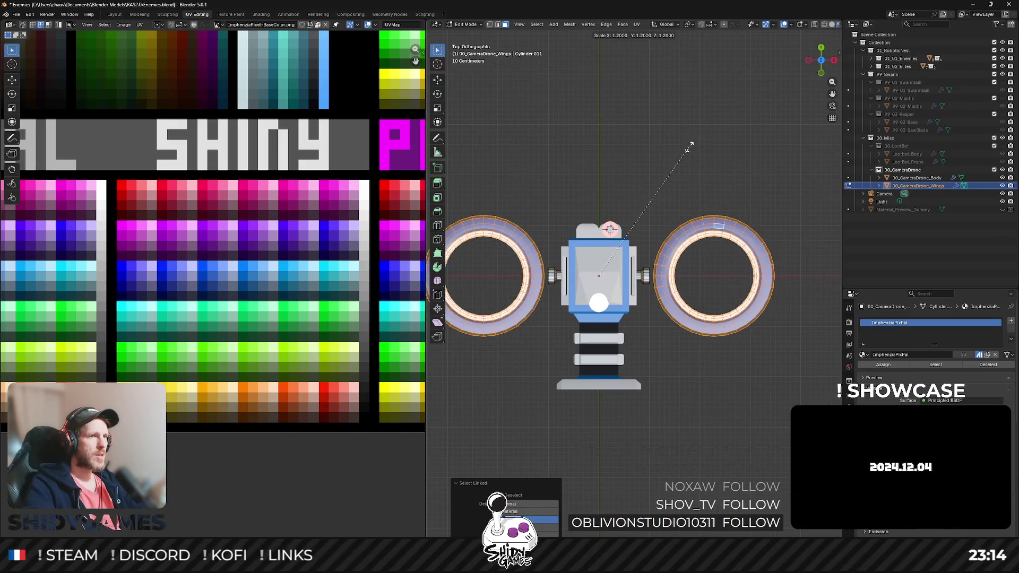
{"action": "left_click", "coordinate": [694, 145]}
{"action": "left_click", "coordinate": [740, 150]}
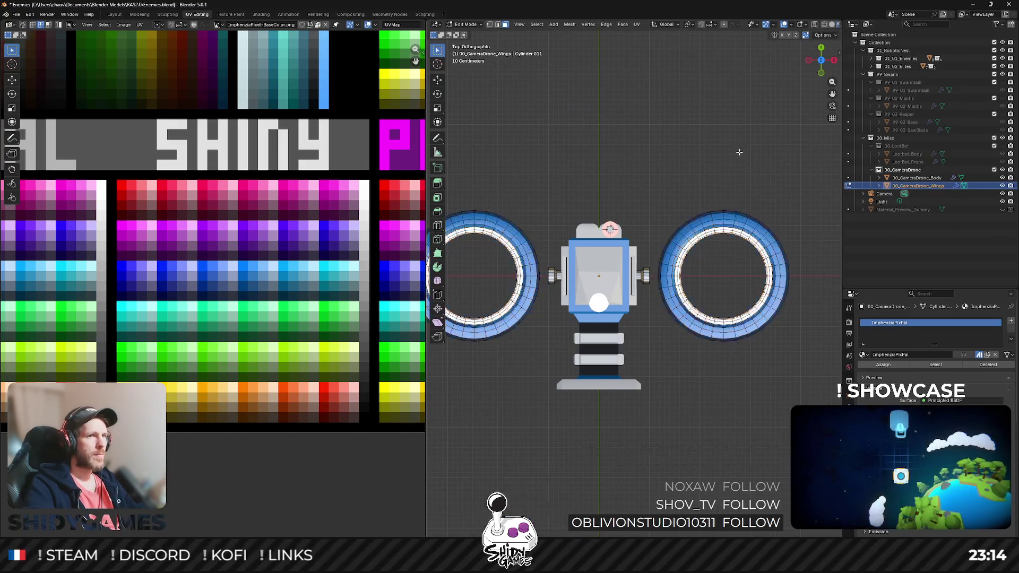
Step: Move the right ring -0.25 m and the left ring 0.25 m along X toward the body
{"action": "key", "text": "l"}
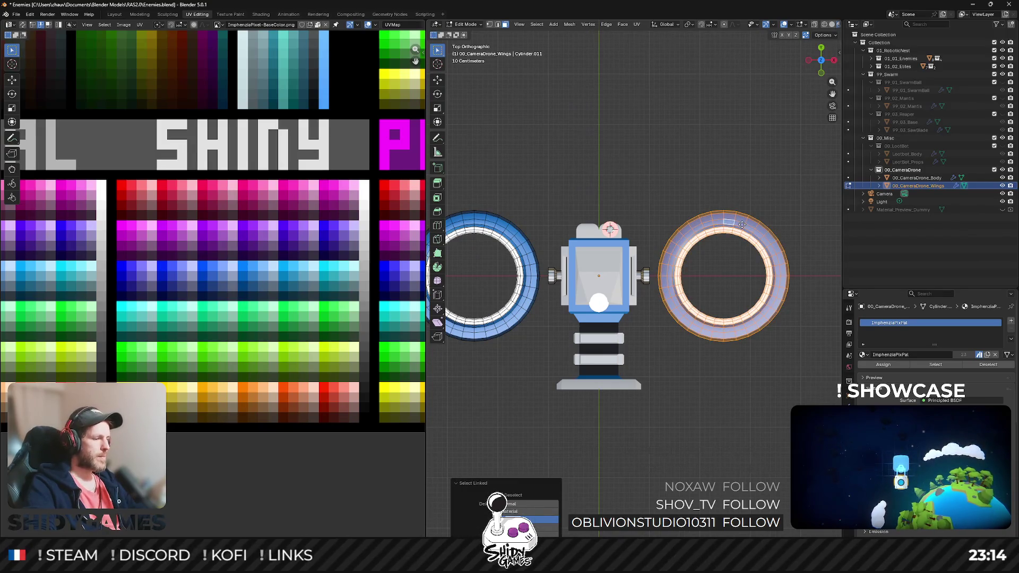
{"action": "key", "text": "g"}
{"action": "key", "text": "x"}
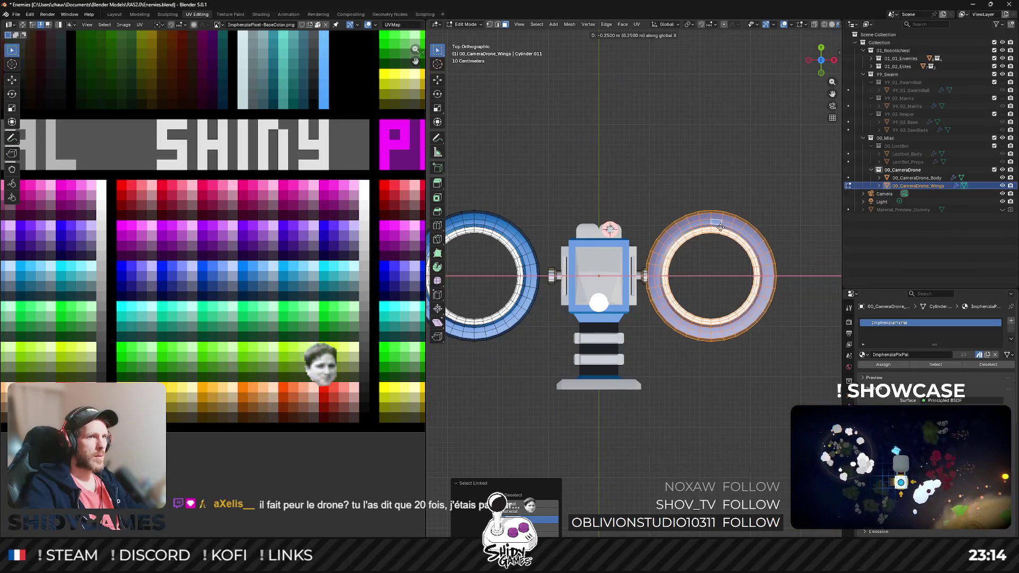
{"action": "left_click", "coordinate": [720, 227]}
{"action": "left_click", "coordinate": [499, 220]}
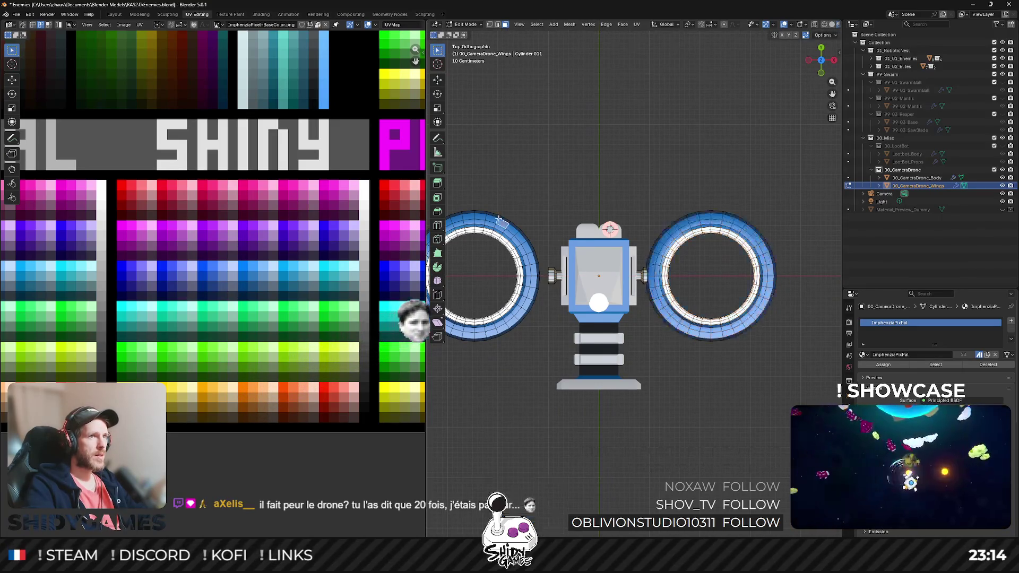
{"action": "key", "text": "ctrl+l"}
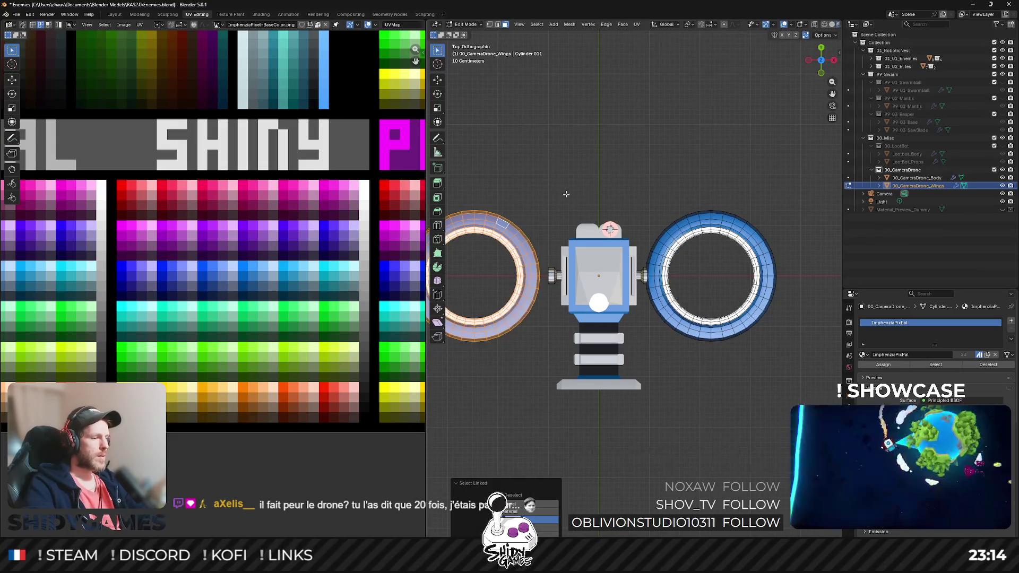
{"action": "key", "text": "g"}
{"action": "key", "text": "x"}
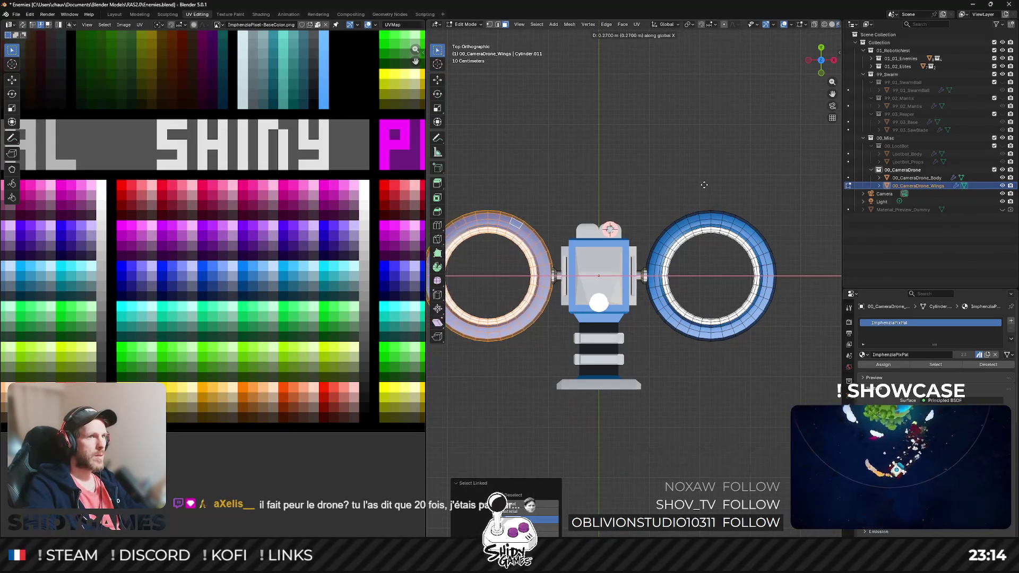
{"action": "left_click", "coordinate": [692, 186]}
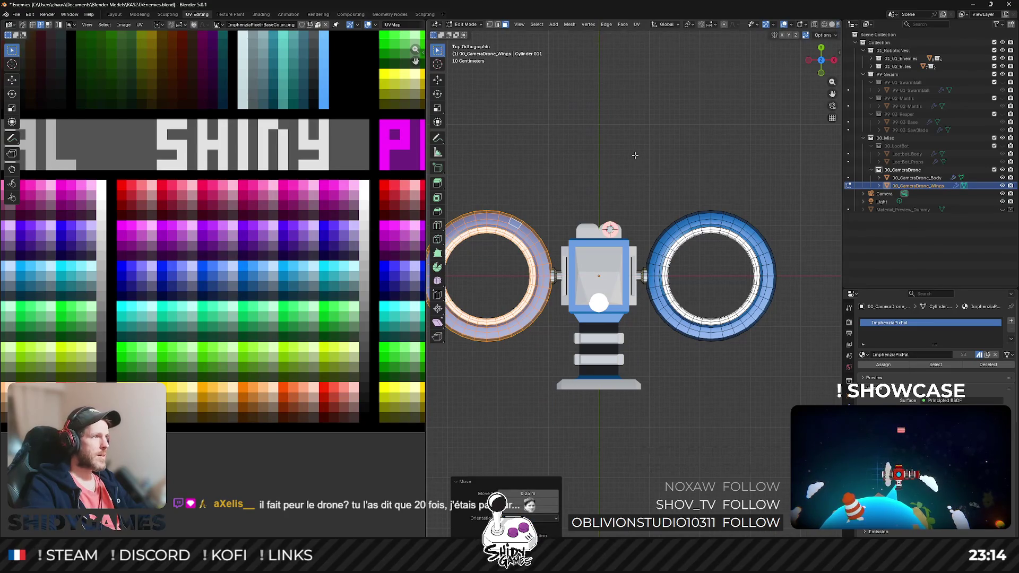
{"action": "left_click", "coordinate": [636, 156]}
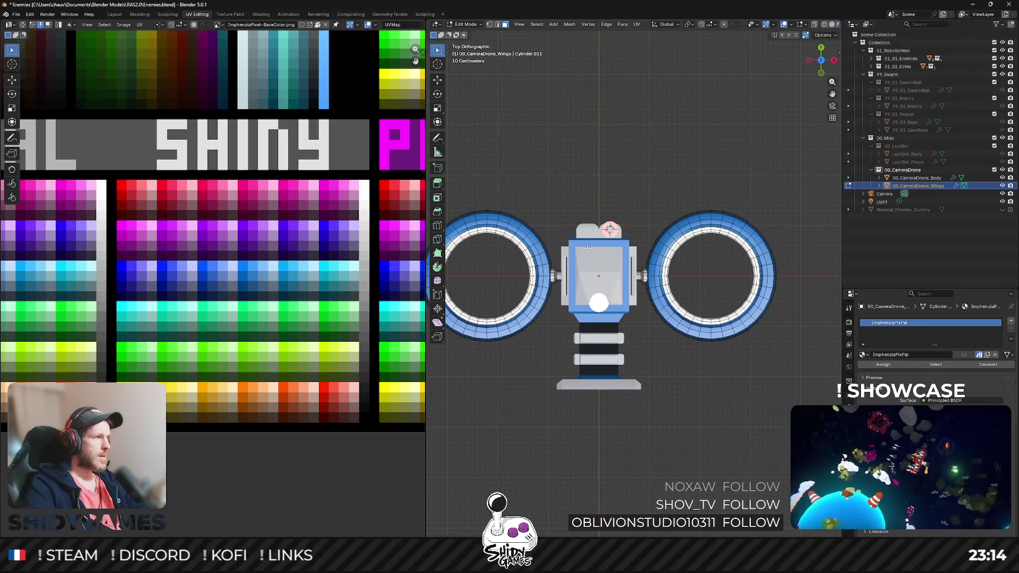
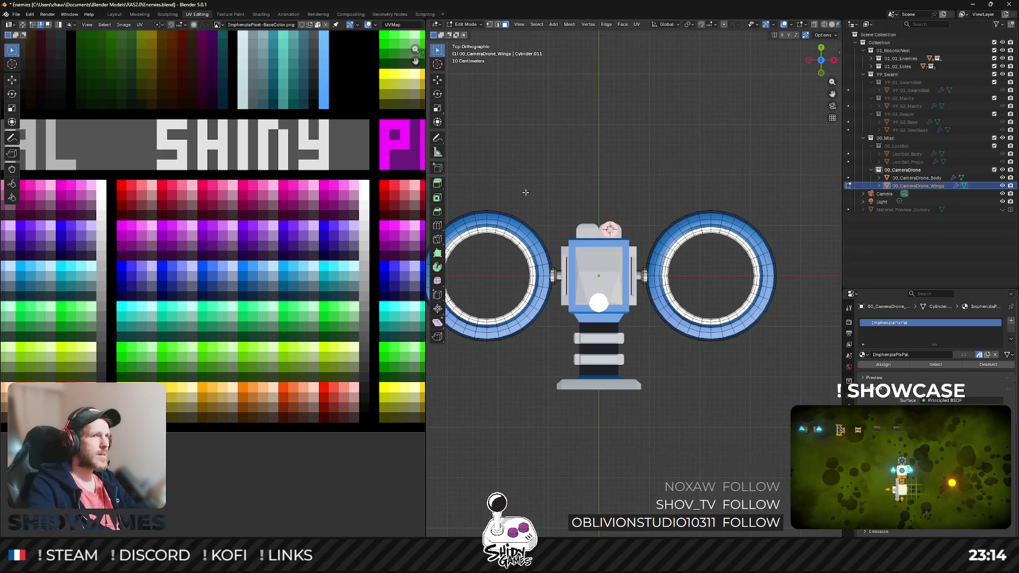
Step: Select a strip of faces on each of the drone's two ring wings
{"action": "key", "text": "KP_5"}
{"action": "key", "text": "Tab"}
{"action": "scroll", "coordinate": [618, 228], "scroll_direction": "up", "scroll_amount": 6}
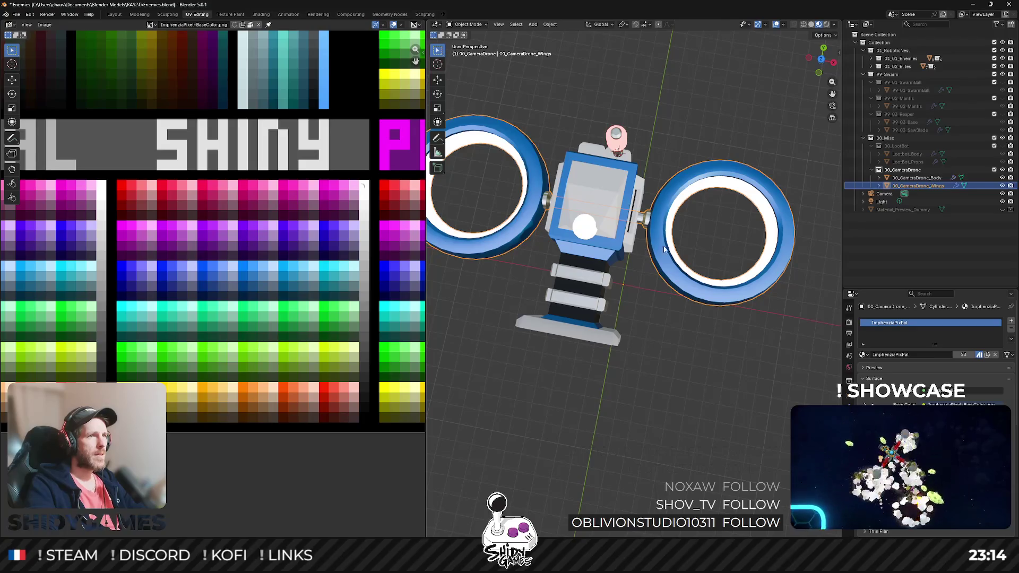
{"action": "key", "text": "Tab"}
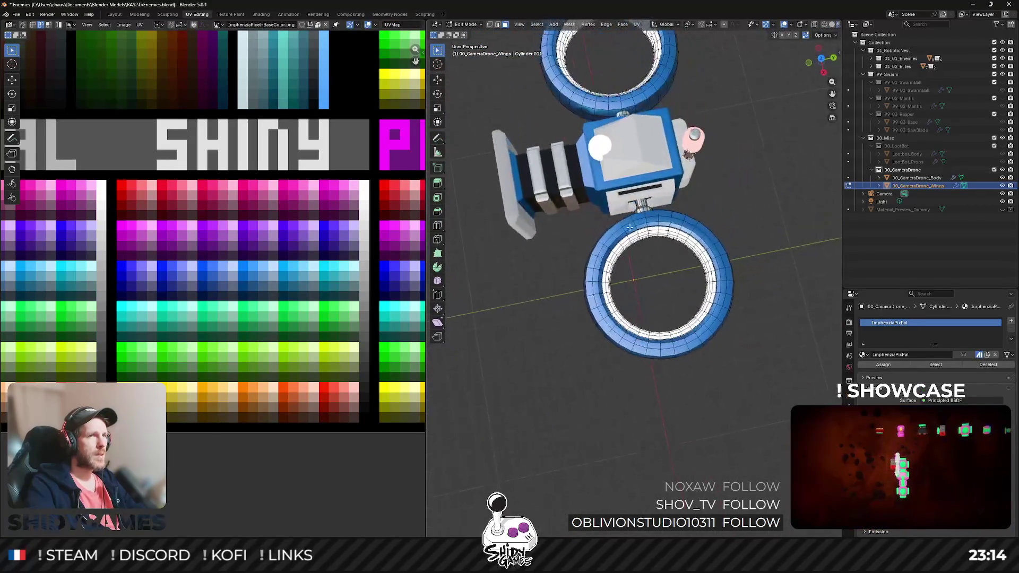
{"action": "key", "text": "KP_4"}
{"action": "key", "text": "KP_4"}
{"action": "key", "text": "KP_4"}
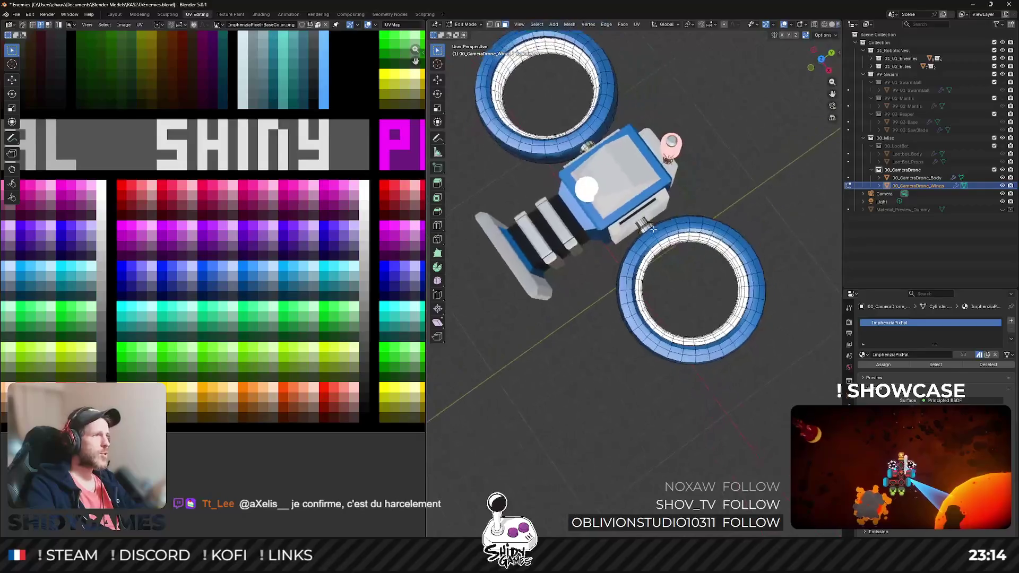
{"action": "key", "text": "KP_8"}
{"action": "key", "text": "KP_8"}
{"action": "key", "text": "KP_8"}
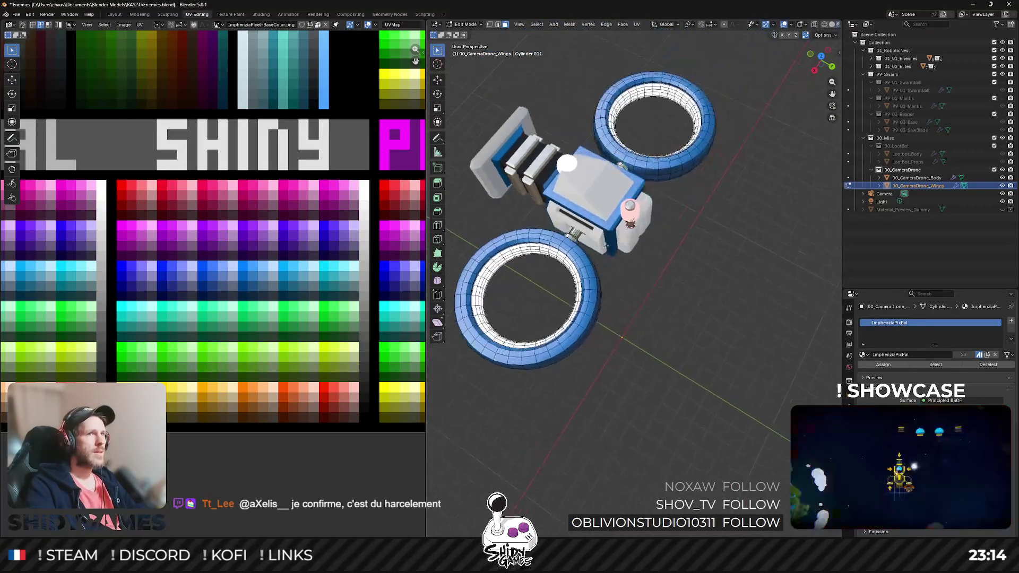
{"action": "key", "text": "KP_8"}
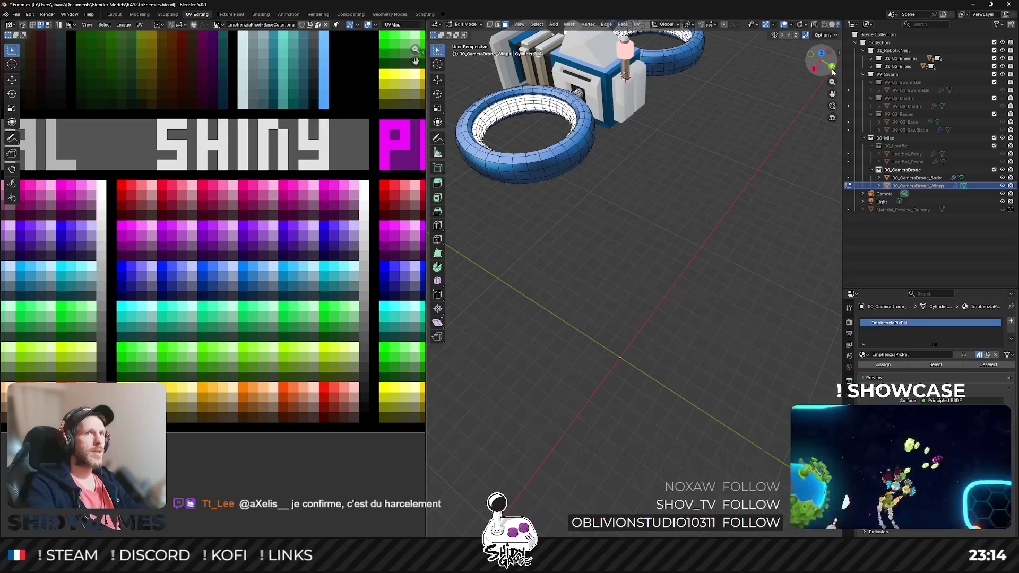
{"action": "left_click", "coordinate": [832, 65]}
{"action": "scroll", "coordinate": [596, 231], "scroll_direction": "up", "scroll_amount": 5}
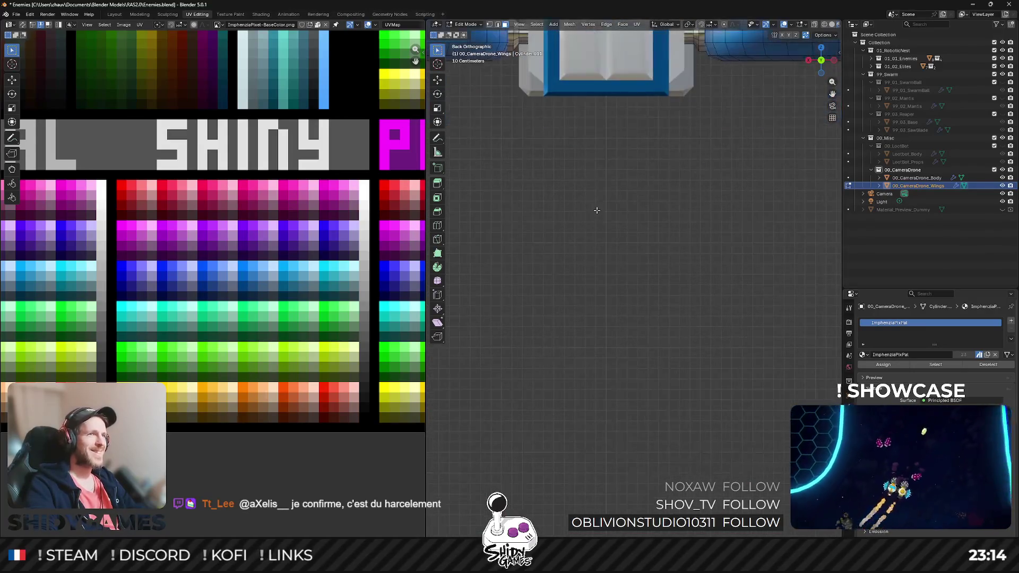
{"action": "left_click_drag", "start_coordinate": [627, 233], "coordinate": [678, 235]}
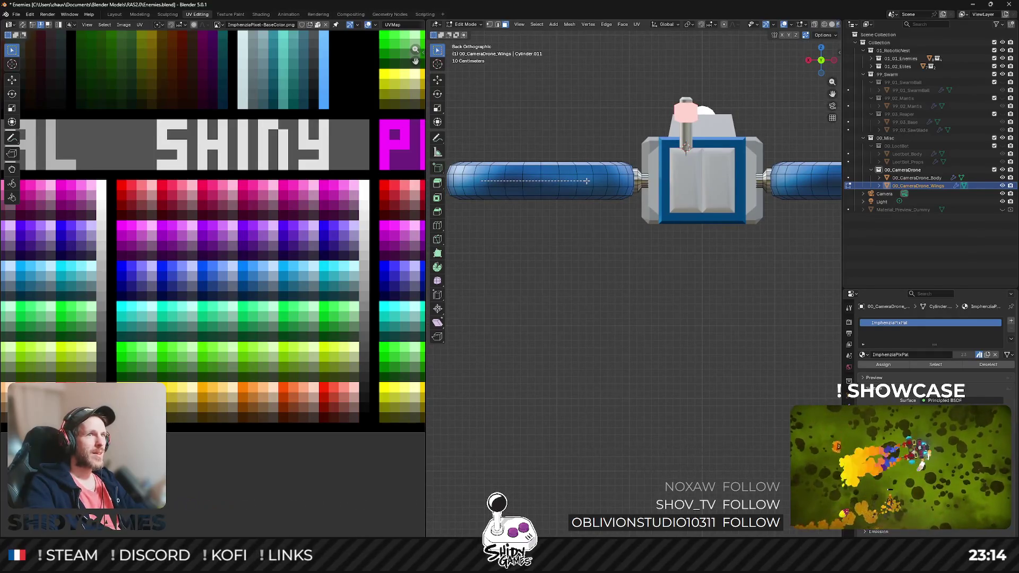
{"action": "left_click_drag", "start_coordinate": [478, 176], "coordinate": [593, 184]}
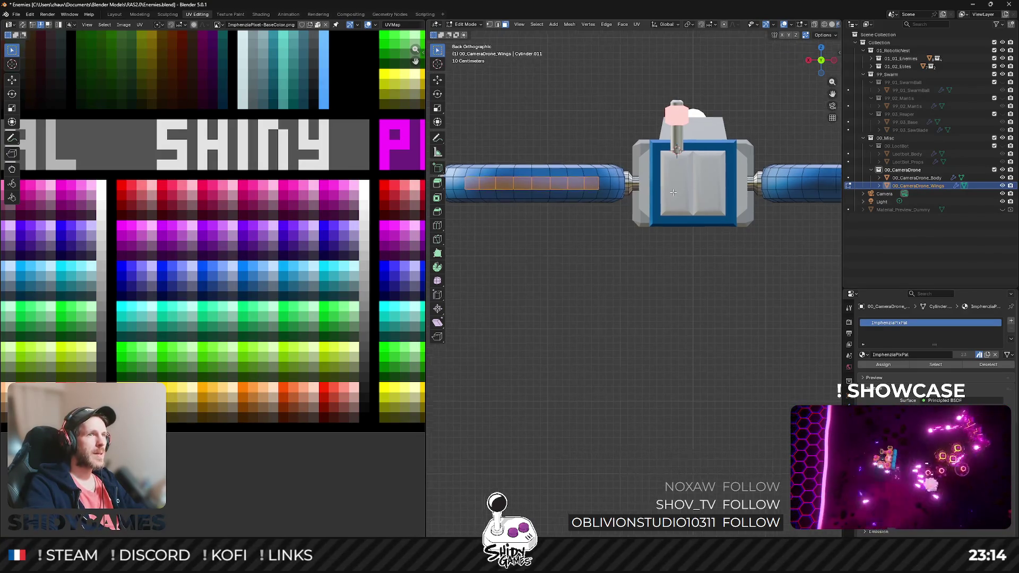
{"action": "scroll", "coordinate": [674, 193], "scroll_direction": "right", "scroll_amount": 6}
{"action": "left_click_drag", "start_coordinate": [680, 199], "coordinate": [762, 207]}
{"action": "scroll", "coordinate": [721, 235], "scroll_direction": "down", "scroll_amount": 8}
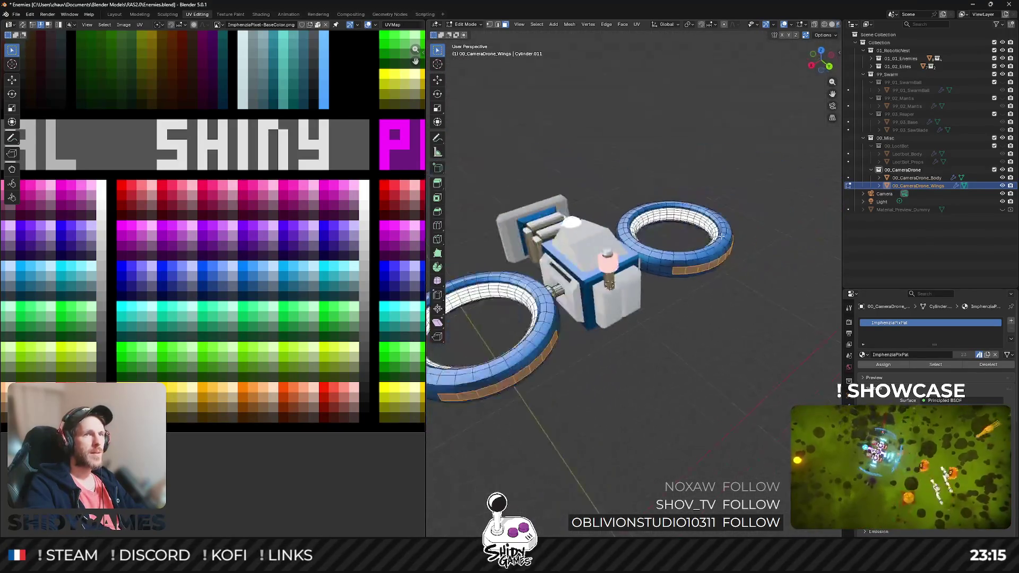
Step: Extrude the selected ring faces into flaps, scale them to 0.822 and shift them along Y
{"action": "key", "text": "e"}
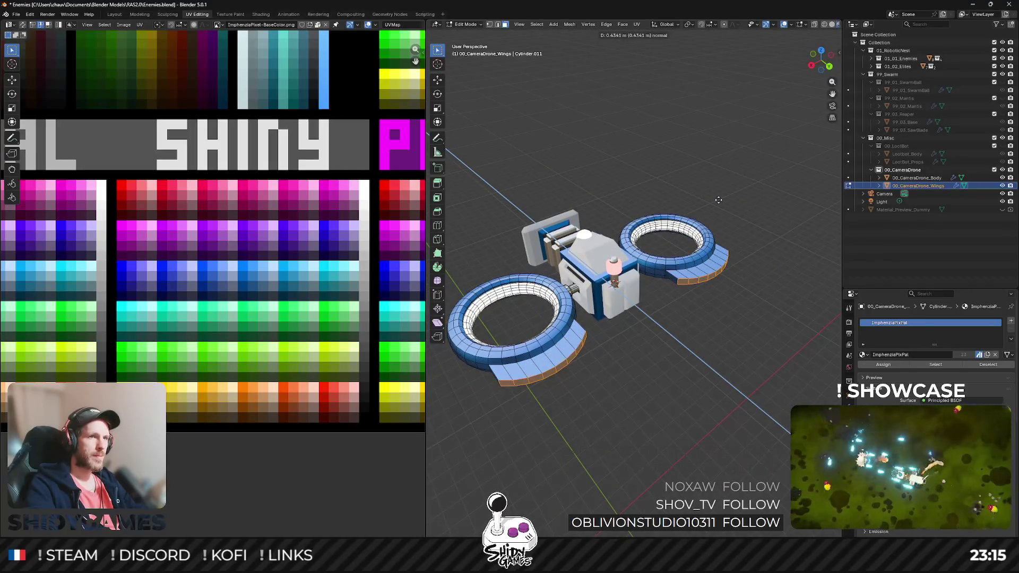
{"action": "left_click", "coordinate": [718, 200]}
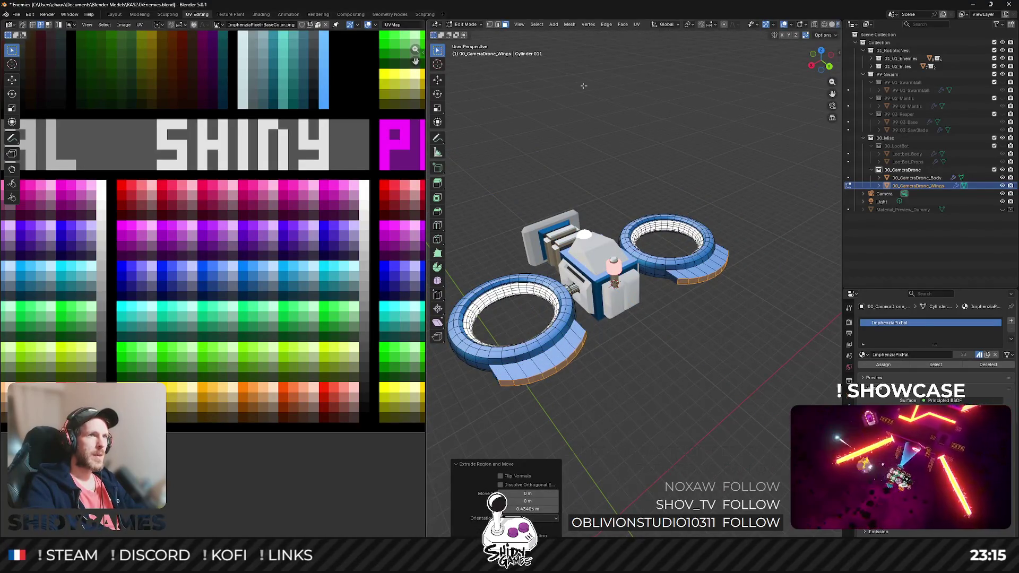
{"action": "left_click", "coordinate": [668, 25]}
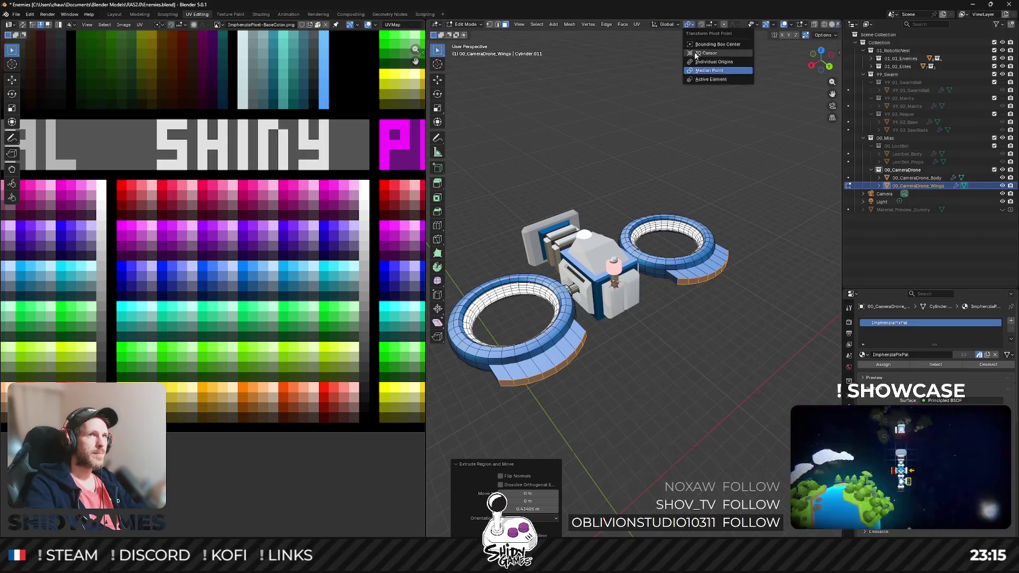
{"action": "key", "text": "s"}
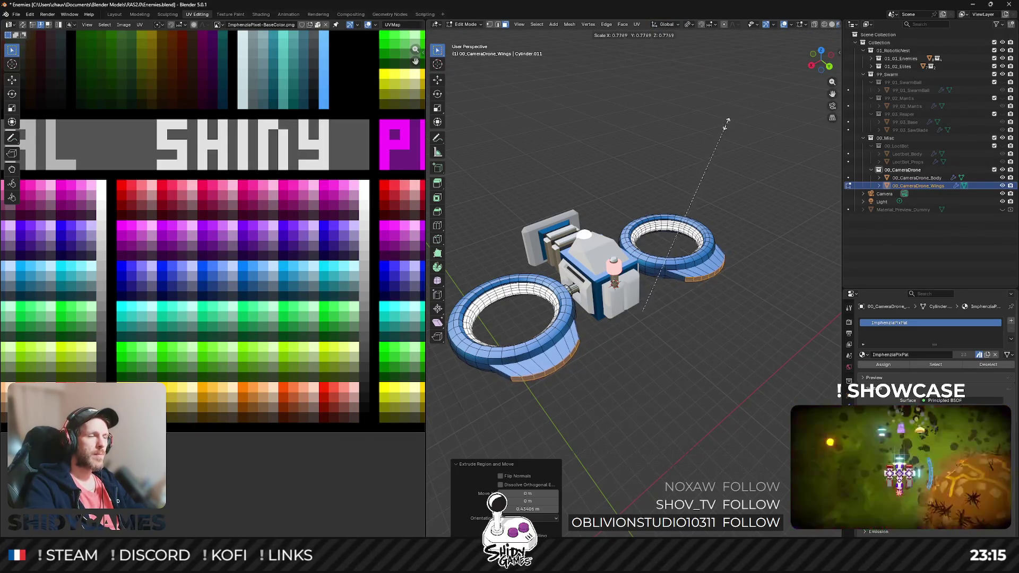
{"action": "left_click", "coordinate": [739, 121]}
{"action": "key", "text": "g"}
{"action": "key", "text": "y"}
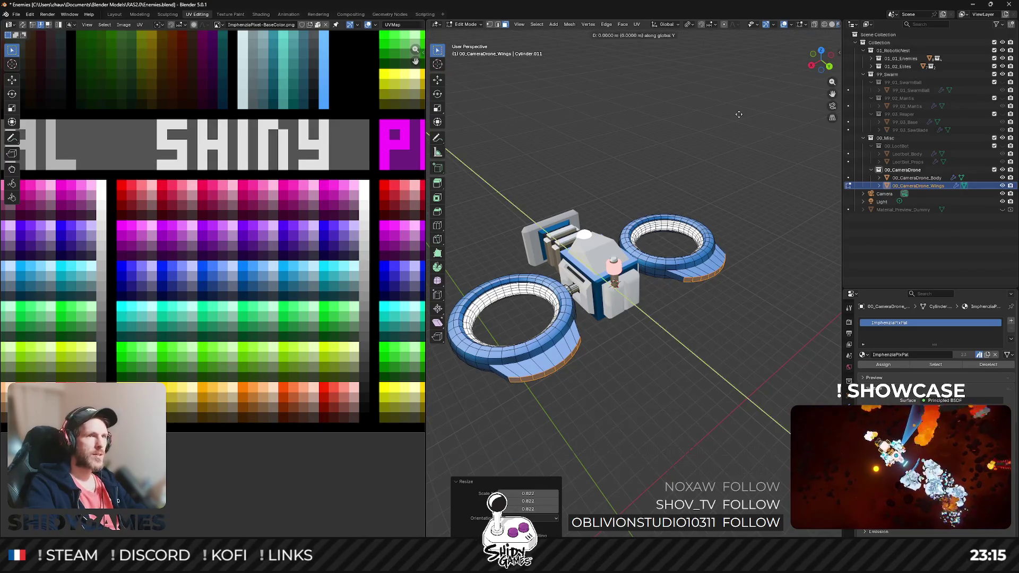
{"action": "left_click", "coordinate": [660, 148]}
Step: Flatten the extruded wing flaps to zero height along Z
{"action": "key", "text": "Tab"}
{"action": "scroll", "coordinate": [714, 170], "scroll_direction": "down", "scroll_amount": 3}
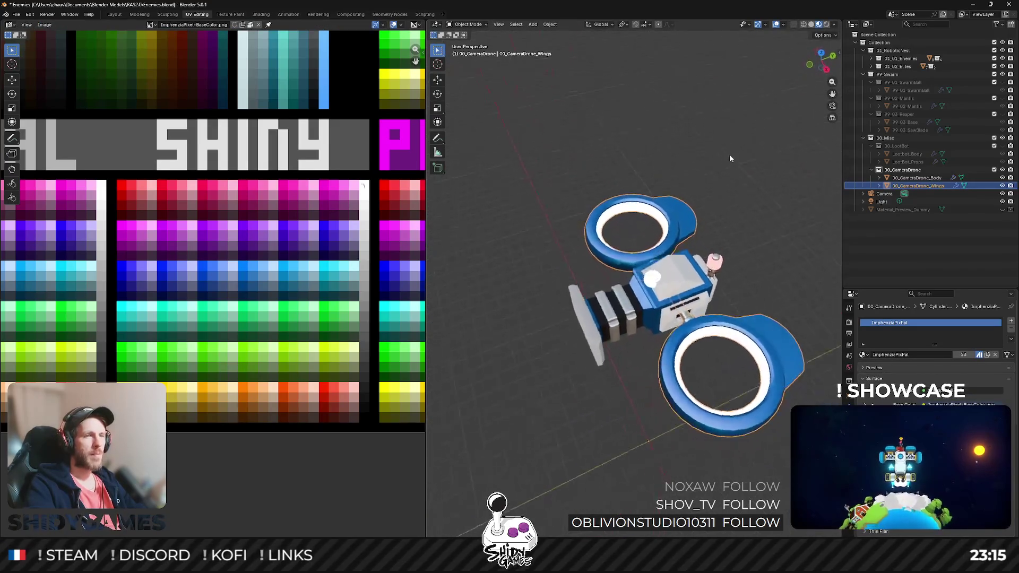
{"action": "mouse_move", "coordinate": [719, 179]}
{"action": "left_mouse_down"}
{"action": "mouse_move", "coordinate": [675, 178]}
{"action": "mouse_move", "coordinate": [717, 201]}
{"action": "mouse_move", "coordinate": [684, 223]}
{"action": "mouse_move", "coordinate": [587, 165]}
{"action": "mouse_move", "coordinate": [609, 218]}
{"action": "left_mouse_up"}
{"action": "scroll", "coordinate": [609, 217], "scroll_direction": "up", "scroll_amount": 2}
{"action": "key", "text": "Tab"}
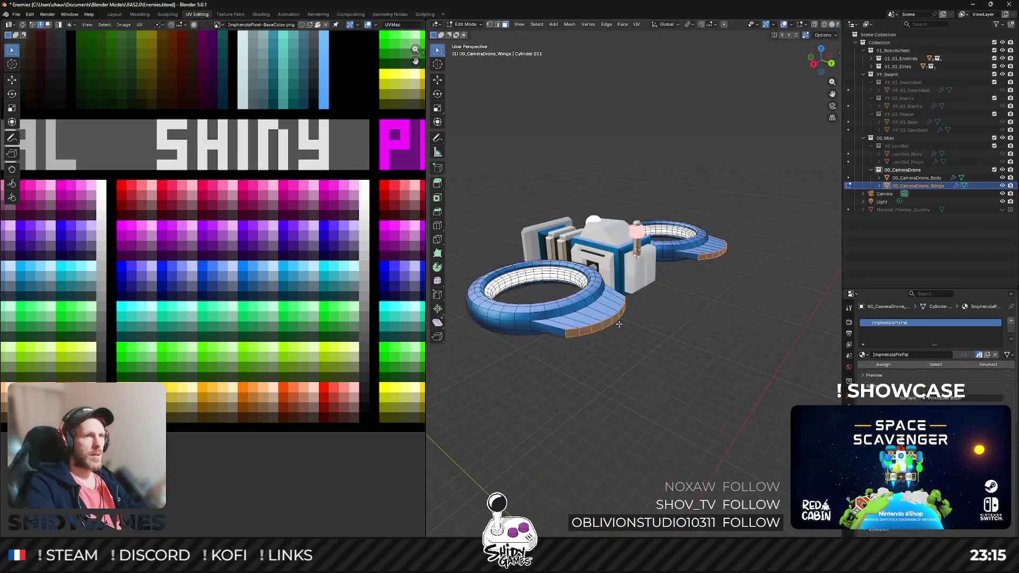
{"action": "key", "text": "z"}
{"action": "key", "text": "0"}
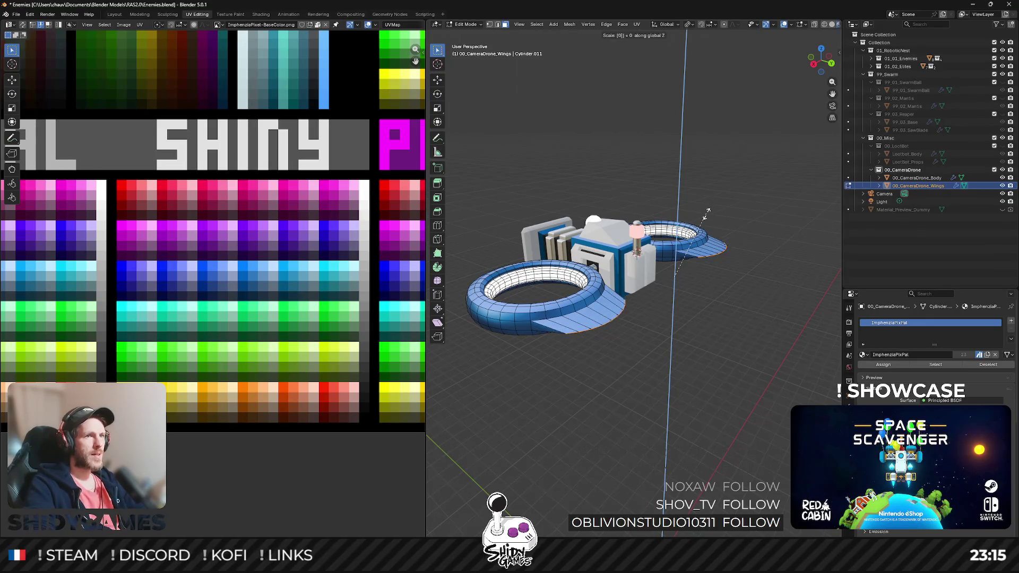
{"action": "key", "text": "Return"}
Step: Check the flattened flaps, then edit the 00_CameraDrone_Body object from the top view
{"action": "key", "text": "Tab"}
{"action": "mouse_move", "coordinate": [715, 206]}
{"action": "left_mouse_down"}
{"action": "mouse_move", "coordinate": [706, 250]}
{"action": "mouse_move", "coordinate": [702, 243]}
{"action": "left_mouse_up"}
{"action": "key", "text": "Tab"}
{"action": "left_click_drag", "start_coordinate": [575, 272], "coordinate": [584, 334]}
{"action": "key", "text": "Tab"}
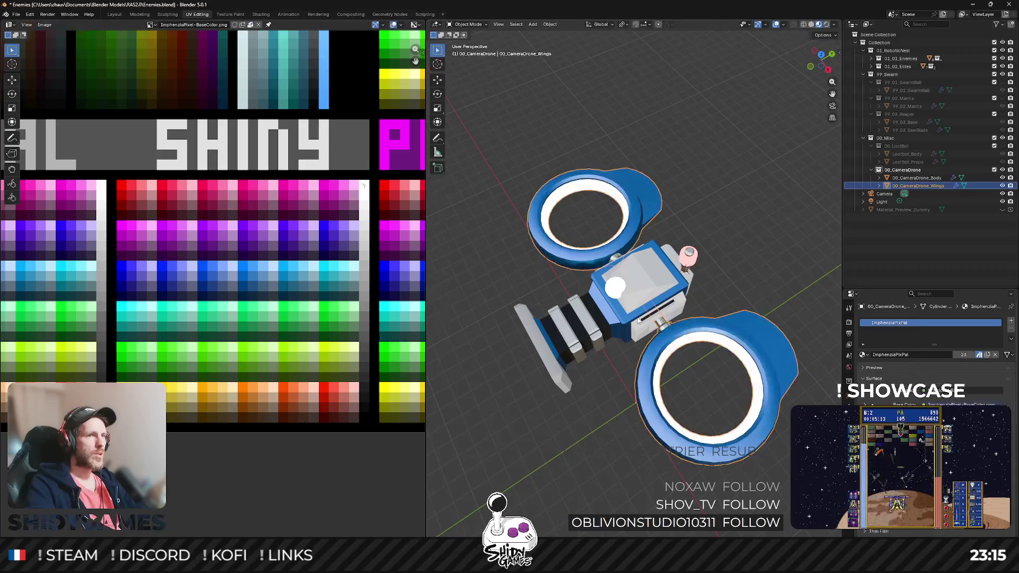
{"action": "left_click", "coordinate": [606, 290]}
{"action": "key", "text": "Tab"}
{"action": "key", "text": "KP_7"}
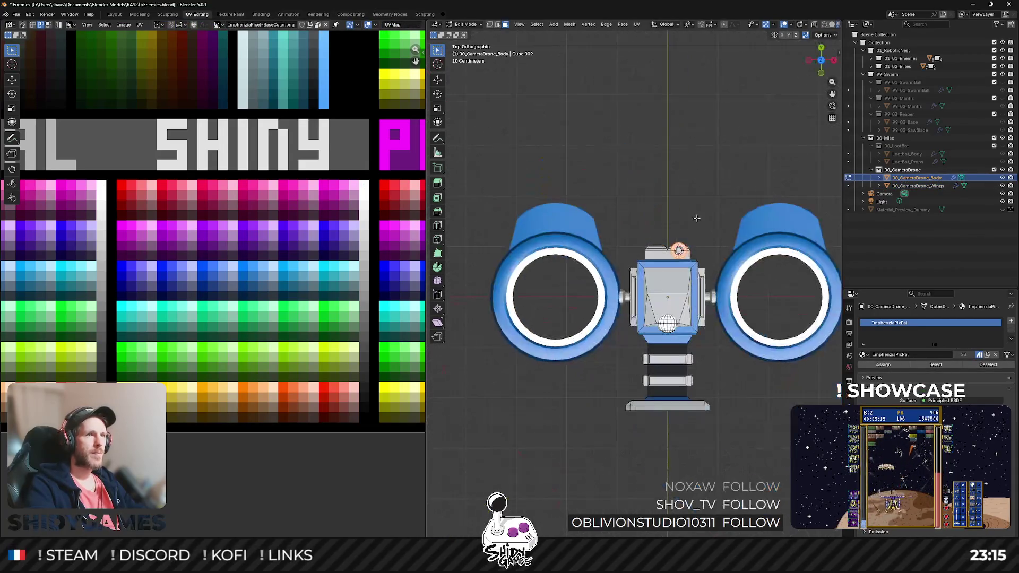
Step: Move the two lens-barrel bands' UVs from white onto a blue palette swatch and inspect the result
{"action": "scroll", "coordinate": [646, 376], "scroll_direction": "up", "scroll_amount": 1}
{"action": "mouse_move", "coordinate": [646, 375]}
{"action": "left_mouse_down"}
{"action": "mouse_move", "coordinate": [577, 277]}
{"action": "mouse_move", "coordinate": [664, 299]}
{"action": "mouse_move", "coordinate": [656, 330]}
{"action": "left_mouse_up"}
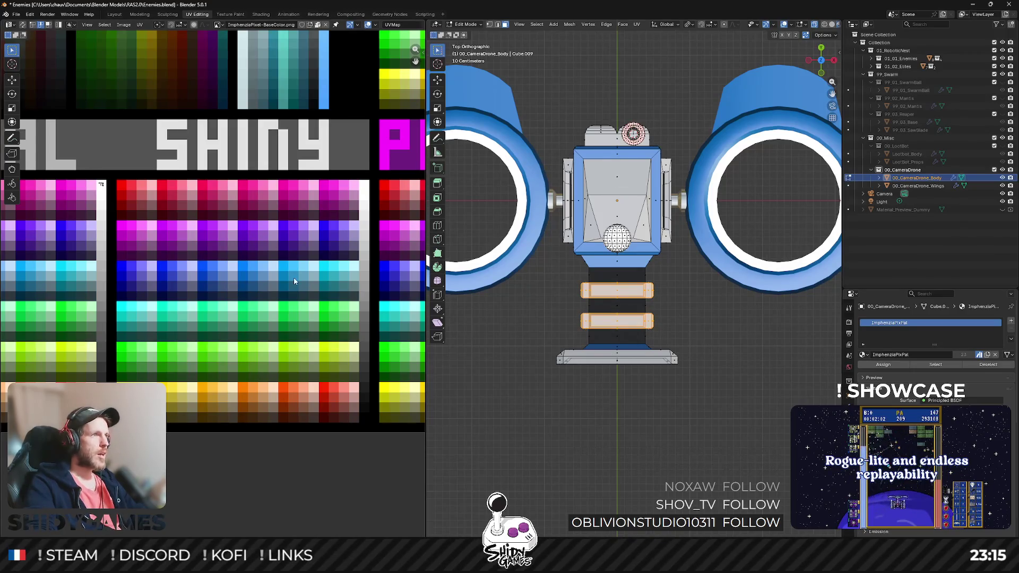
{"action": "key", "text": "g"}
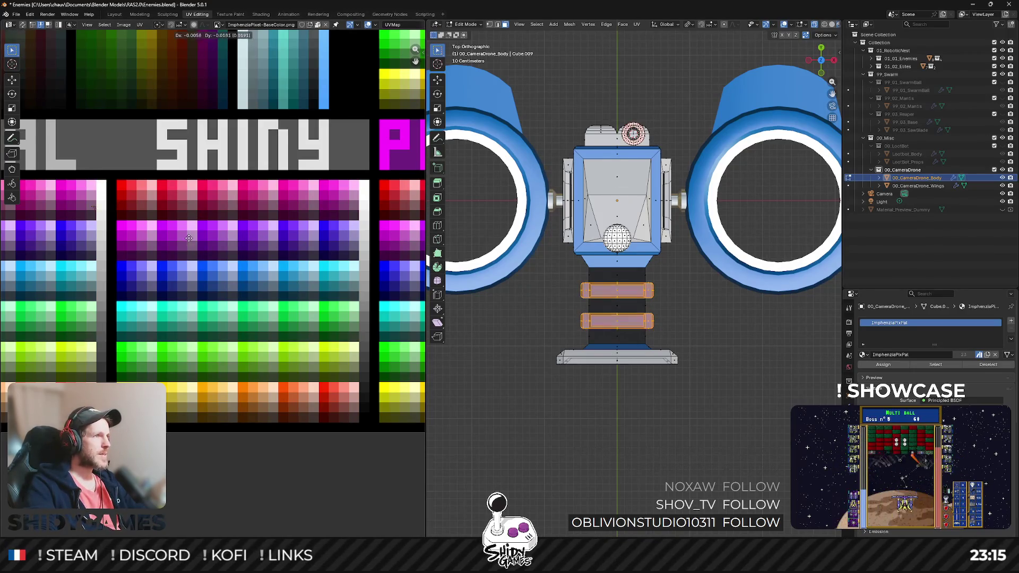
{"action": "scroll", "coordinate": [175, 302], "scroll_direction": "left", "scroll_amount": 5}
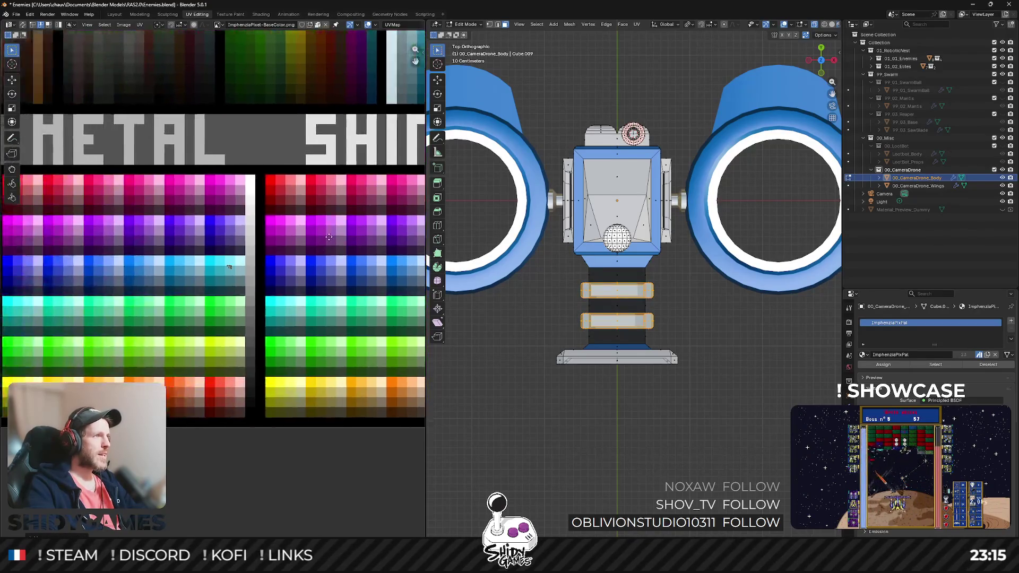
{"action": "left_click", "coordinate": [262, 235]}
{"action": "key", "text": "Tab"}
{"action": "mouse_move", "coordinate": [695, 323]}
{"action": "left_mouse_down"}
{"action": "mouse_move", "coordinate": [703, 327]}
{"action": "mouse_move", "coordinate": [672, 300]}
{"action": "left_mouse_up"}
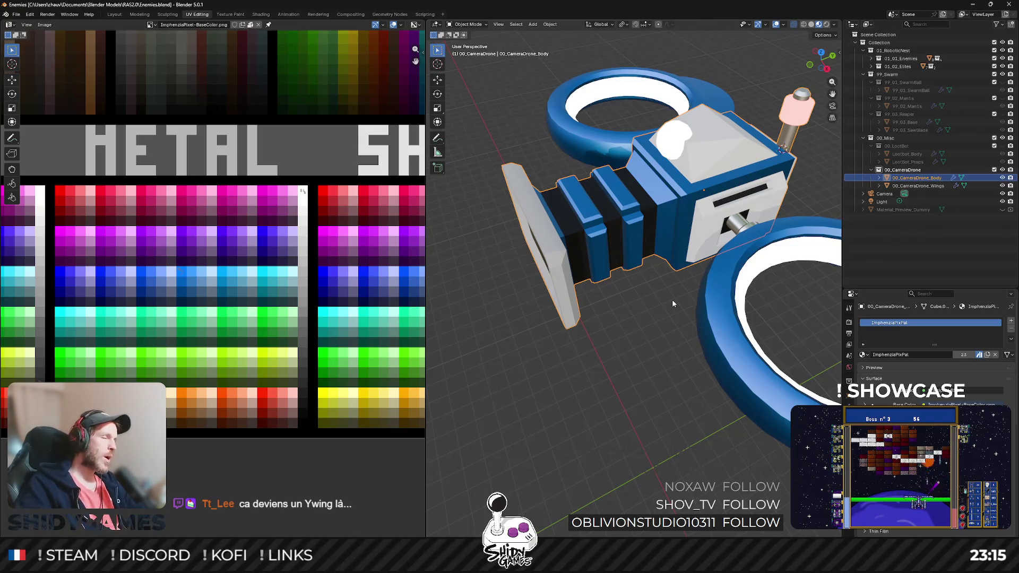
{"action": "left_click_drag", "start_coordinate": [609, 216], "coordinate": [615, 239]}
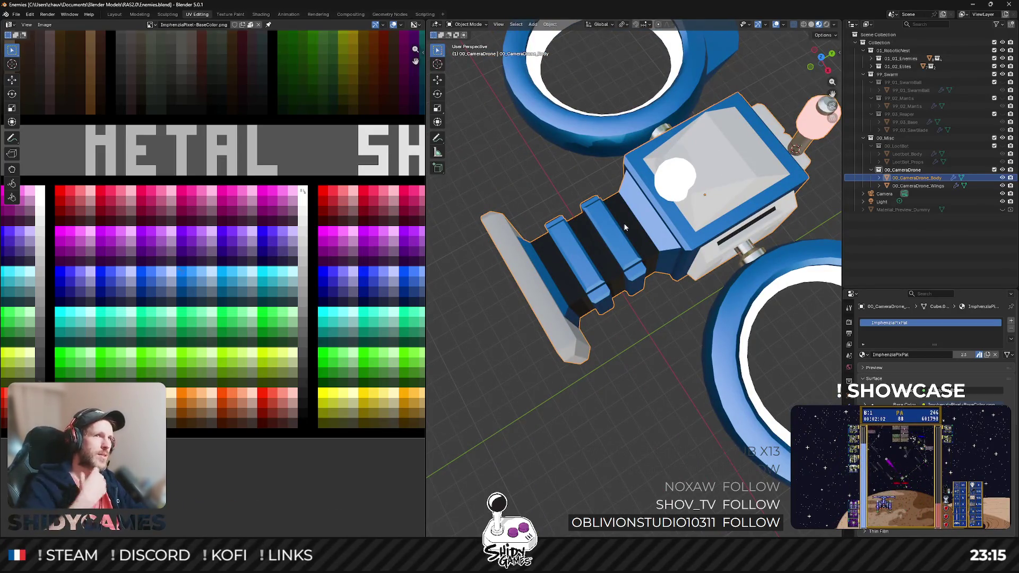
{"action": "mouse_move", "coordinate": [645, 114]}
{"action": "left_mouse_down"}
{"action": "mouse_move", "coordinate": [604, 210]}
{"action": "mouse_move", "coordinate": [544, 261]}
{"action": "left_mouse_up"}
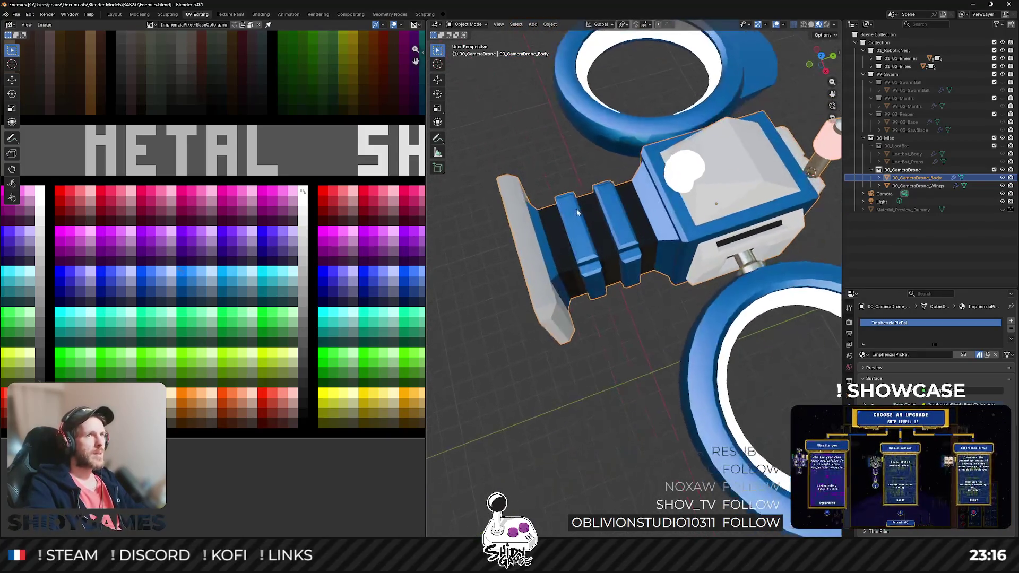
{"action": "key", "text": "Tab"}
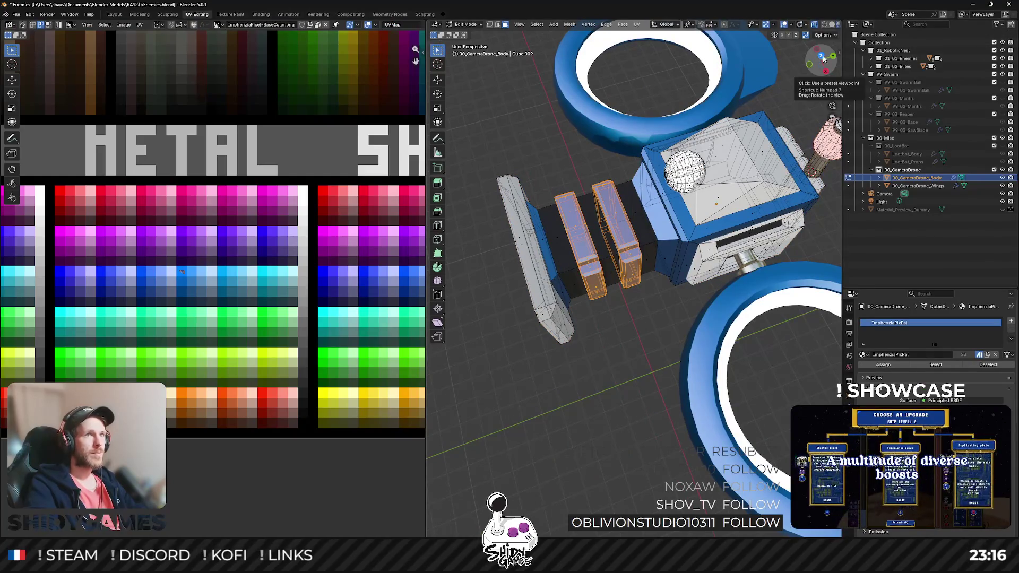
Step: Box-select the drone's bottom plate from the top view and move it -0.1 m along Y
{"action": "left_click", "coordinate": [821, 55]}
{"action": "left_click_drag", "start_coordinate": [519, 380], "coordinate": [735, 435]}
{"action": "key", "text": "g"}
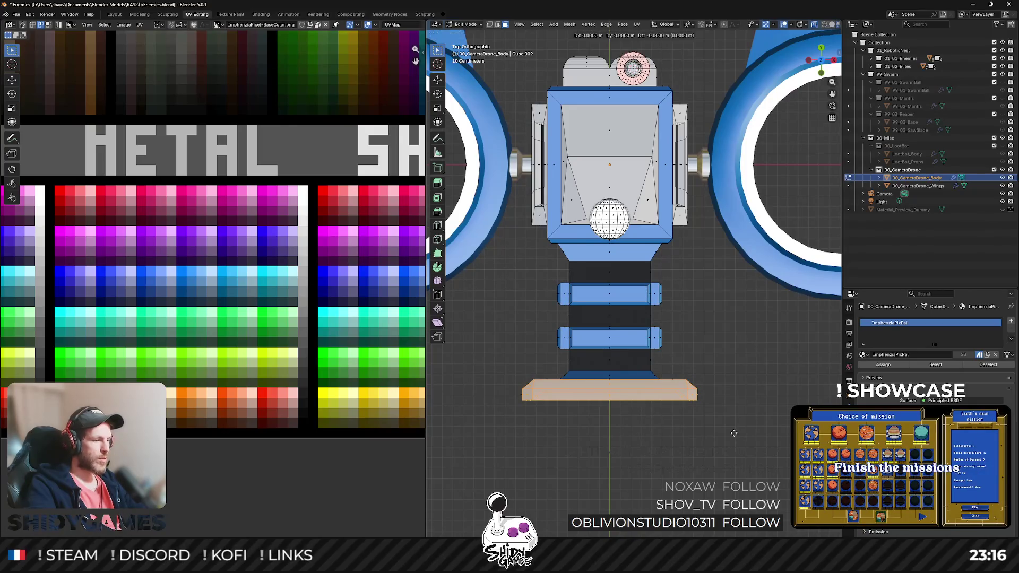
{"action": "key", "text": "y"}
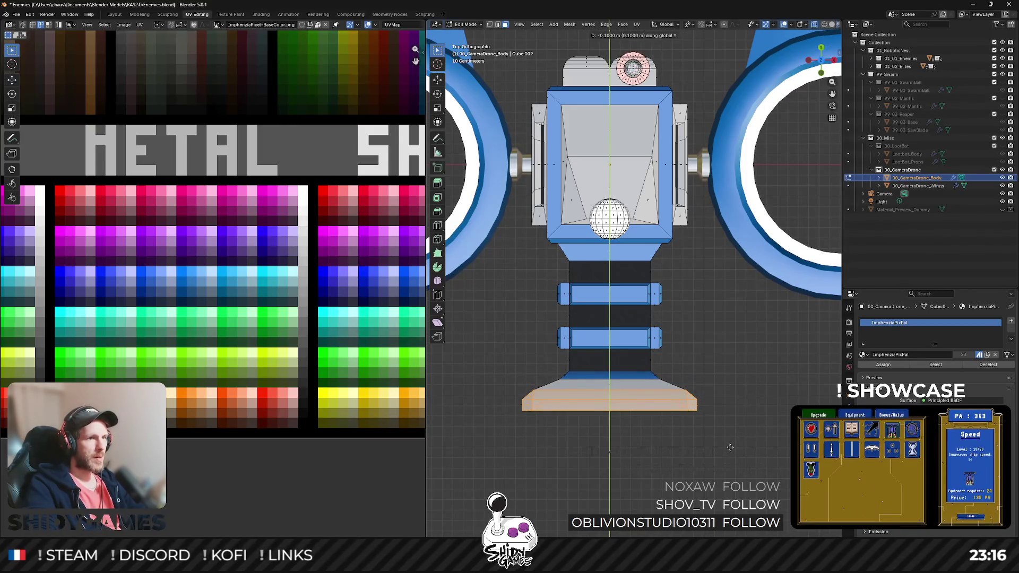
{"action": "key", "text": "Escape"}
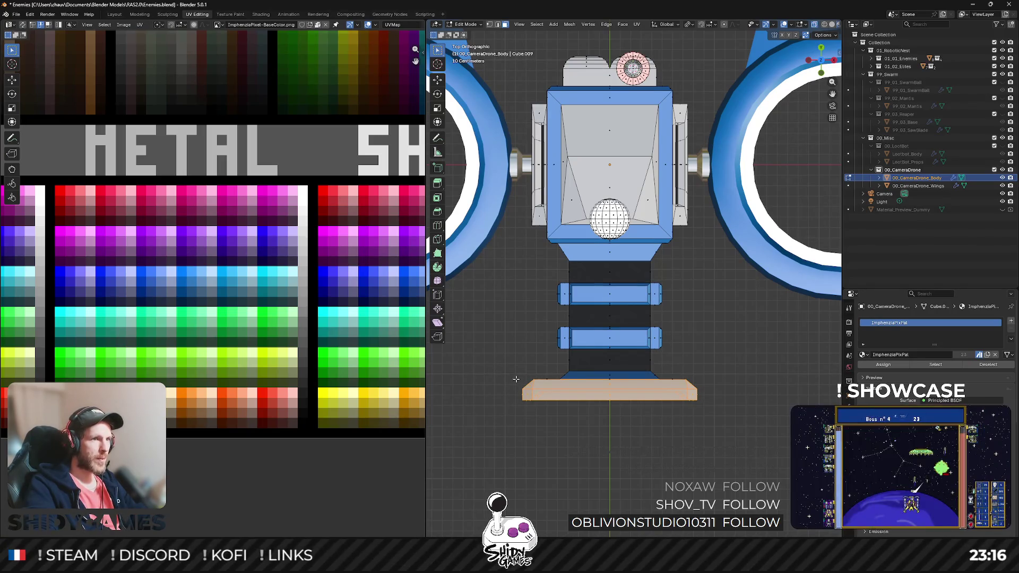
{"action": "left_click_drag", "start_coordinate": [552, 404], "coordinate": [723, 438]}
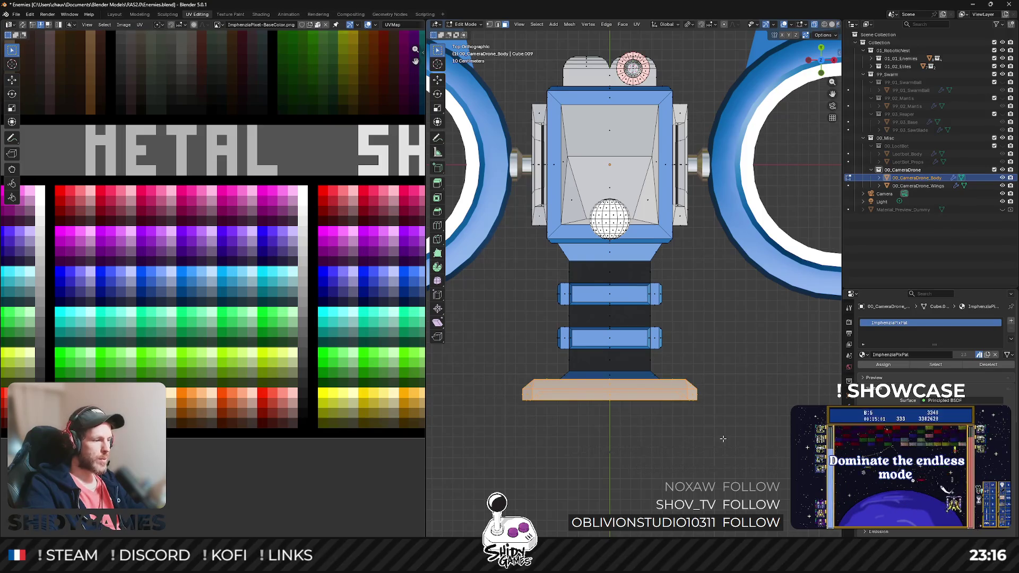
{"action": "key", "text": "g"}
{"action": "key", "text": "y"}
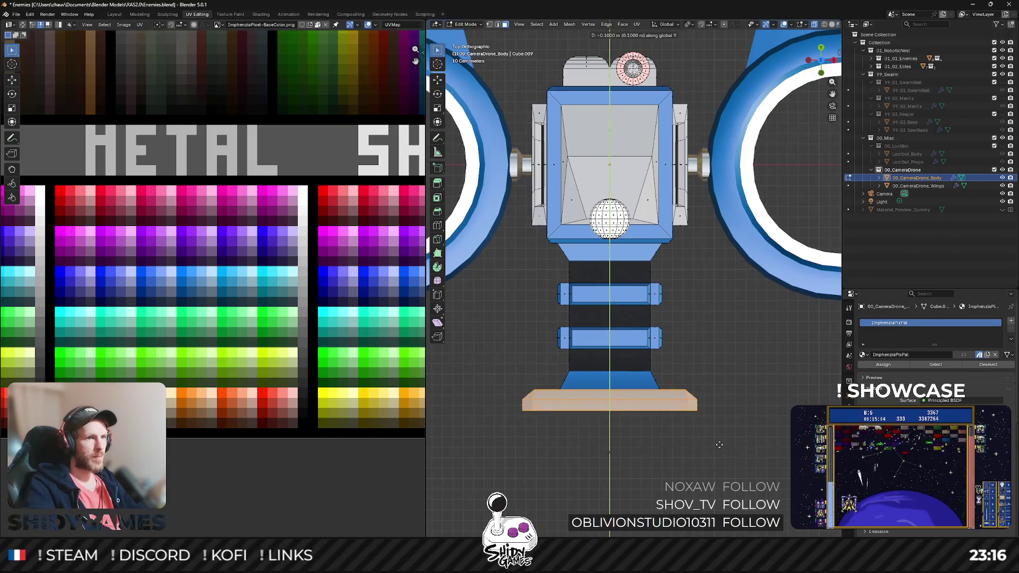
{"action": "left_click", "coordinate": [719, 445]}
{"action": "key", "text": "Tab"}
{"action": "scroll", "coordinate": [741, 416], "scroll_direction": "up", "scroll_amount": 3}
{"action": "mouse_move", "coordinate": [741, 416]}
{"action": "left_mouse_down"}
{"action": "mouse_move", "coordinate": [619, 391]}
{"action": "mouse_move", "coordinate": [735, 313]}
{"action": "mouse_move", "coordinate": [748, 292]}
{"action": "left_mouse_up"}
Step: Turn the drone's top face blue by shrinking and moving its UVs onto a blue swatch
{"action": "key", "text": "Tab"}
{"action": "key", "text": "3"}
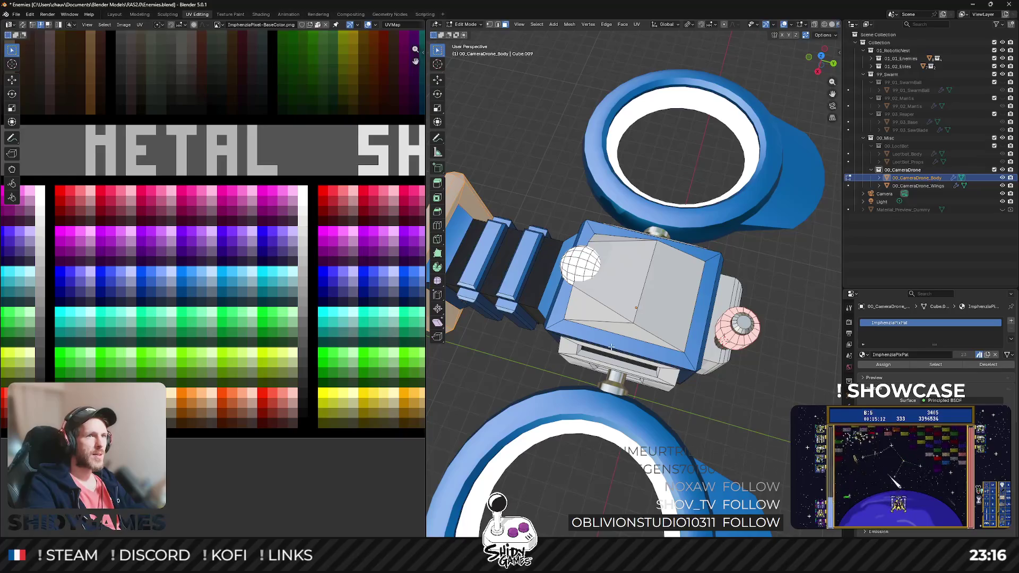
{"action": "left_click", "coordinate": [625, 312]}
{"action": "left_click_drag", "start_coordinate": [625, 312], "coordinate": [753, 316]}
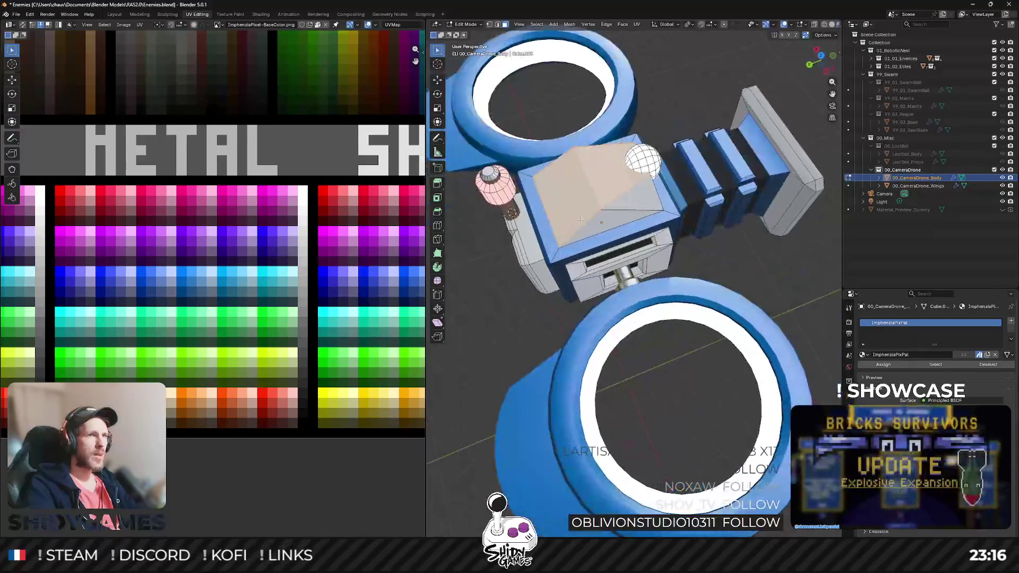
{"action": "scroll", "coordinate": [230, 296], "scroll_direction": "down", "scroll_amount": 4}
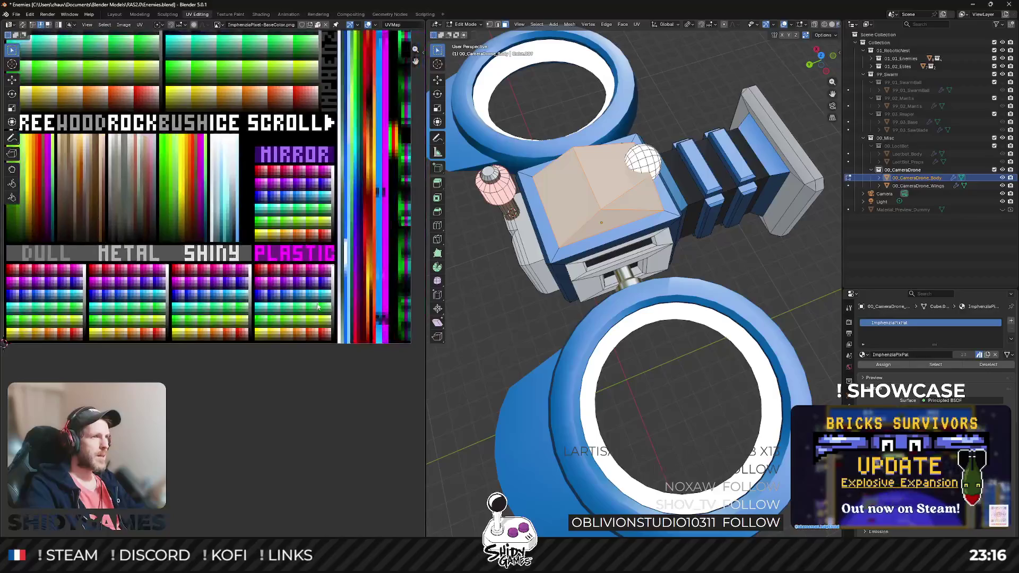
{"action": "scroll", "coordinate": [92, 294], "scroll_direction": "down", "scroll_amount": 1}
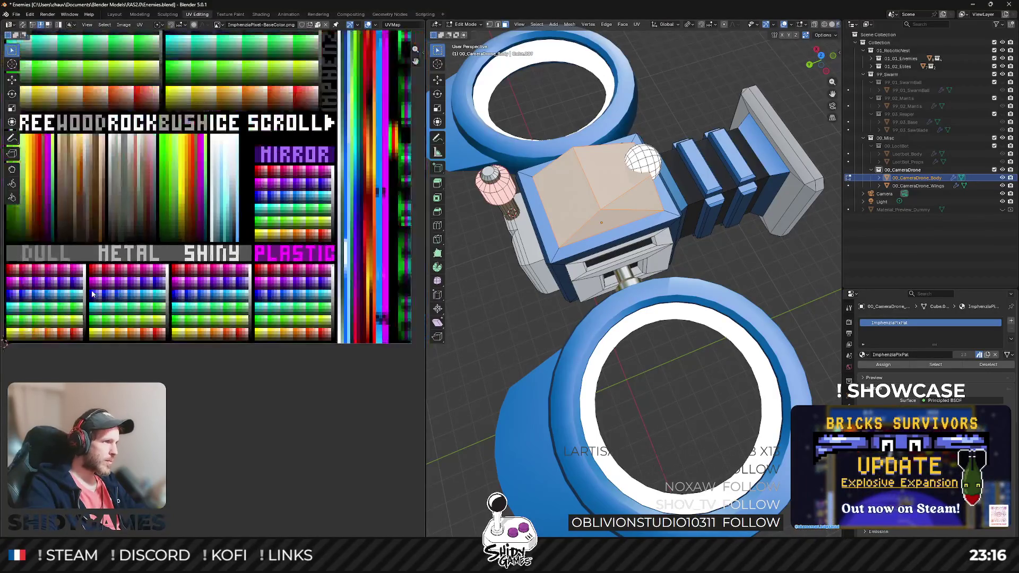
{"action": "key", "text": "s"}
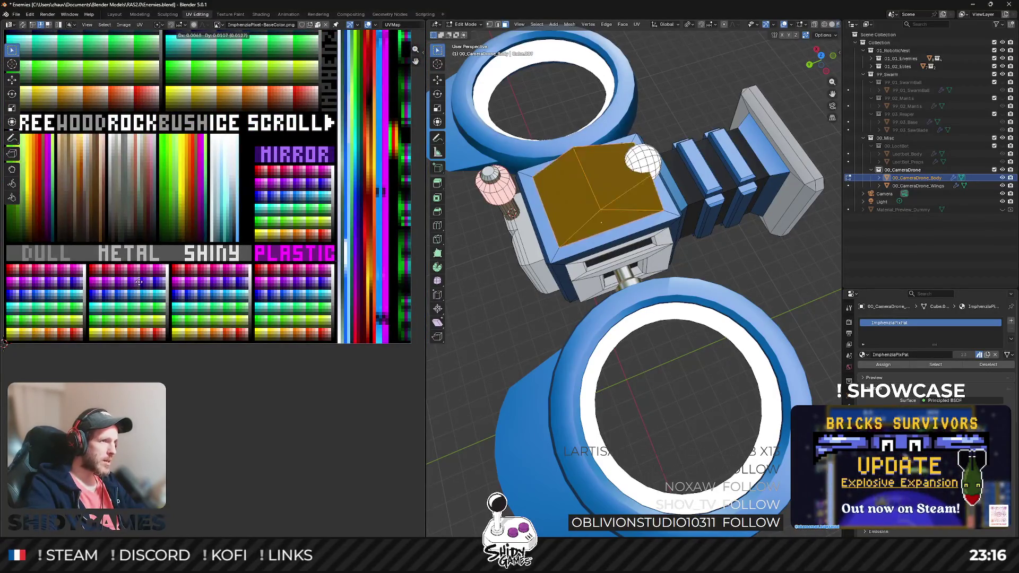
{"action": "key", "text": "Escape"}
{"action": "scroll", "coordinate": [143, 266], "scroll_direction": "up", "scroll_amount": 5}
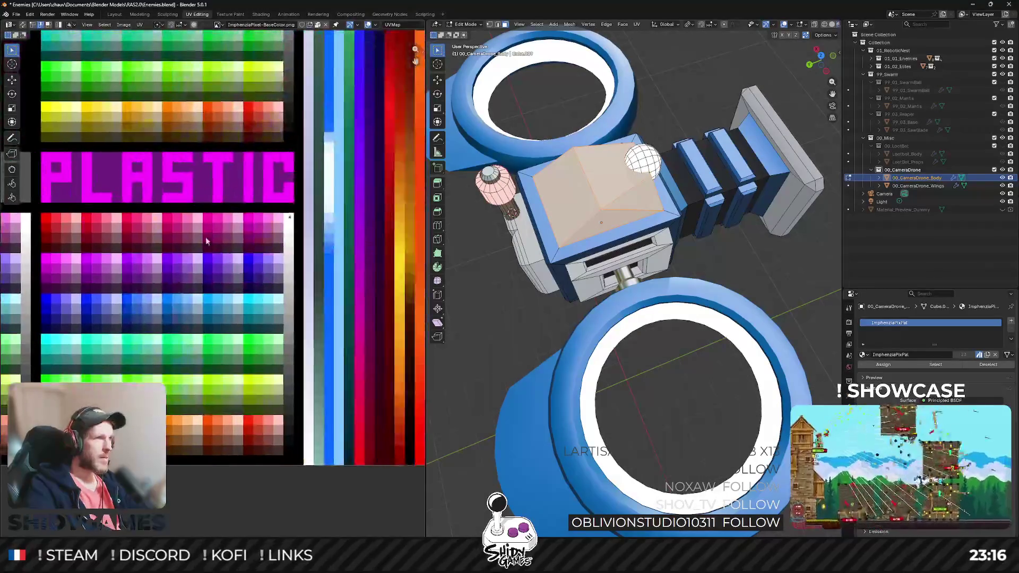
{"action": "key", "text": "g"}
{"action": "left_click", "coordinate": [146, 258]}
{"action": "key", "text": "Tab"}
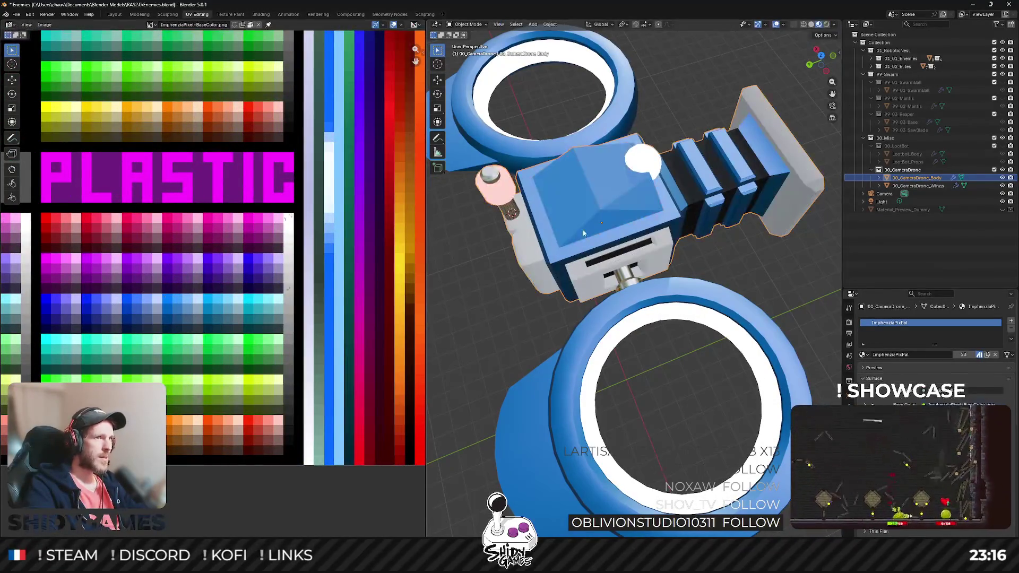
{"action": "left_click_drag", "start_coordinate": [505, 217], "coordinate": [658, 189]}
Step: Select both side panels in vertex mode and drag their UVs onto a blue swatch
{"action": "key", "text": "Tab"}
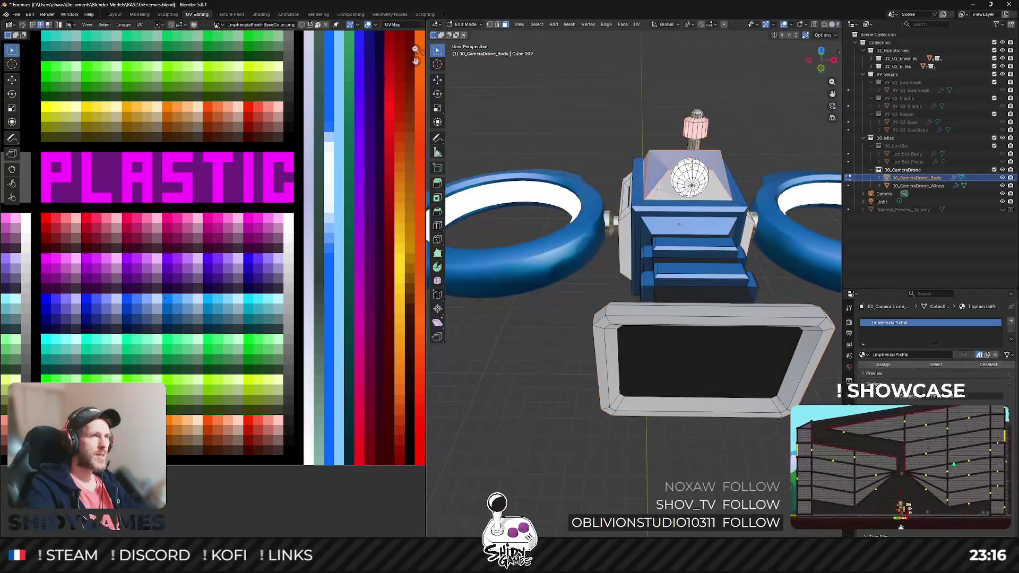
{"action": "left_click", "coordinate": [666, 189]}
{"action": "scroll", "coordinate": [304, 236], "scroll_direction": "down", "scroll_amount": 4}
{"action": "scroll", "coordinate": [304, 237], "scroll_direction": "up", "scroll_amount": 4}
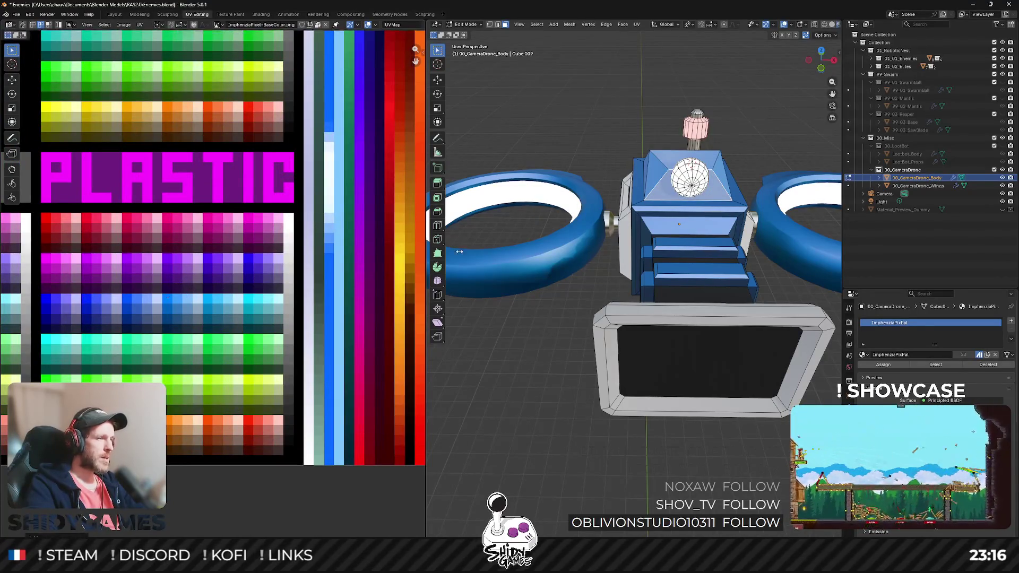
{"action": "key", "text": "Tab"}
{"action": "mouse_move", "coordinate": [531, 239]}
{"action": "left_mouse_down"}
{"action": "mouse_move", "coordinate": [630, 230]}
{"action": "mouse_move", "coordinate": [718, 333]}
{"action": "left_mouse_up"}
{"action": "key", "text": "Tab"}
{"action": "left_click", "coordinate": [820, 54]}
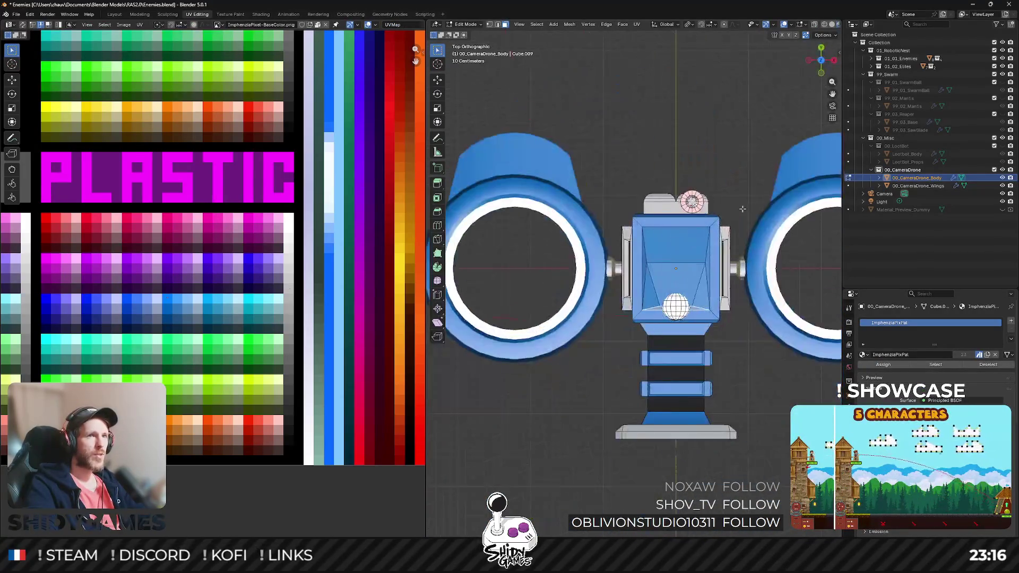
{"action": "scroll", "coordinate": [625, 210], "scroll_direction": "up", "scroll_amount": 4}
{"action": "key", "text": "1"}
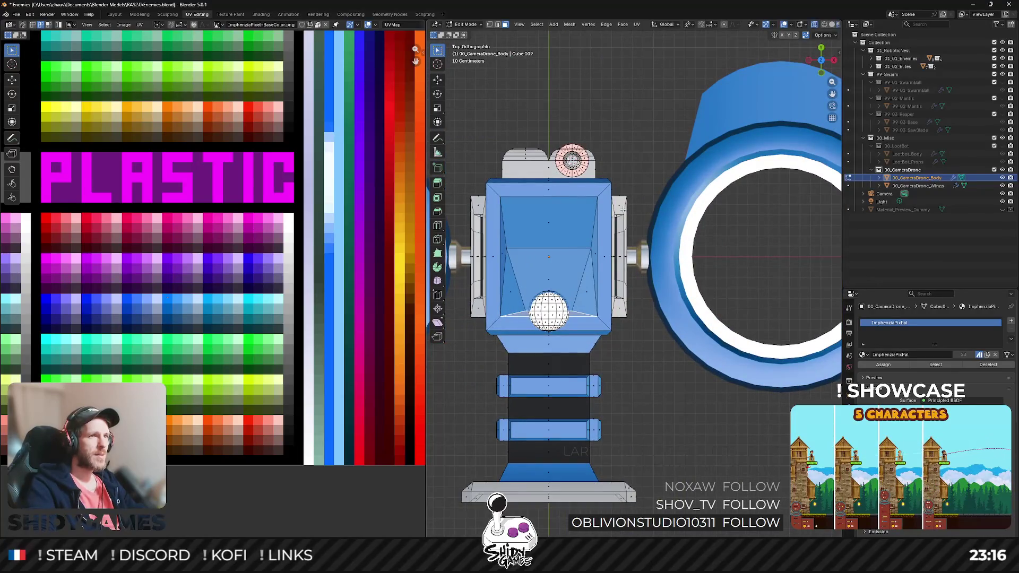
{"action": "mouse_move", "coordinate": [630, 191]}
{"action": "left_mouse_down"}
{"action": "mouse_move", "coordinate": [599, 335]}
{"action": "mouse_move", "coordinate": [607, 322]}
{"action": "left_mouse_up"}
{"action": "scroll", "coordinate": [629, 247], "scroll_direction": "left", "scroll_amount": 3}
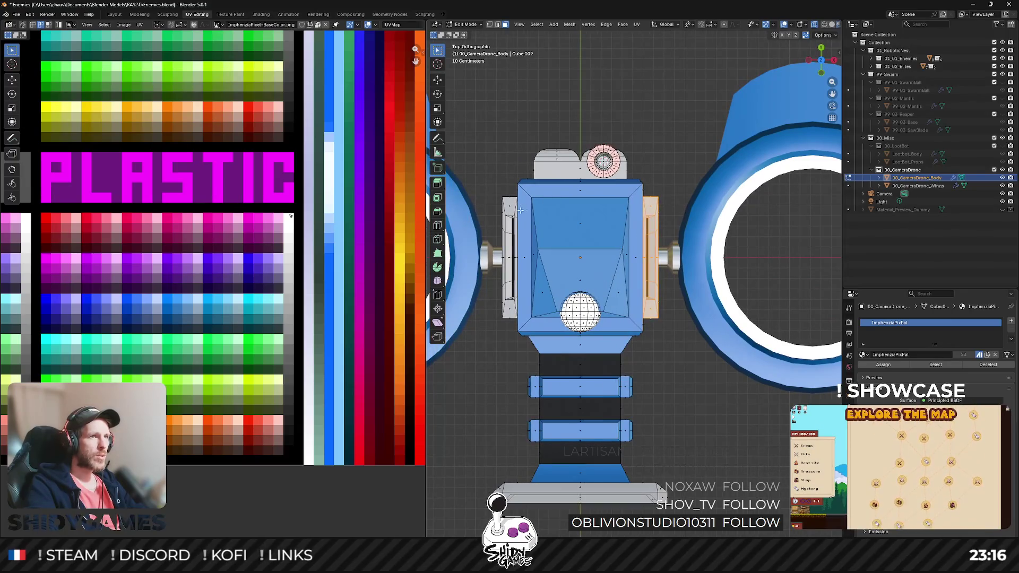
{"action": "left_click_drag", "start_coordinate": [520, 321], "coordinate": [512, 317]}
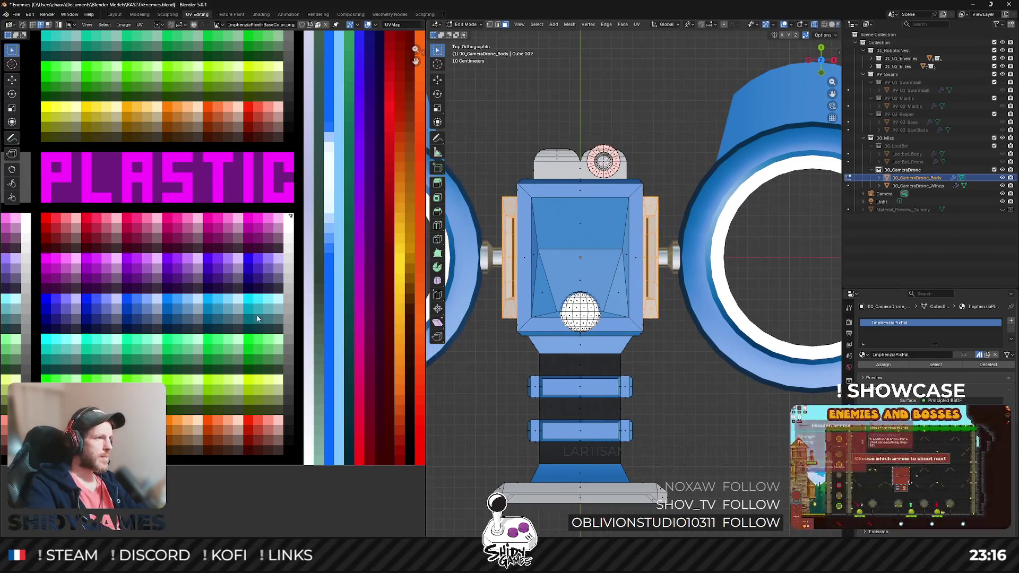
{"action": "left_click_drag", "start_coordinate": [279, 207], "coordinate": [212, 346]}
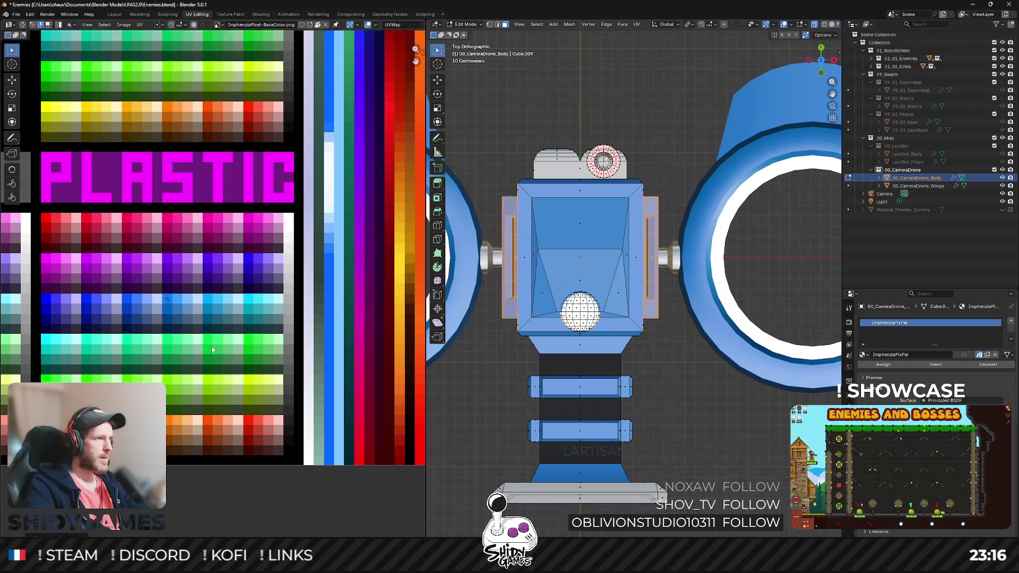
{"action": "key", "text": "Tab"}
{"action": "mouse_move", "coordinate": [640, 278]}
{"action": "left_mouse_down"}
{"action": "mouse_move", "coordinate": [585, 251]}
{"action": "mouse_move", "coordinate": [567, 256]}
{"action": "mouse_move", "coordinate": [663, 226]}
{"action": "left_mouse_up"}
Step: Move the base plate's UV island to a new palette swatch and save the blend file
{"action": "key", "text": "Tab"}
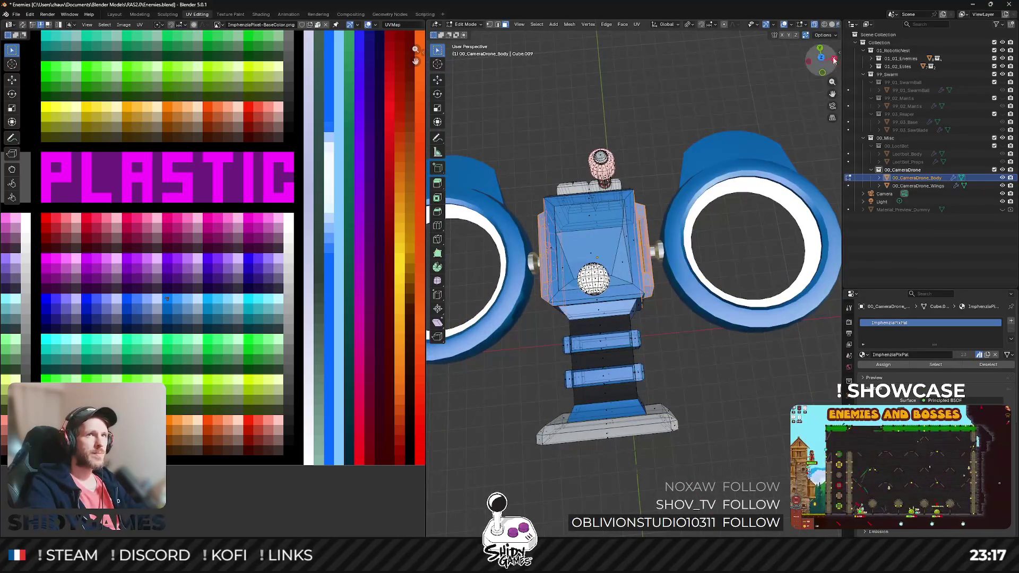
{"action": "left_click", "coordinate": [823, 63]}
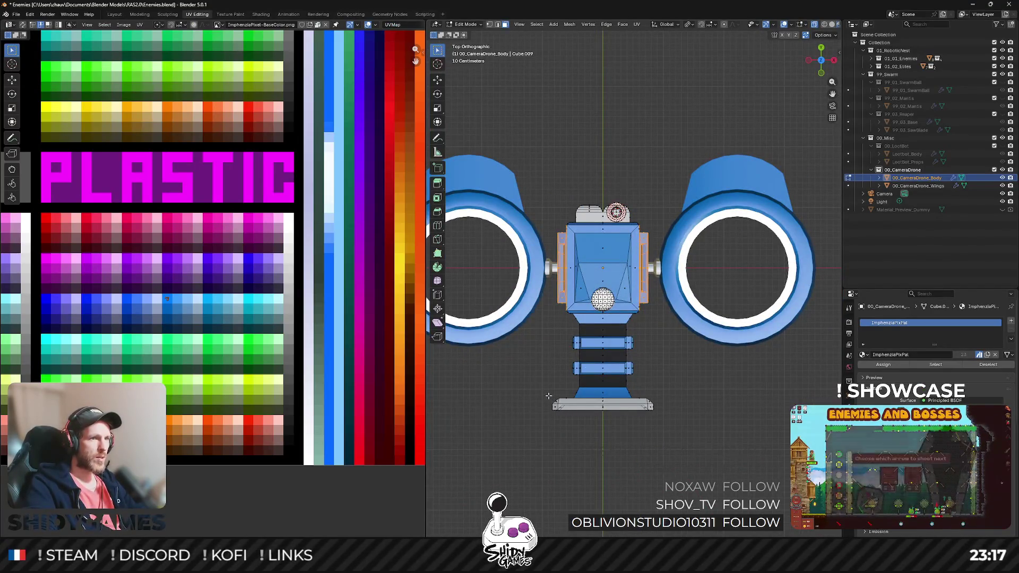
{"action": "left_click_drag", "start_coordinate": [548, 397], "coordinate": [698, 427]}
{"action": "left_click_drag", "start_coordinate": [572, 201], "coordinate": [647, 228]}
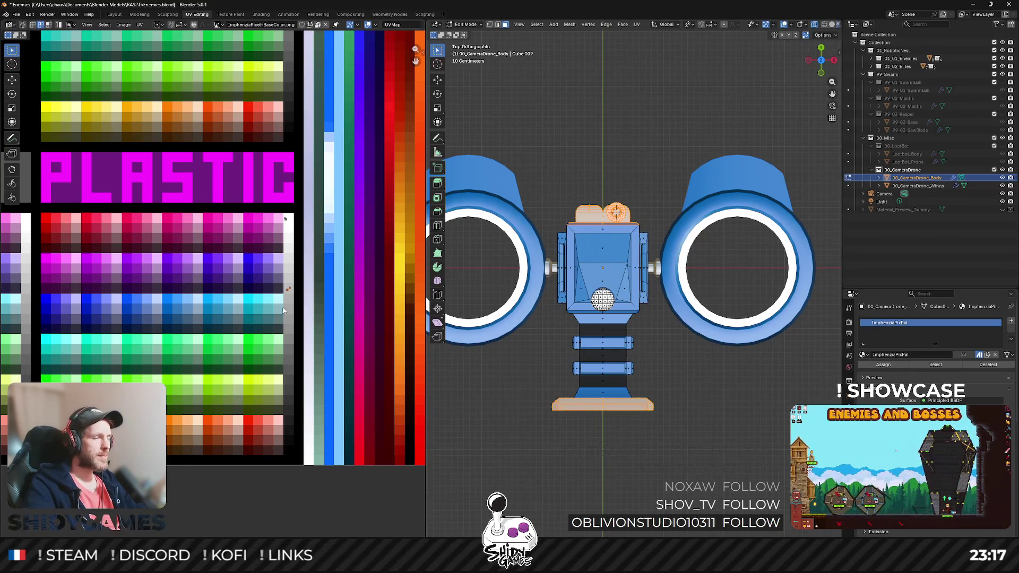
{"action": "left_click_drag", "start_coordinate": [309, 328], "coordinate": [310, 327]}
{"action": "key", "text": "g"}
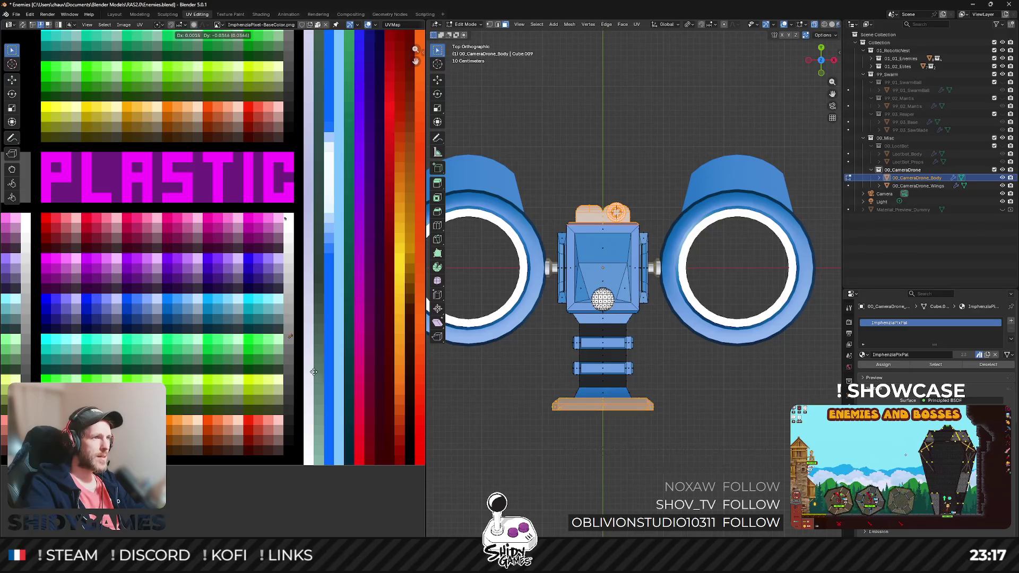
{"action": "left_click", "coordinate": [314, 366]}
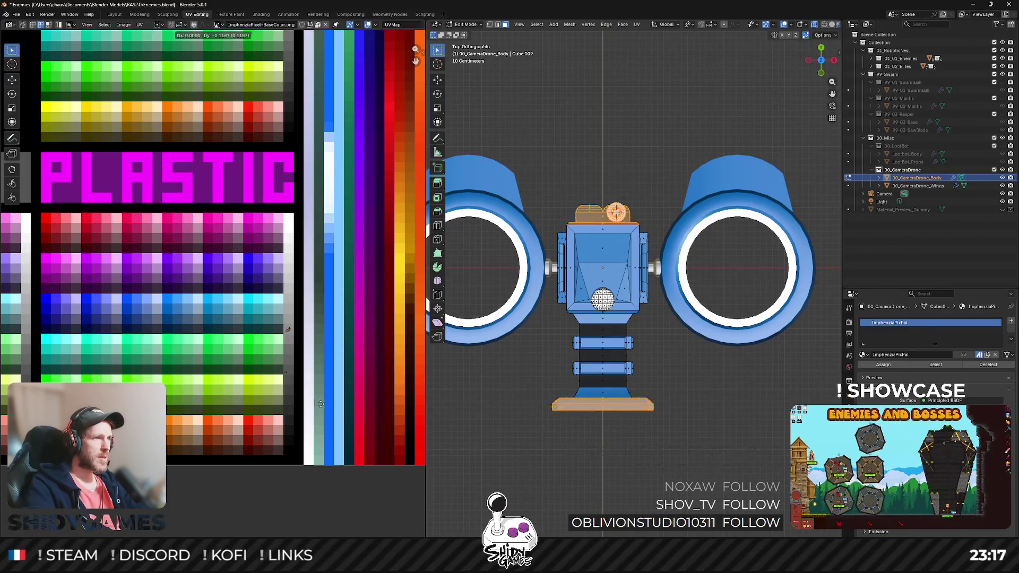
{"action": "key", "text": "Tab"}
{"action": "key", "text": "ctrl+s"}
{"action": "scroll", "coordinate": [617, 278], "scroll_direction": "down", "scroll_amount": 5}
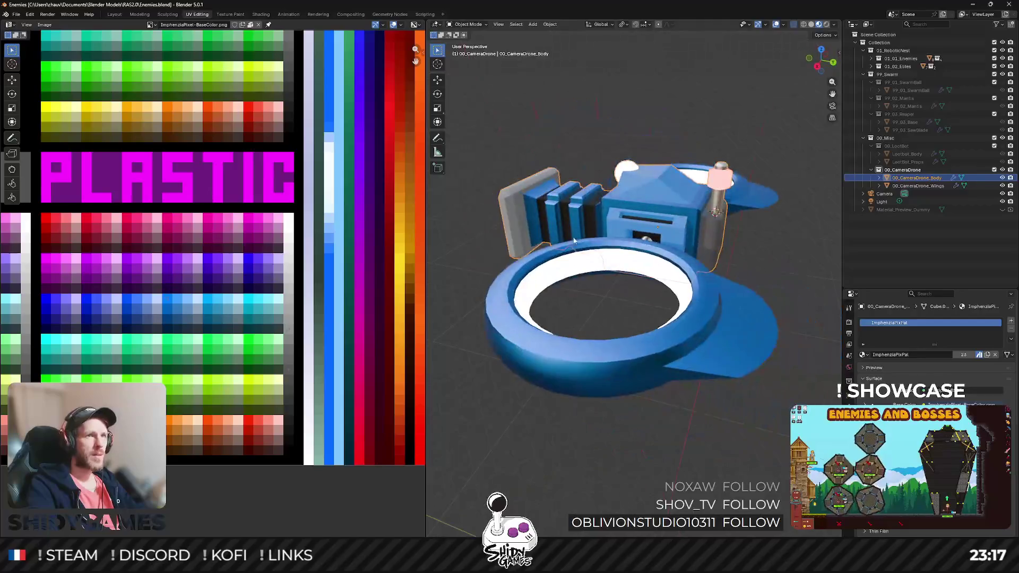
Step: Box-select the neck section and its rings from the top view and move their UVs to another swatch
{"action": "left_click", "coordinate": [762, 276]}
{"action": "scroll", "coordinate": [641, 323], "scroll_direction": "down", "scroll_amount": 5}
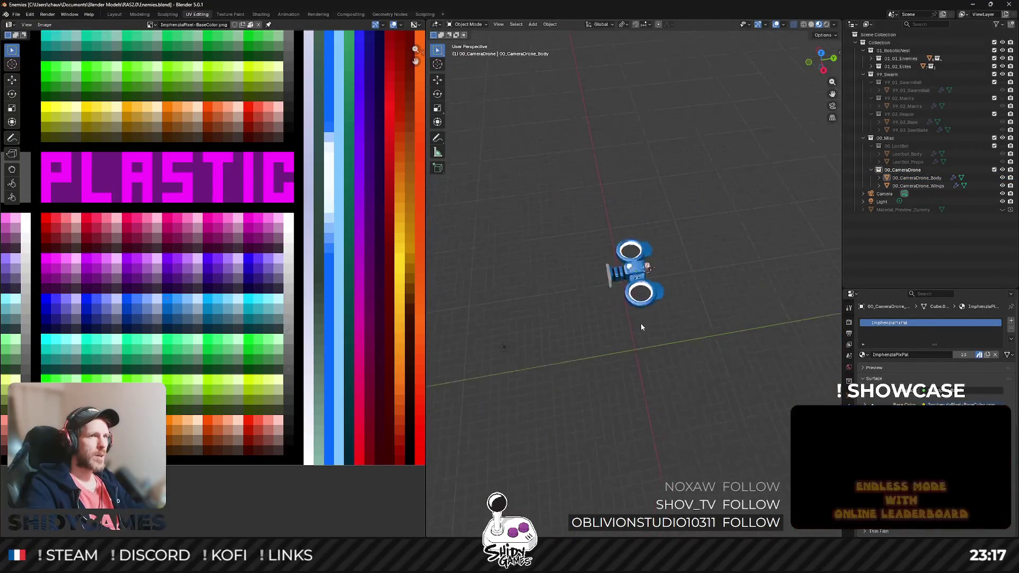
{"action": "scroll", "coordinate": [693, 275], "scroll_direction": "up", "scroll_amount": 6}
{"action": "scroll", "coordinate": [583, 291], "scroll_direction": "up", "scroll_amount": 2}
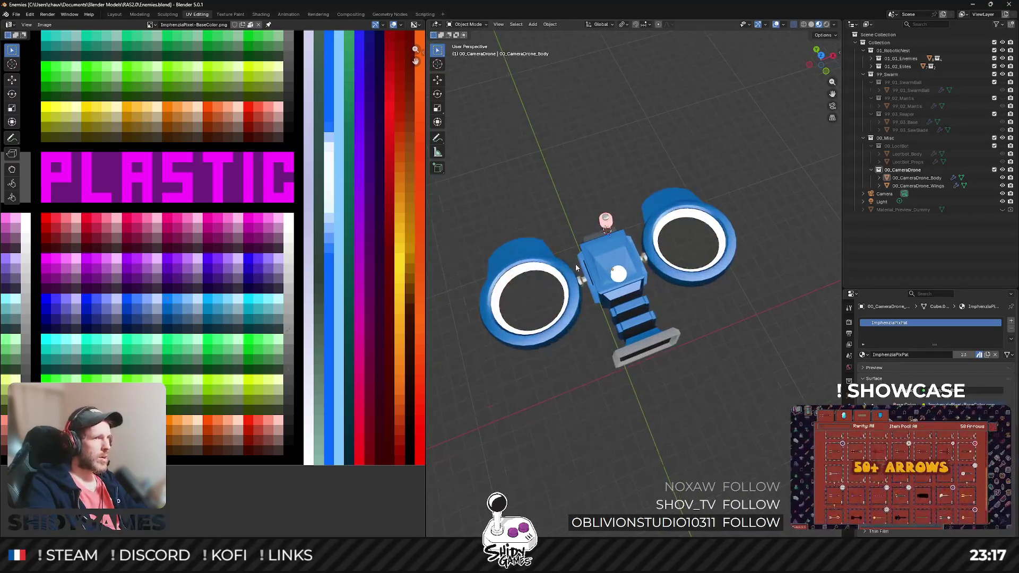
{"action": "mouse_move", "coordinate": [489, 237]}
{"action": "left_mouse_down"}
{"action": "mouse_move", "coordinate": [628, 232]}
{"action": "mouse_move", "coordinate": [579, 292]}
{"action": "left_mouse_up"}
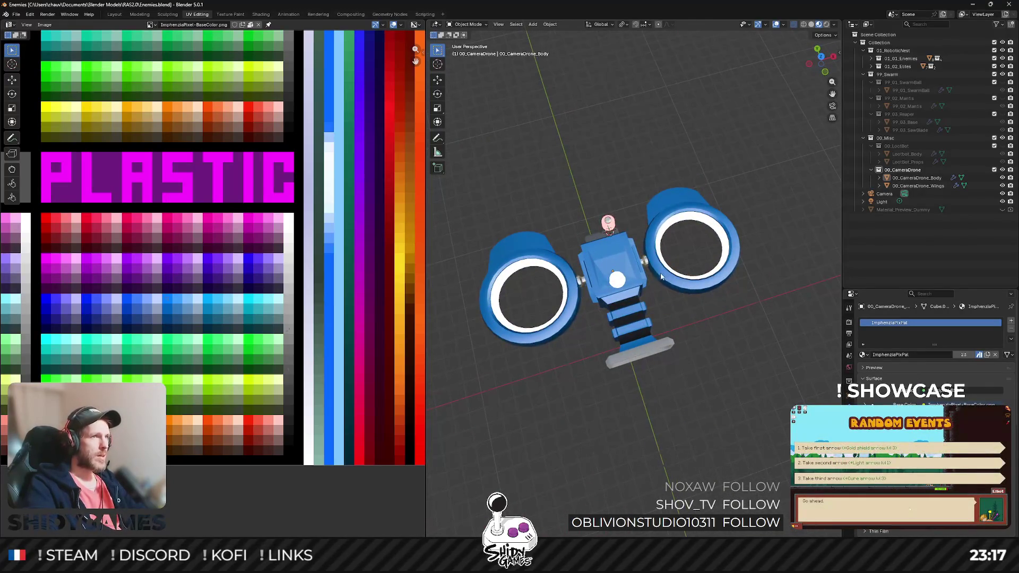
{"action": "left_click_drag", "start_coordinate": [663, 277], "coordinate": [567, 266]}
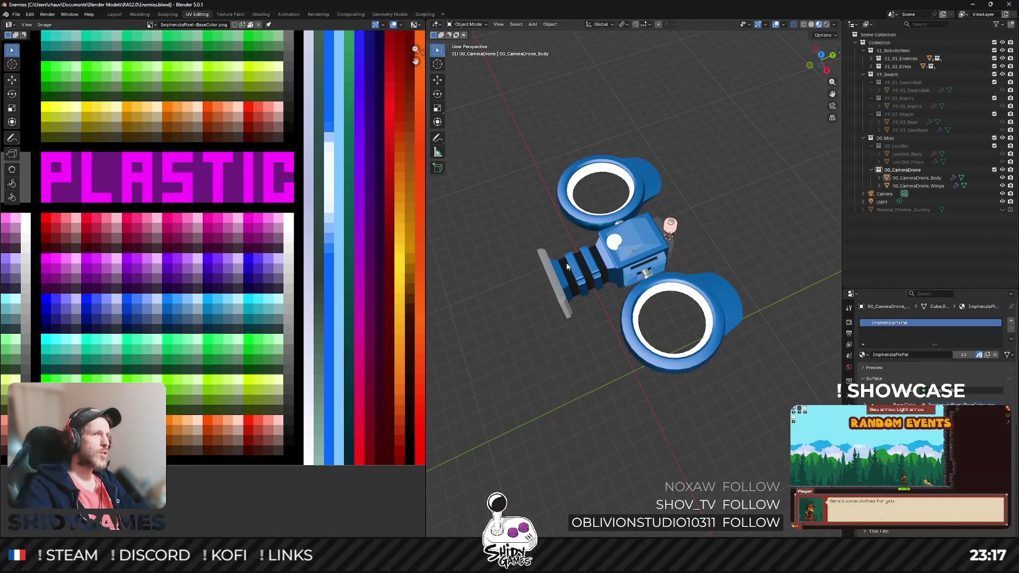
{"action": "key", "text": "Tab"}
{"action": "left_click", "coordinate": [821, 55]}
{"action": "scroll", "coordinate": [637, 361], "scroll_direction": "up", "scroll_amount": 3}
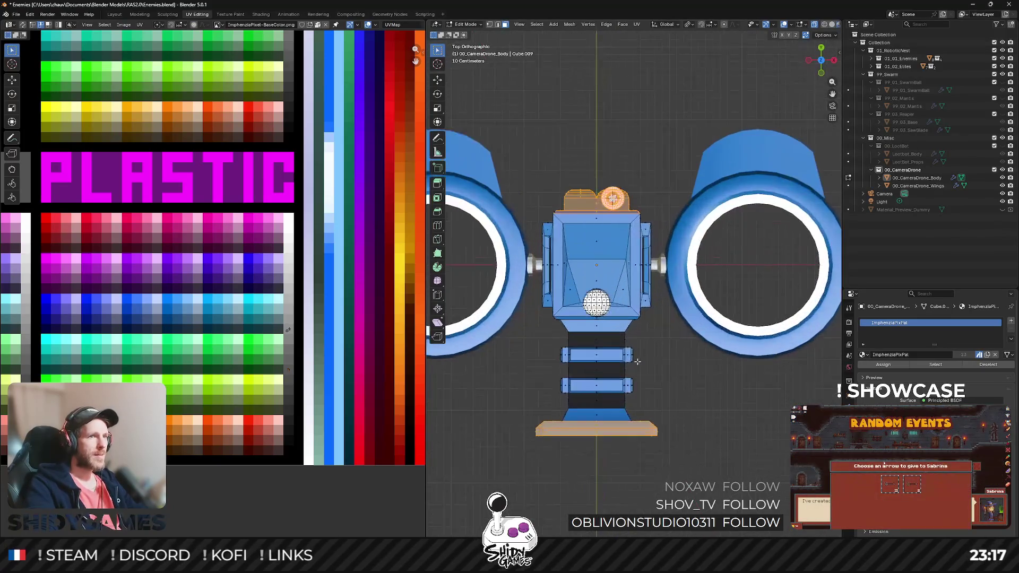
{"action": "mouse_move", "coordinate": [555, 333]}
{"action": "left_mouse_down"}
{"action": "mouse_move", "coordinate": [682, 412]}
{"action": "mouse_move", "coordinate": [672, 409]}
{"action": "left_mouse_up"}
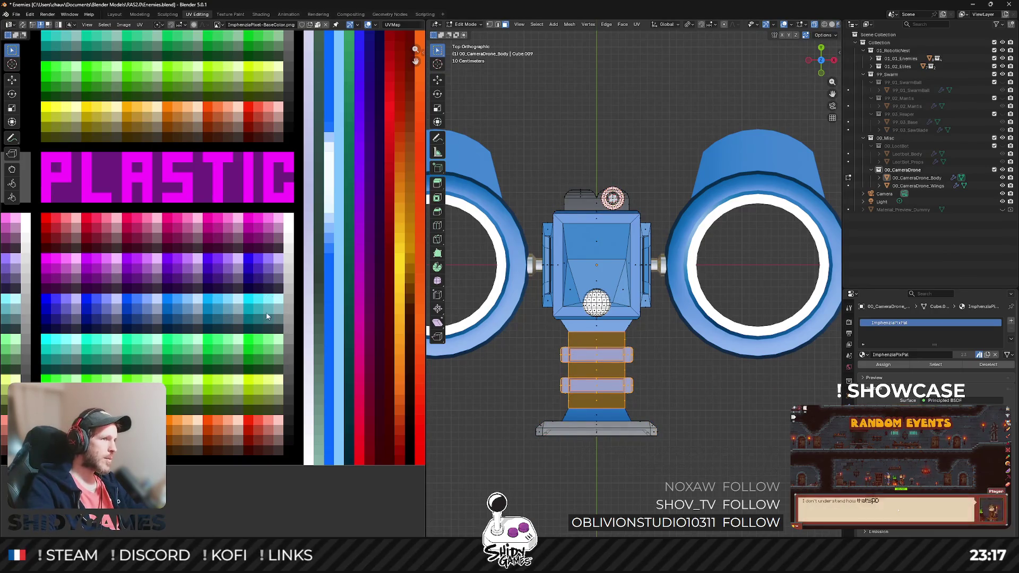
{"action": "scroll", "coordinate": [428, 330], "scroll_direction": "down", "scroll_amount": 2}
{"action": "scroll", "coordinate": [92, 302], "scroll_direction": "down", "scroll_amount": 4}
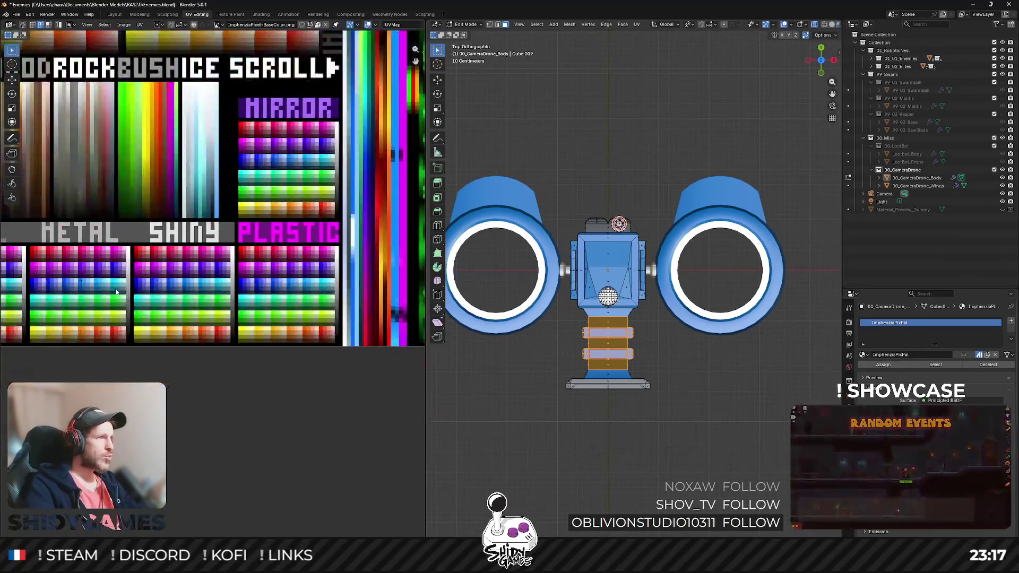
{"action": "scroll", "coordinate": [231, 269], "scroll_direction": "up", "scroll_amount": 2}
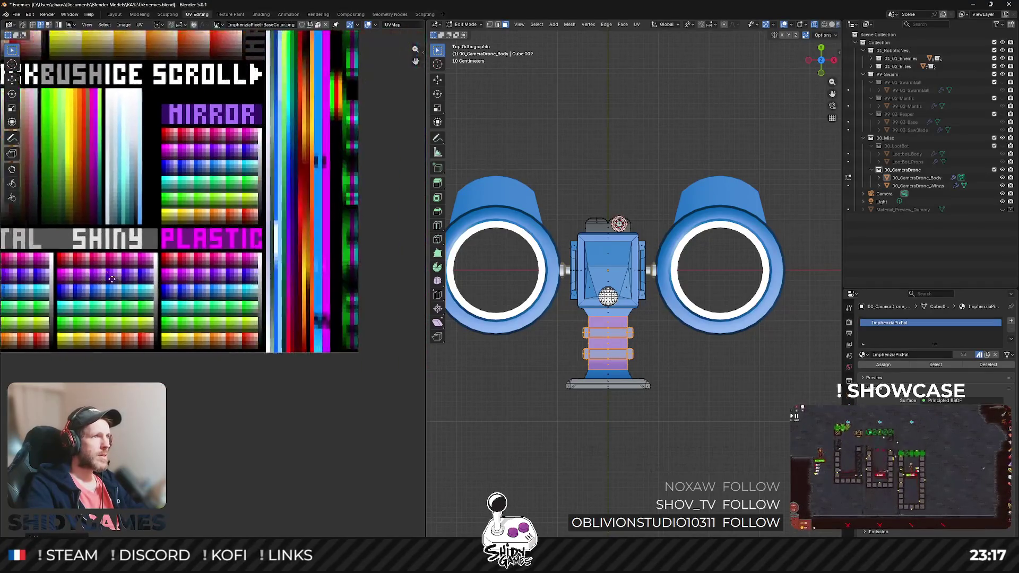
{"action": "scroll", "coordinate": [230, 269], "scroll_direction": "up", "scroll_amount": 3}
{"action": "key", "text": "g"}
{"action": "left_click", "coordinate": [223, 167]}
{"action": "key", "text": "Tab"}
Step: Export the 00_CameraDrone collection over 00_CameraDrone.fbx in Enemies/Imports/00_Misc, then minimize Blender
{"action": "left_click_drag", "start_coordinate": [663, 223], "coordinate": [731, 177]}
{"action": "left_click", "coordinate": [902, 170]}
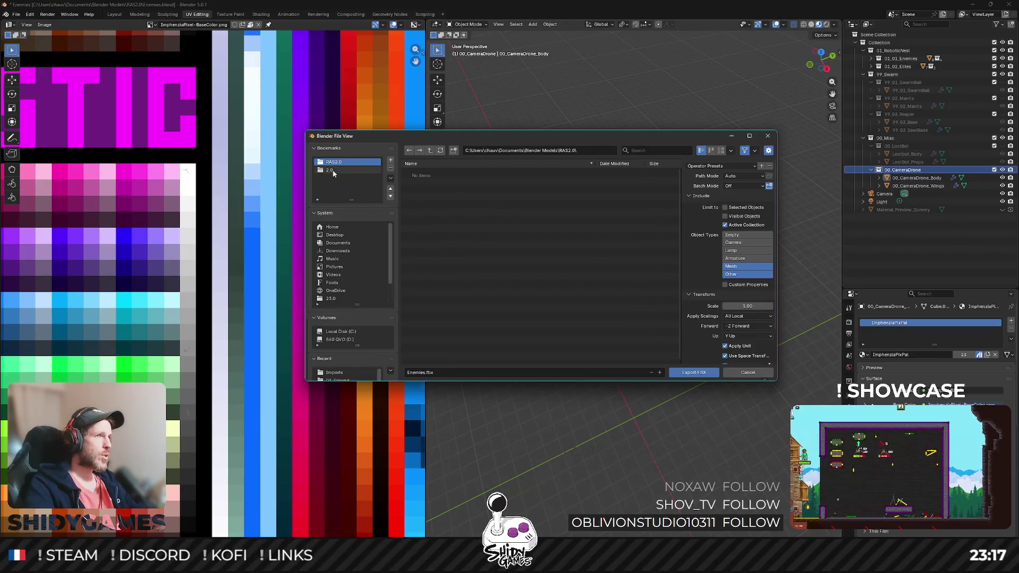
{"action": "left_click", "coordinate": [332, 171]}
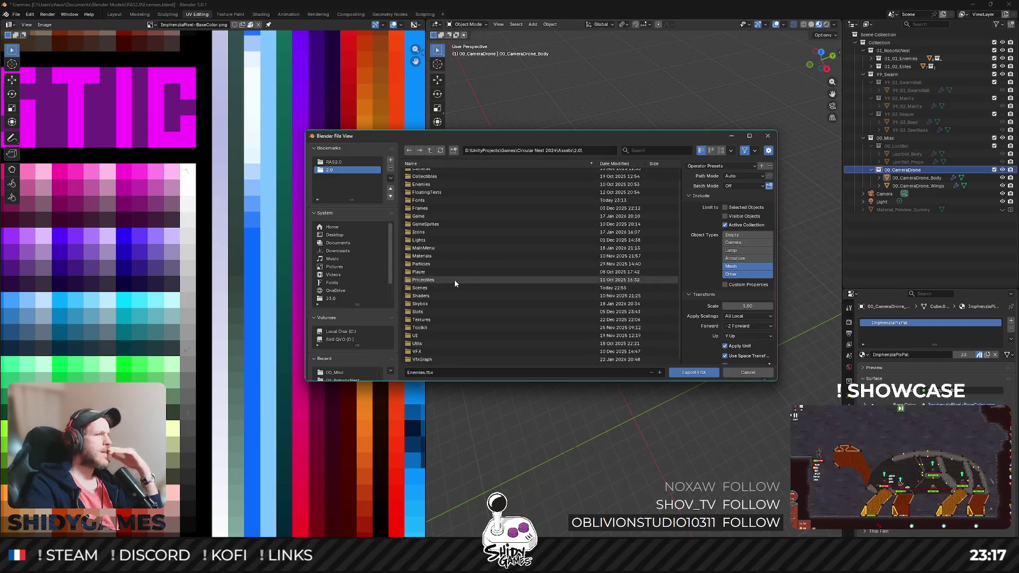
{"action": "left_click", "coordinate": [434, 173]}
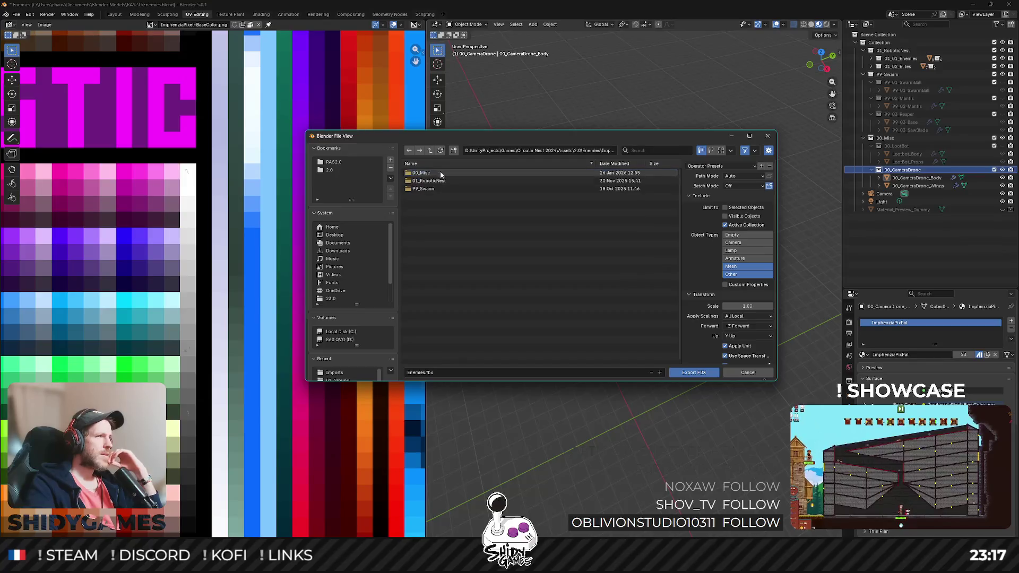
{"action": "left_click", "coordinate": [441, 173]}
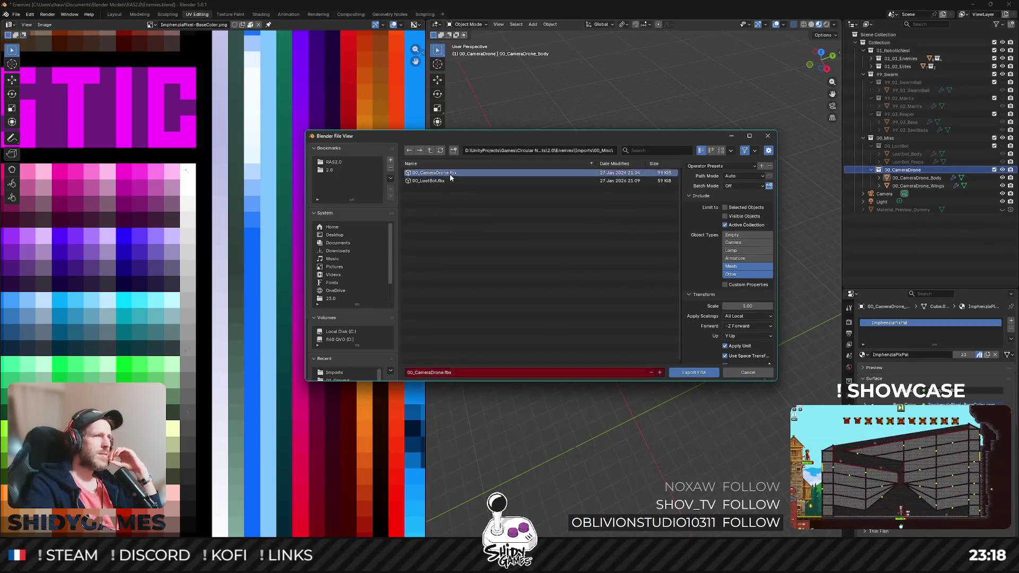
{"action": "left_click", "coordinate": [694, 373]}
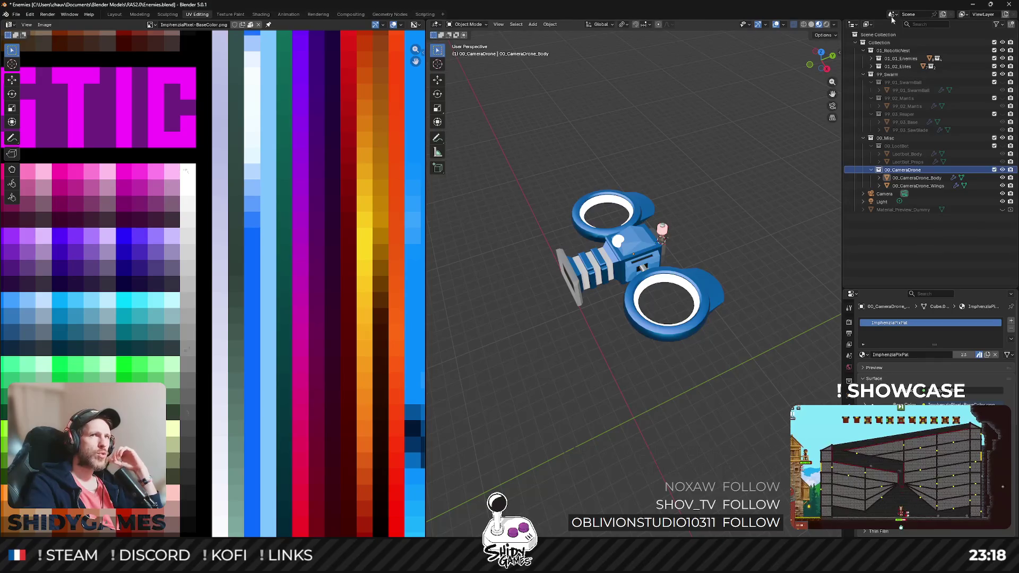
{"action": "left_click", "coordinate": [973, 5]}
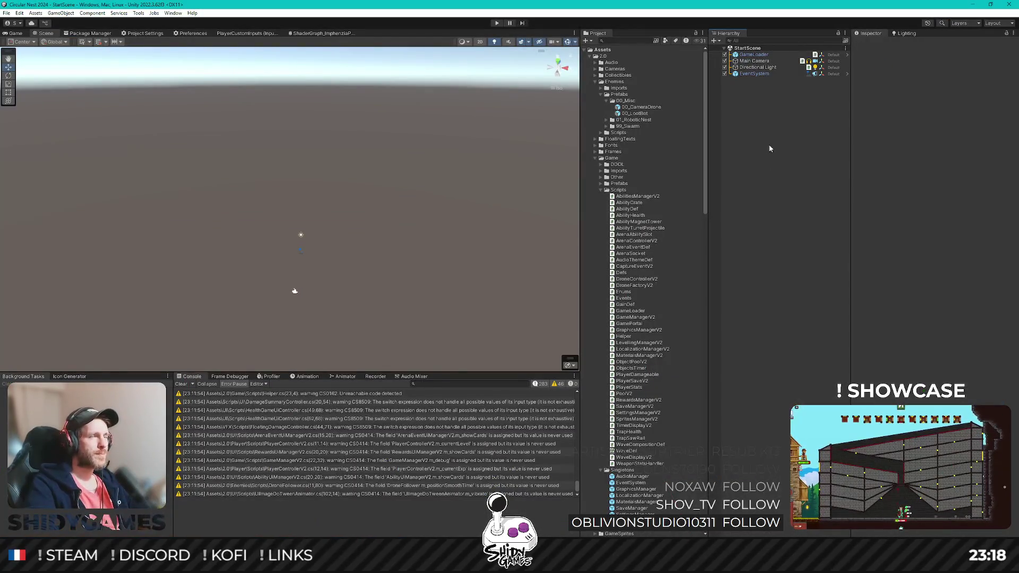
Step: Enter Play mode, set the tank colour to red in Assembly, and return to the main menu
{"action": "left_click", "coordinate": [497, 23]}
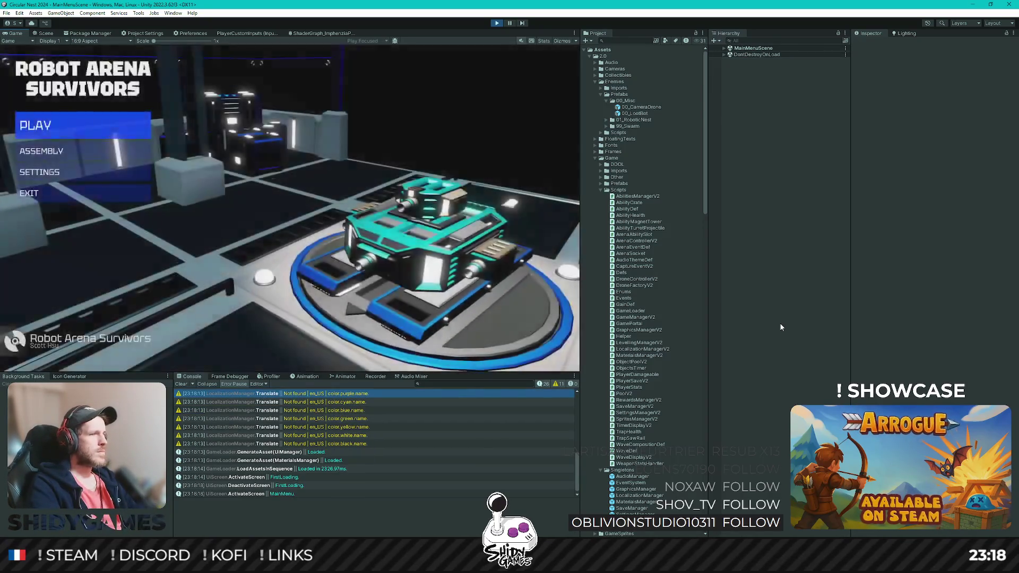
{"action": "key", "text": "Down"}
{"action": "key", "text": "Return"}
{"action": "key", "text": "Down"}
{"action": "key", "text": "Down"}
{"action": "key", "text": "Down"}
{"action": "key", "text": "Return"}
{"action": "key", "text": "Down"}
{"action": "key", "text": "Down"}
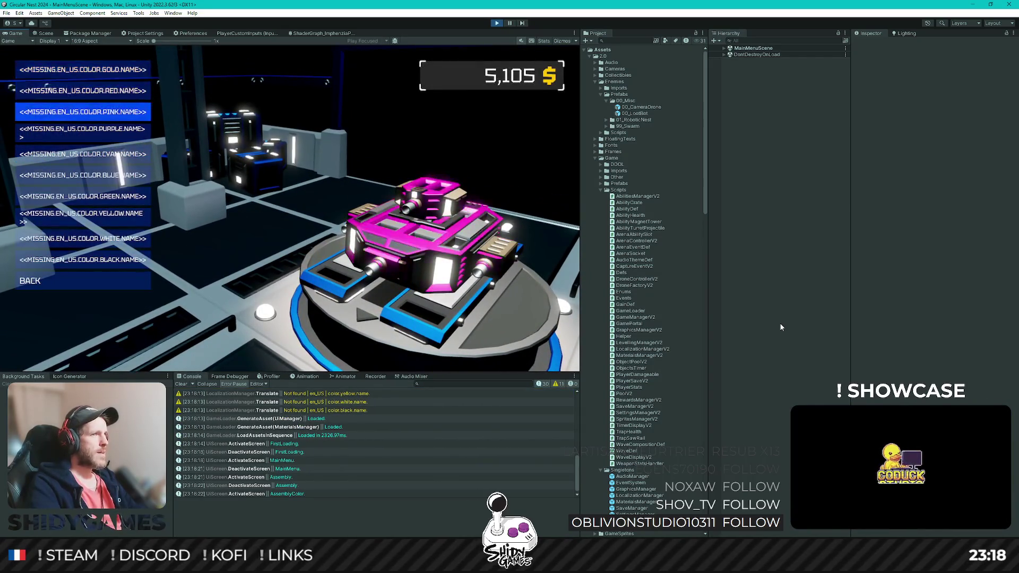
{"action": "key", "text": "Up"}
{"action": "key", "text": "Down"}
{"action": "key", "text": "Down"}
{"action": "key", "text": "Down"}
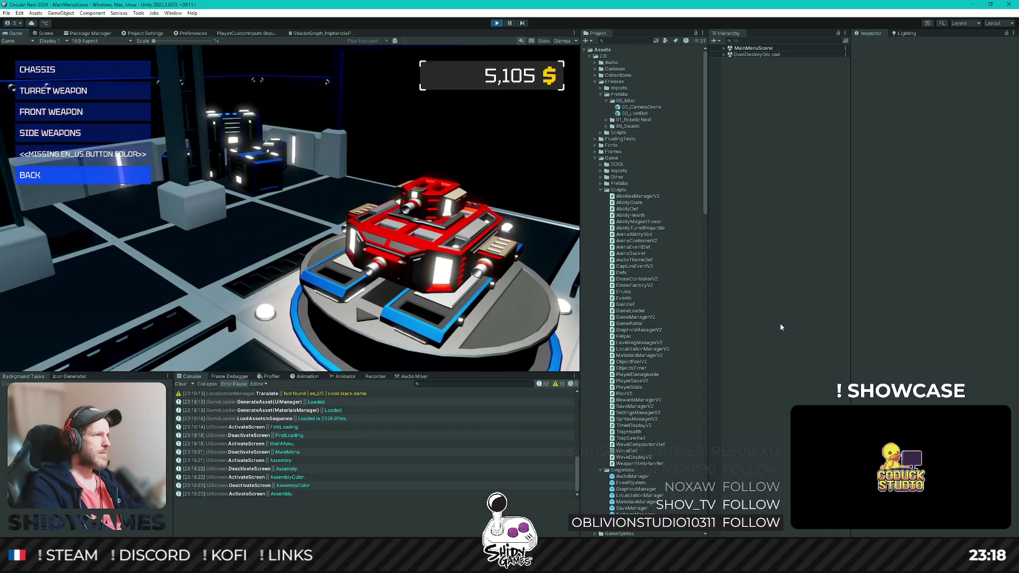
{"action": "key", "text": "Return"}
{"action": "key", "text": "Return"}
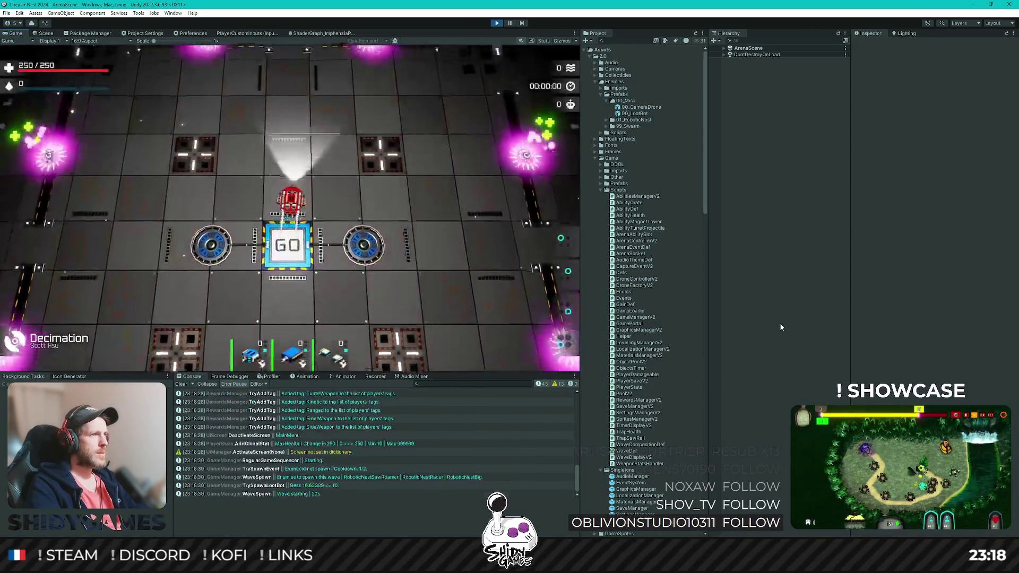
Step: Drive the ship around the arena, steering right, up and left to fight enemies
{"action": "key", "text": "s"}
{"action": "key", "text": "d"}
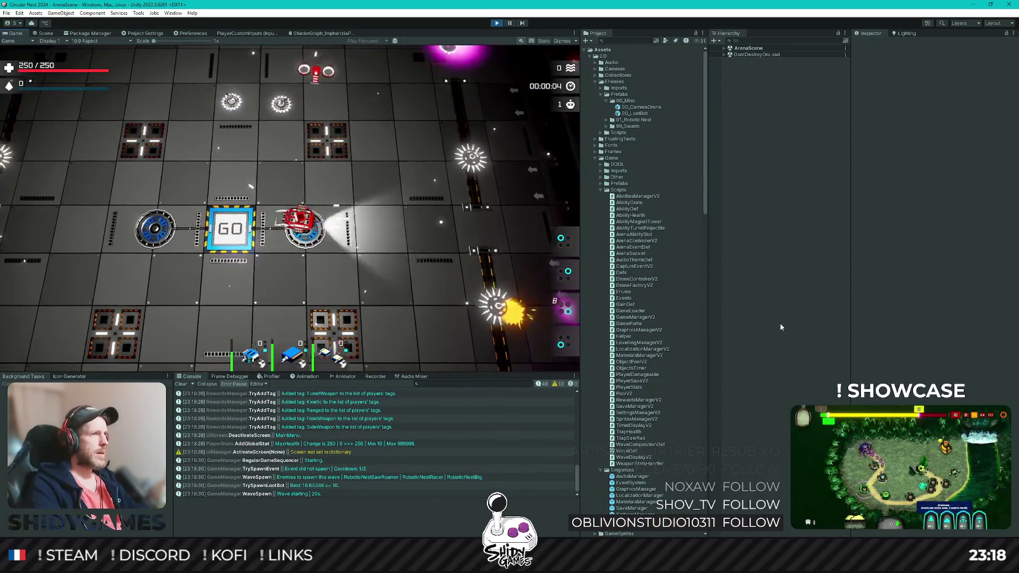
{"action": "key", "text": "d"}
{"action": "key", "text": "w"}
{"action": "key", "text": "a"}
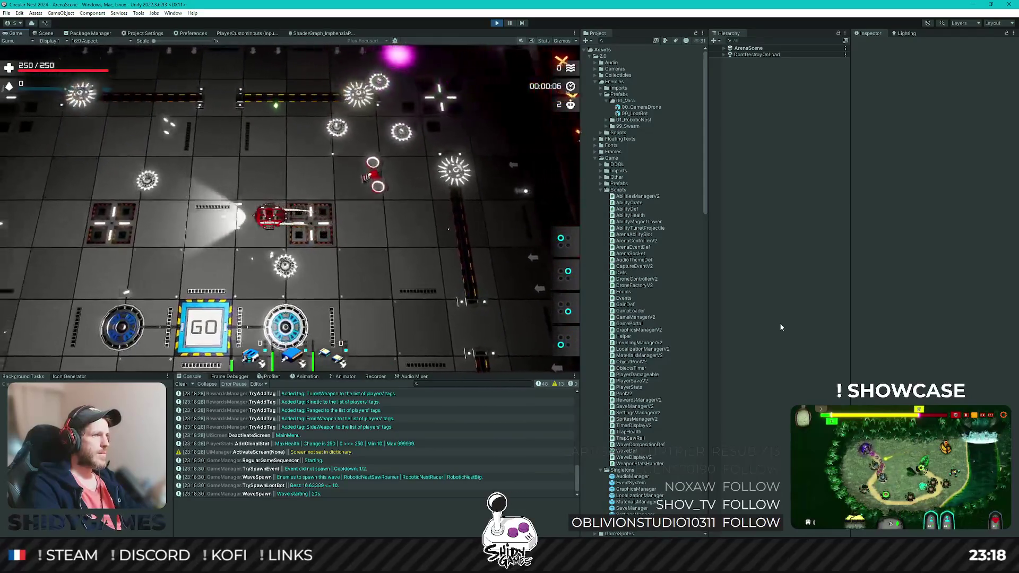
{"action": "key", "text": "d"}
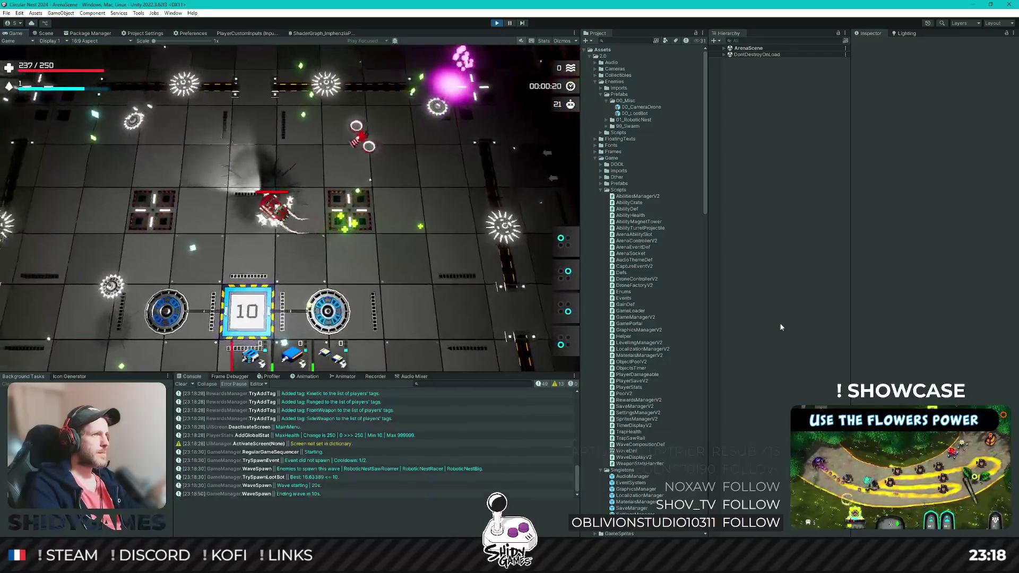
Step: Pick level-up upgrades including Attack Speed, then leave the arena after the performance review
{"action": "key", "text": "Return"}
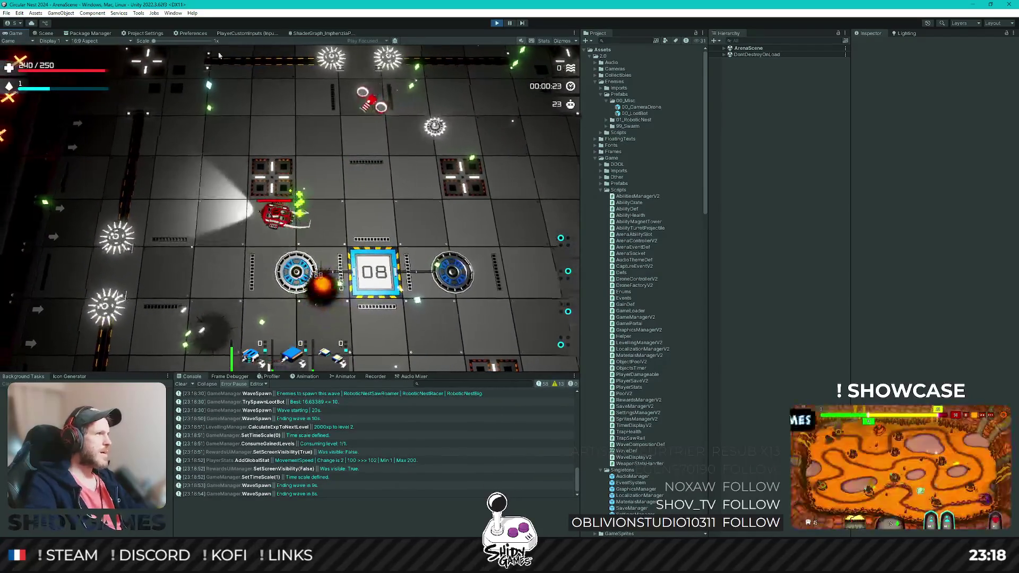
{"action": "key", "text": "shift+space"}
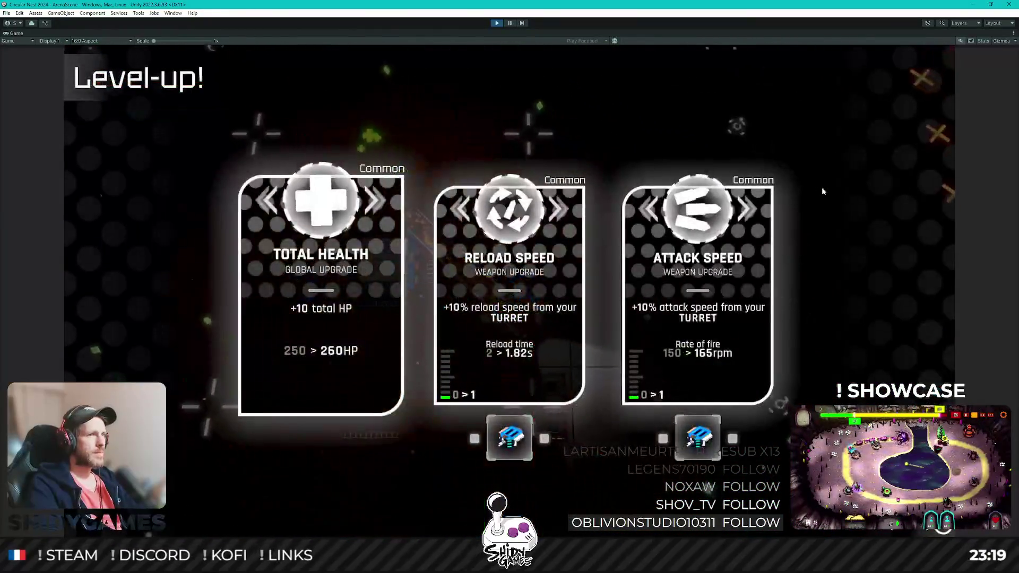
{"action": "key", "text": "Right"}
{"action": "key", "text": "Right"}
{"action": "key", "text": "Return"}
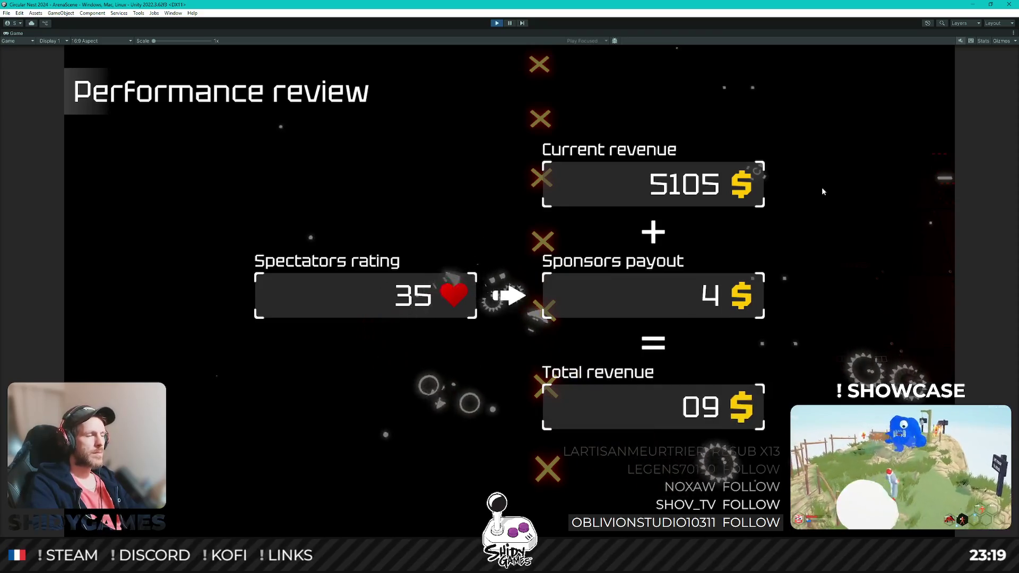
{"action": "key", "text": "Return"}
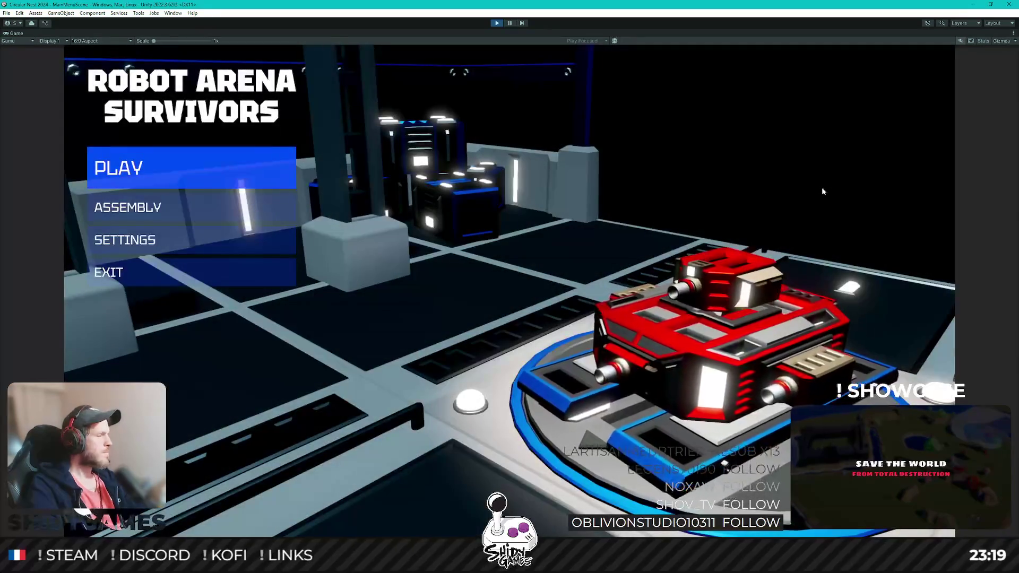
Step: Preview red, gold, purple and cyan tank colours in Assembly, keep cyan, and return to the main menu
{"action": "key", "text": "Down"}
{"action": "key", "text": "Down"}
{"action": "key", "text": "Up"}
{"action": "key", "text": "Return"}
{"action": "key", "text": "Down"}
{"action": "key", "text": "Down"}
{"action": "key", "text": "Down"}
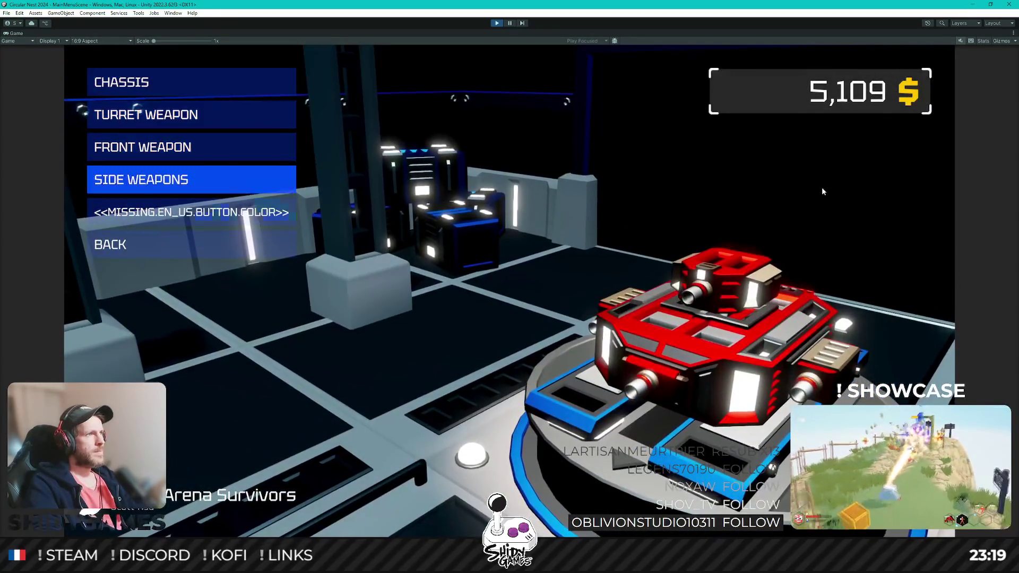
{"action": "key", "text": "Down"}
{"action": "key", "text": "Return"}
{"action": "key", "text": "Down"}
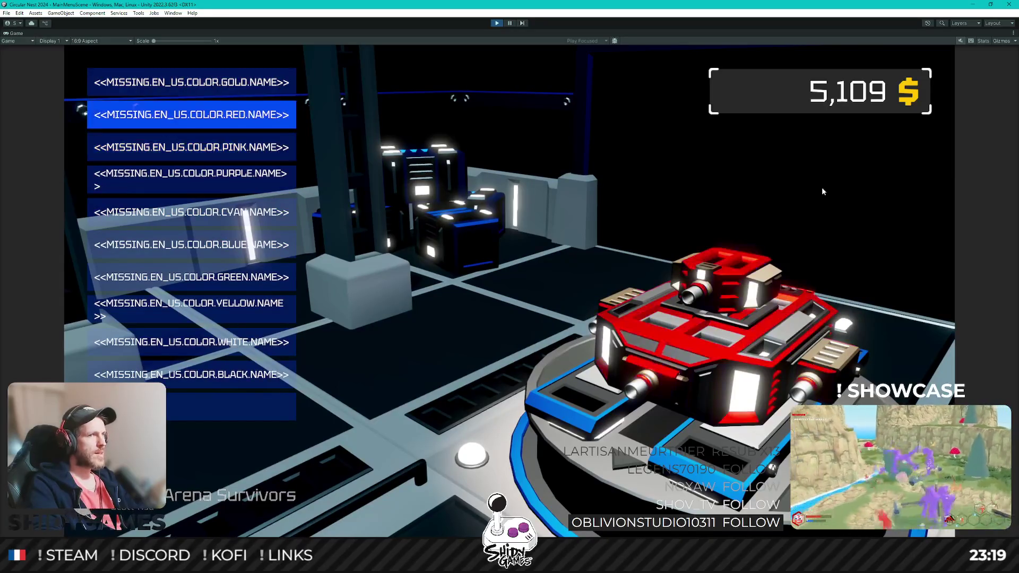
{"action": "key", "text": "Up"}
{"action": "key", "text": "Down"}
{"action": "key", "text": "Down"}
{"action": "key", "text": "Down"}
{"action": "key", "text": "Down"}
{"action": "key", "text": "Up"}
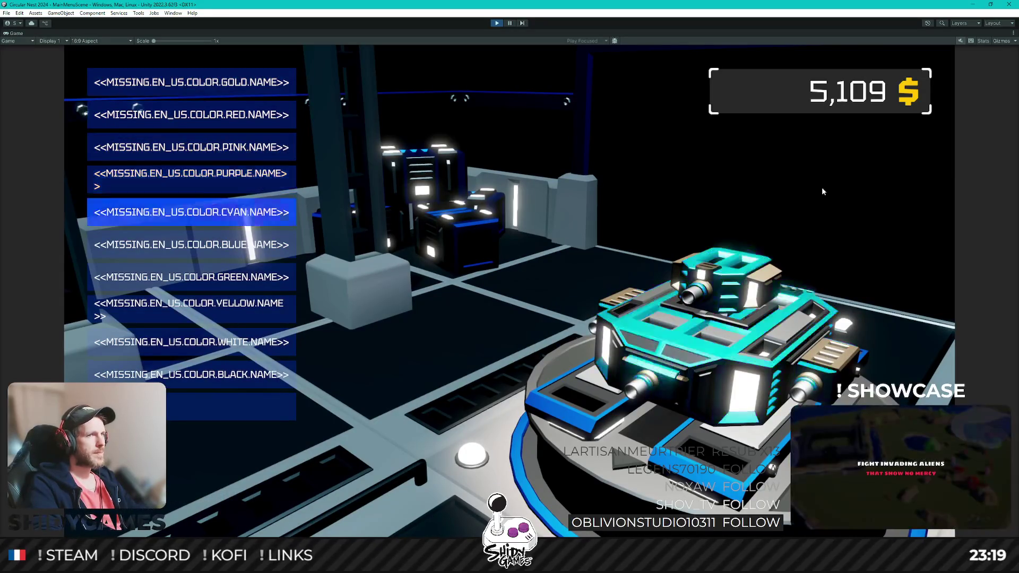
{"action": "key", "text": "Escape"}
{"action": "key", "text": "Down"}
{"action": "key", "text": "Down"}
{"action": "key", "text": "Down"}
{"action": "key", "text": "Down"}
{"action": "key", "text": "Down"}
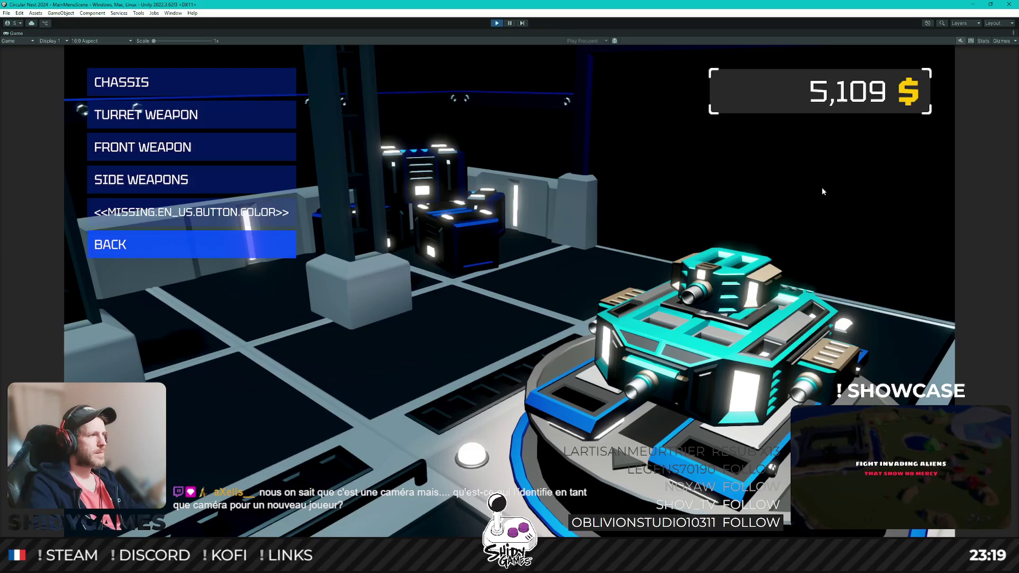
{"action": "key", "text": "Return"}
{"action": "key", "text": "Down"}
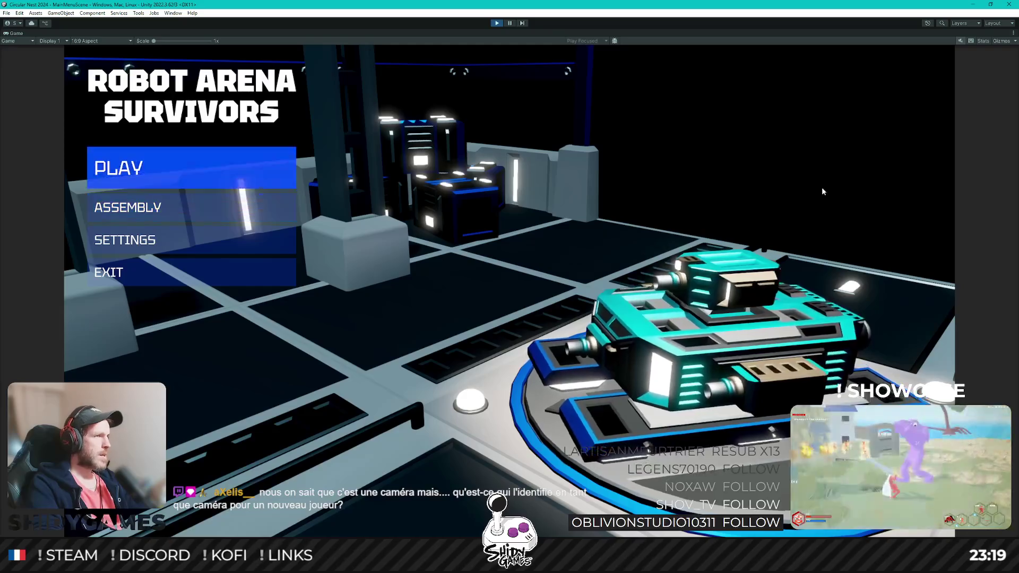
Step: Start a new arena run and drive the tank around fighting enemies until the run ends
{"action": "key", "text": "Return"}
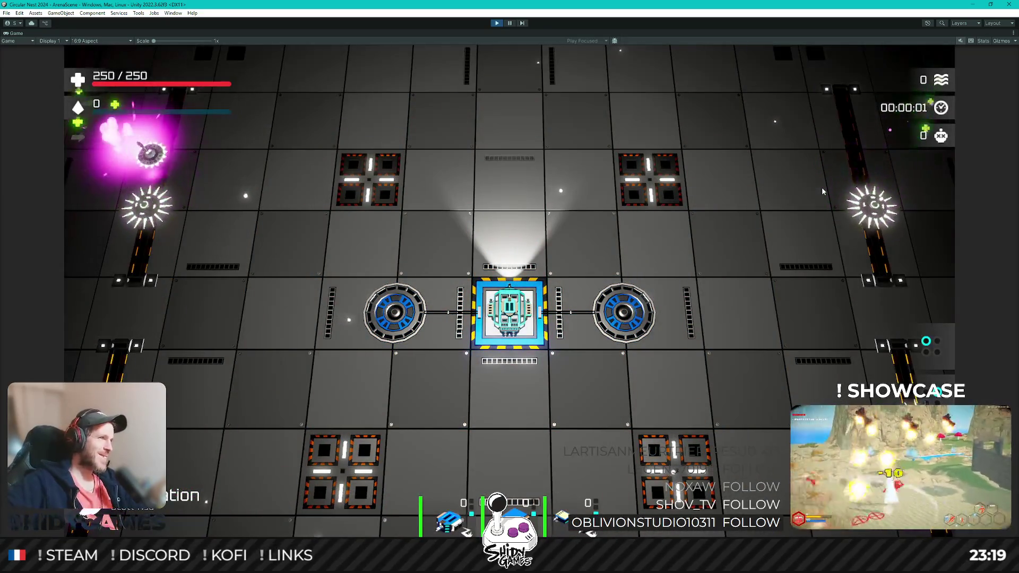
{"action": "key", "text": "w"}
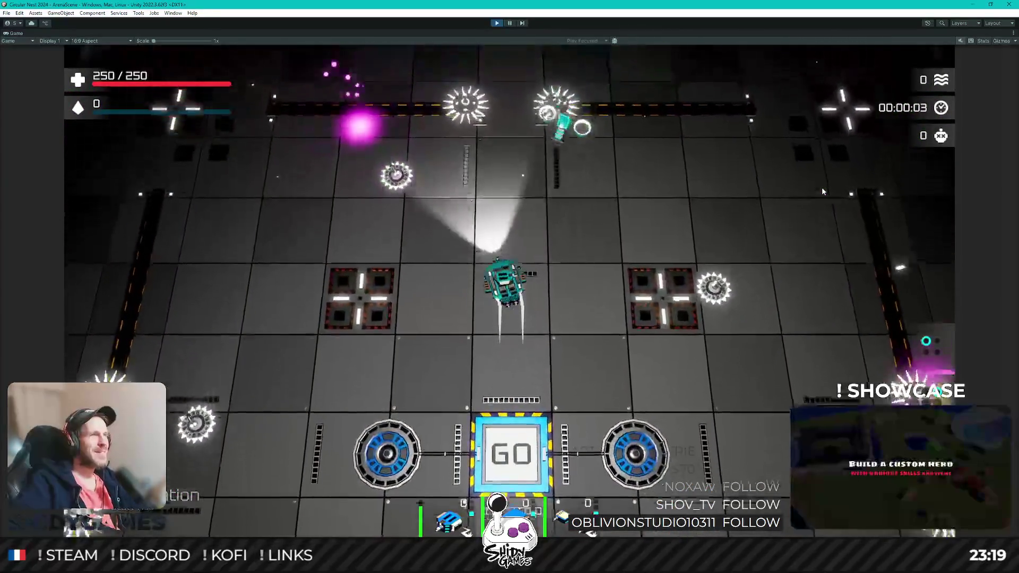
{"action": "key", "text": "d"}
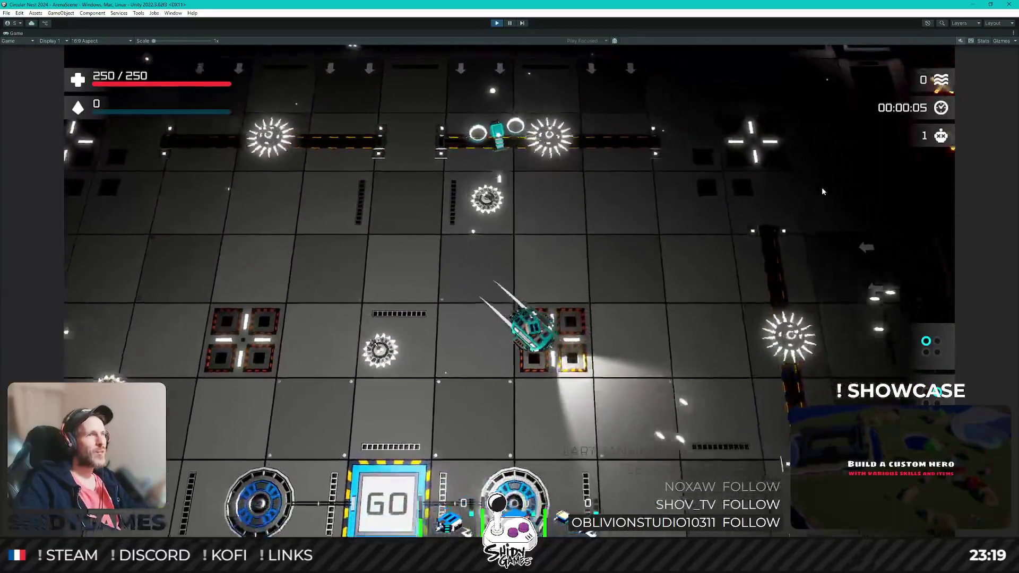
{"action": "key", "text": "w"}
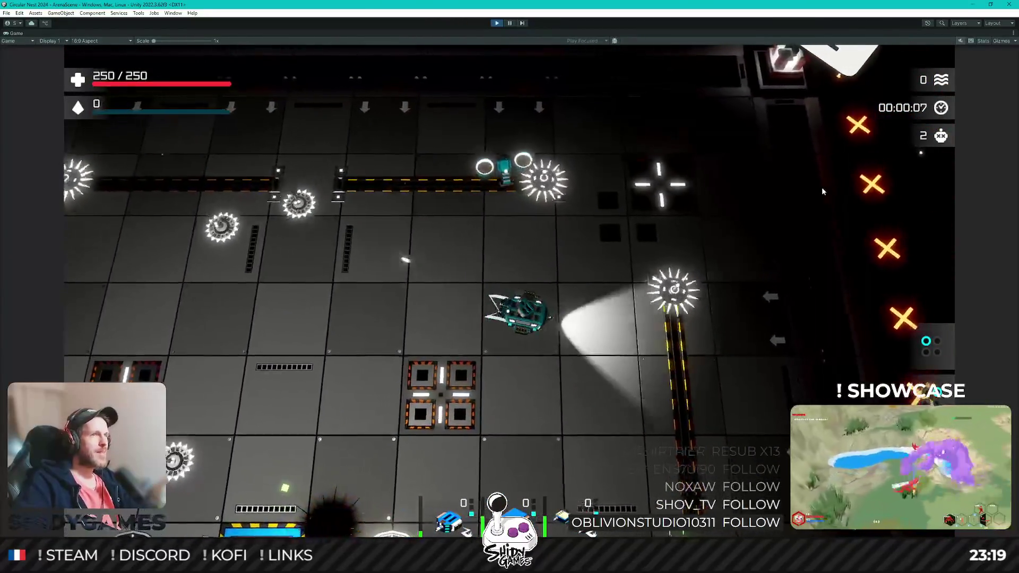
{"action": "key", "text": "s"}
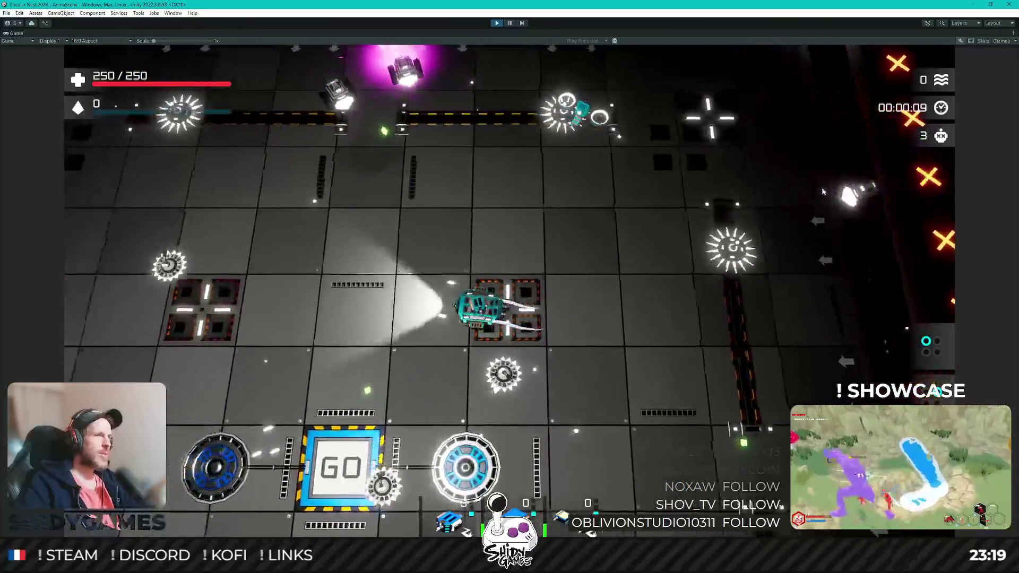
{"action": "key", "text": "d"}
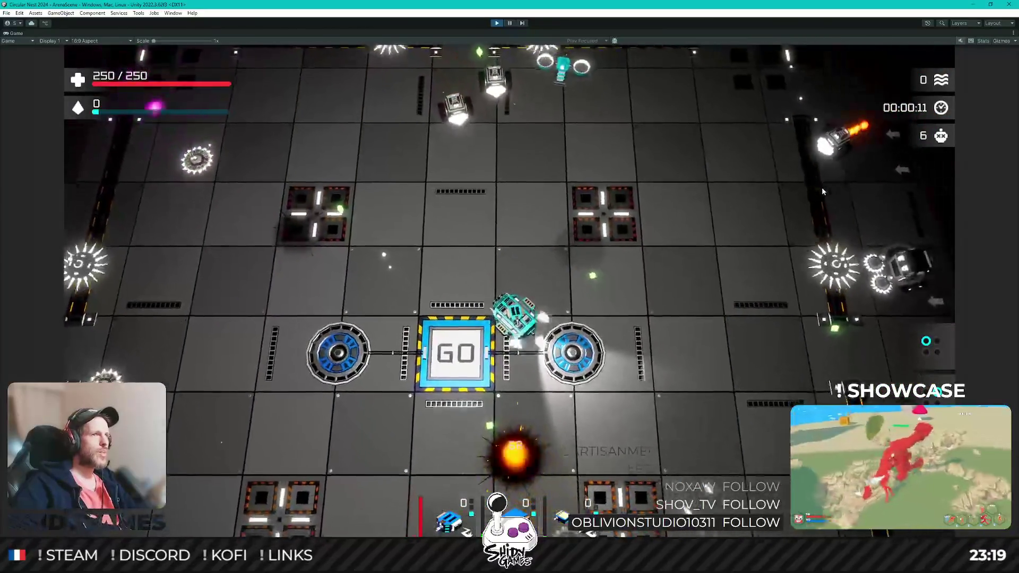
{"action": "key", "text": "a"}
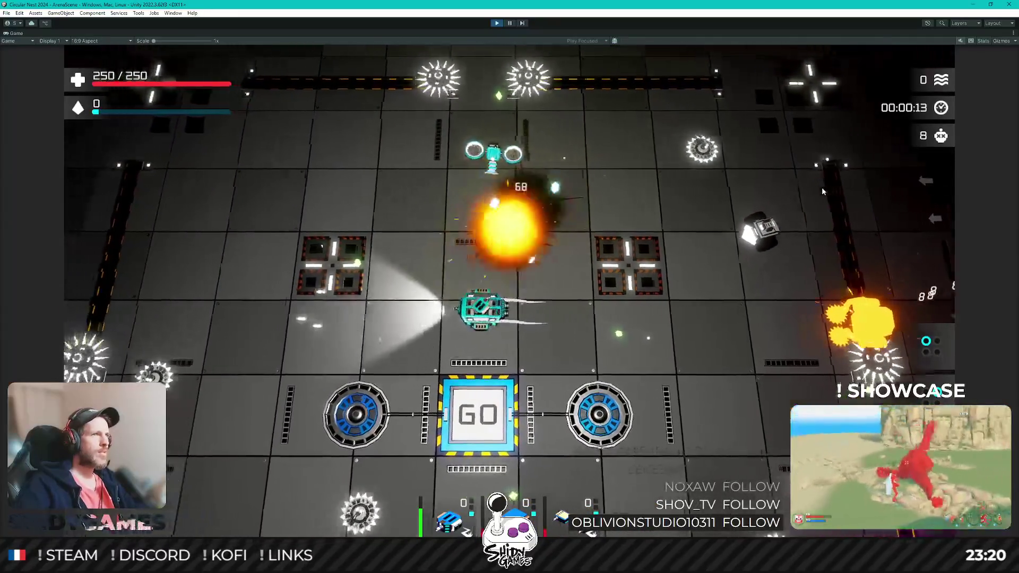
{"action": "key", "text": "w"}
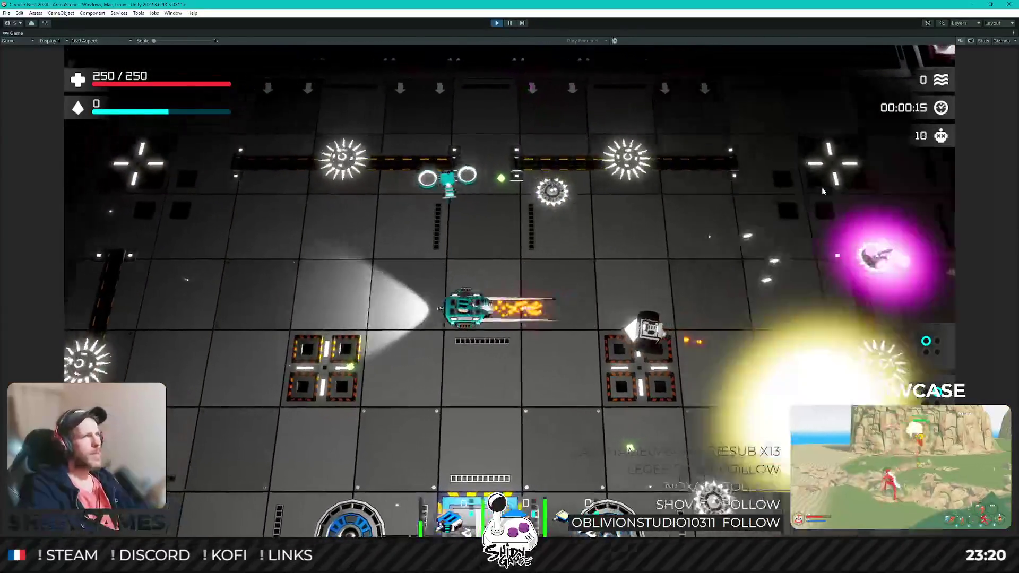
{"action": "key", "text": "w"}
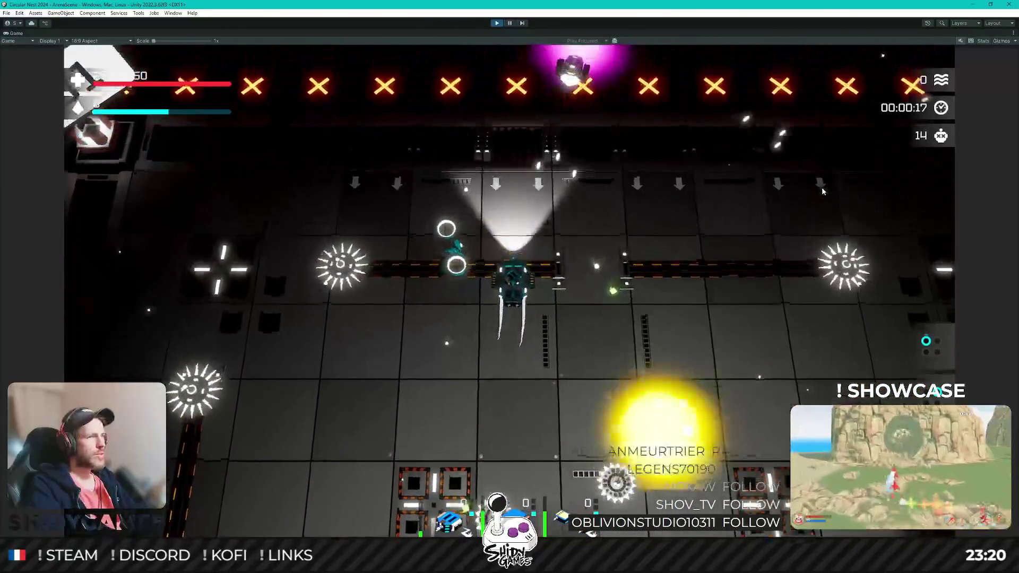
{"action": "key", "text": "s"}
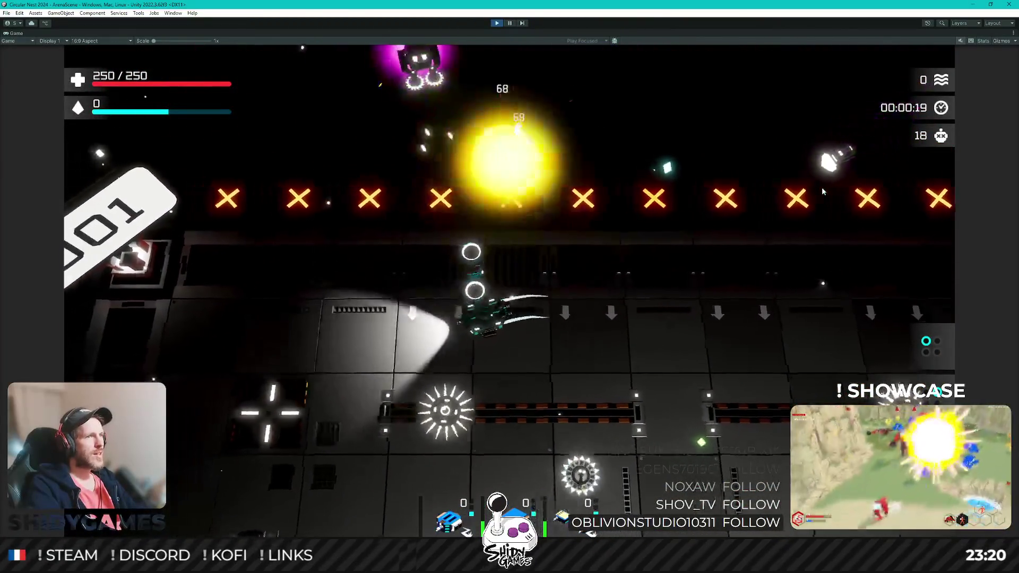
{"action": "key", "text": "a"}
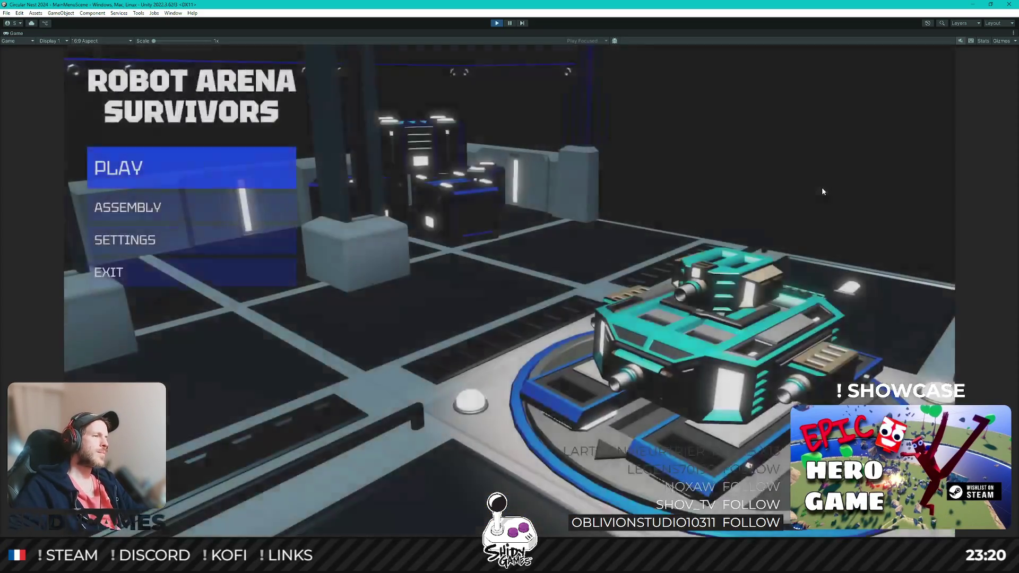
Step: Choose BLUE under Assembly > Color, back out to the main menu, and press PLAY
{"action": "key", "text": "Down"}
{"action": "key", "text": "Return"}
{"action": "key", "text": "Down"}
{"action": "key", "text": "Down"}
{"action": "key", "text": "Down"}
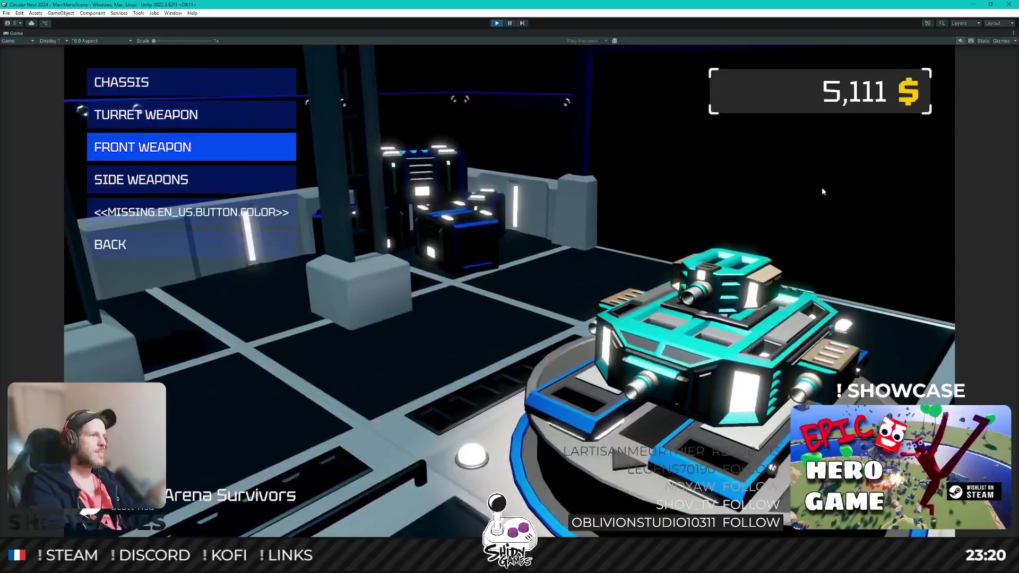
{"action": "key", "text": "Return"}
{"action": "key", "text": "Down"}
{"action": "key", "text": "Down"}
{"action": "key", "text": "Down"}
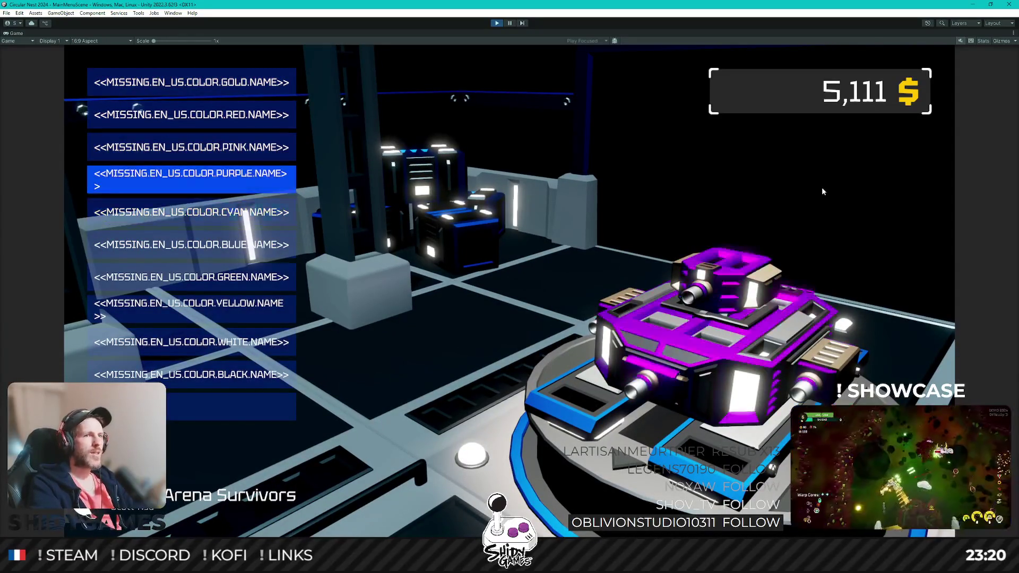
{"action": "key", "text": "Down"}
{"action": "key", "text": "Down"}
{"action": "key", "text": "Up"}
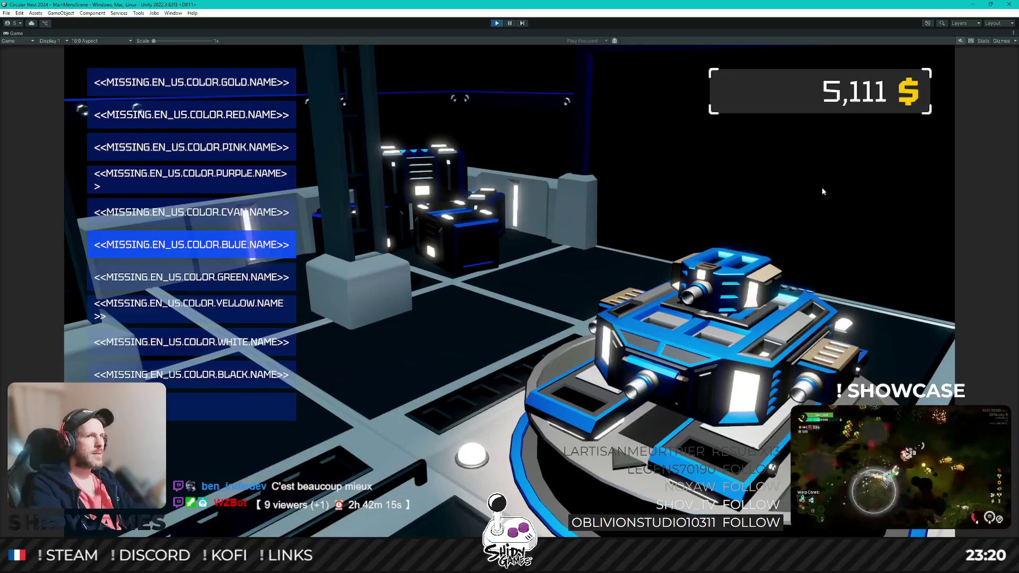
{"action": "key", "text": "Return"}
{"action": "key", "text": "Down"}
{"action": "key", "text": "Down"}
{"action": "key", "text": "Down"}
{"action": "key", "text": "Down"}
{"action": "key", "text": "Escape"}
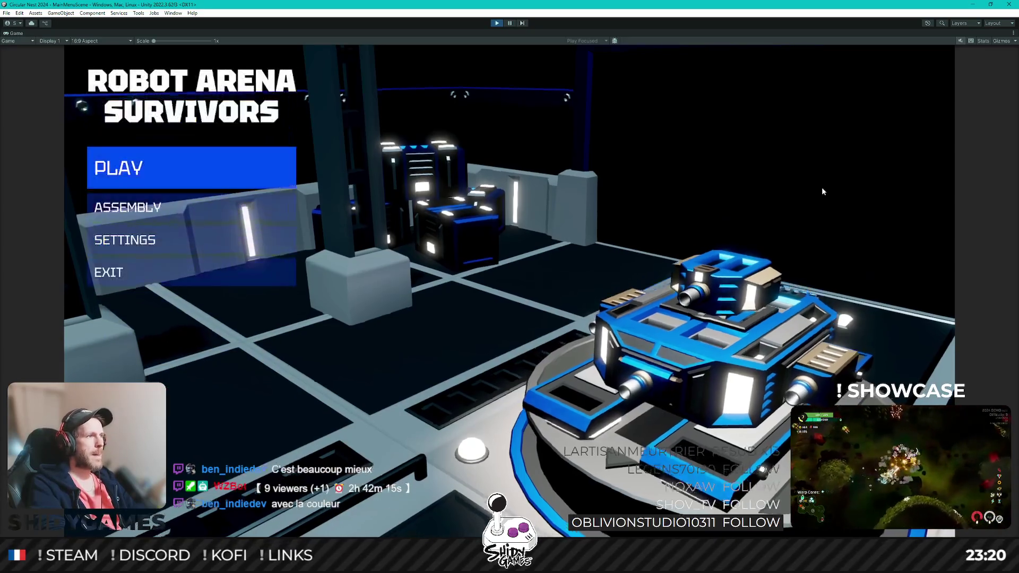
{"action": "key", "text": "Return"}
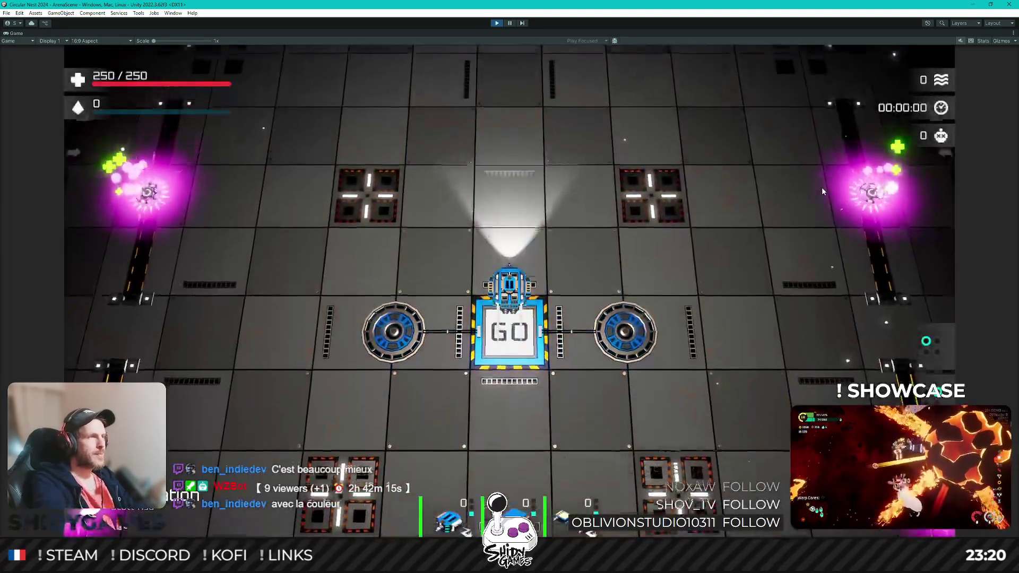
Step: Drive the blue tank around the arena with WASD, fighting enemies until the level-up cards appear
{"action": "key", "text": "w"}
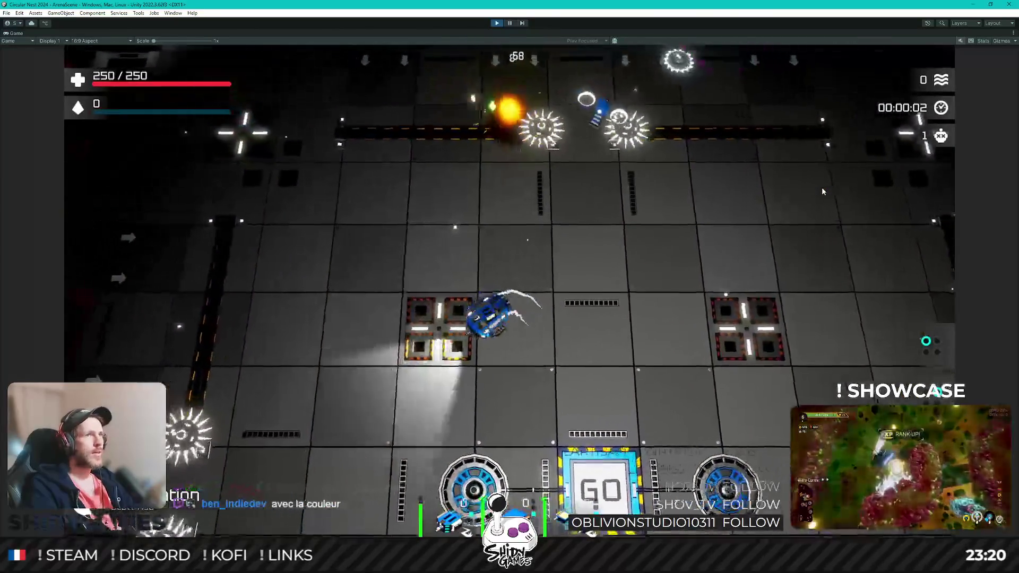
{"action": "key", "text": "d"}
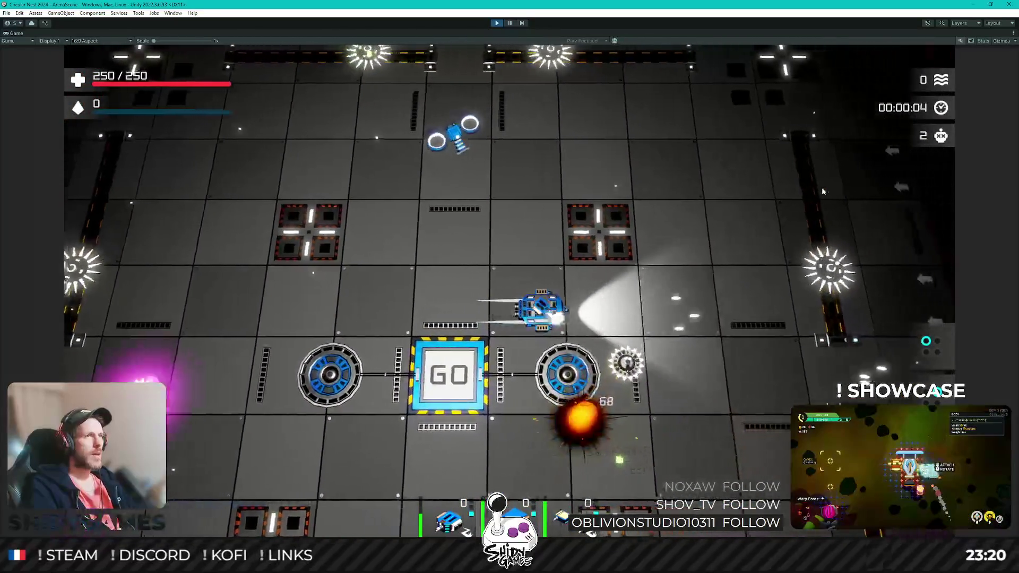
{"action": "key", "text": "s"}
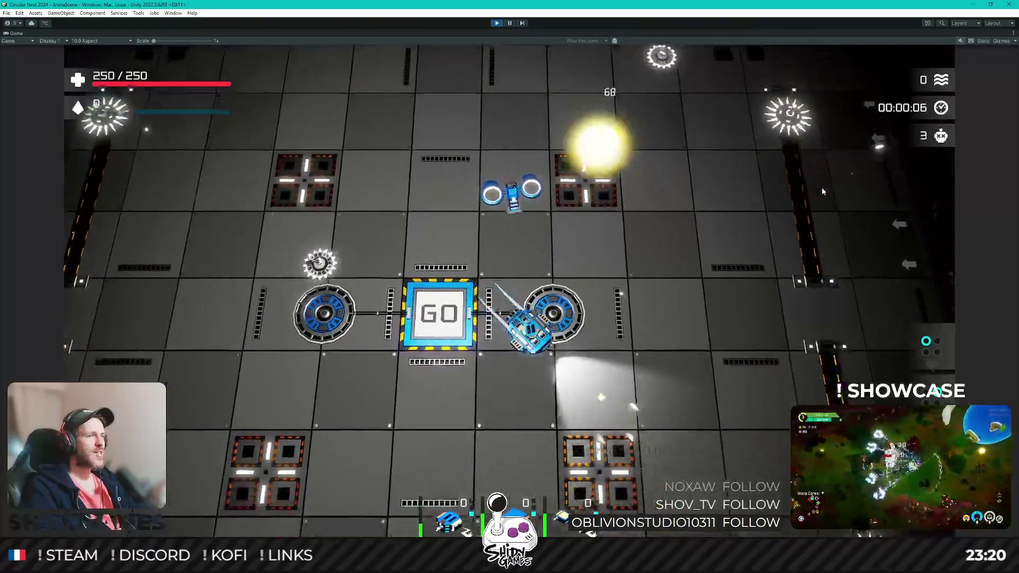
{"action": "key", "text": "a"}
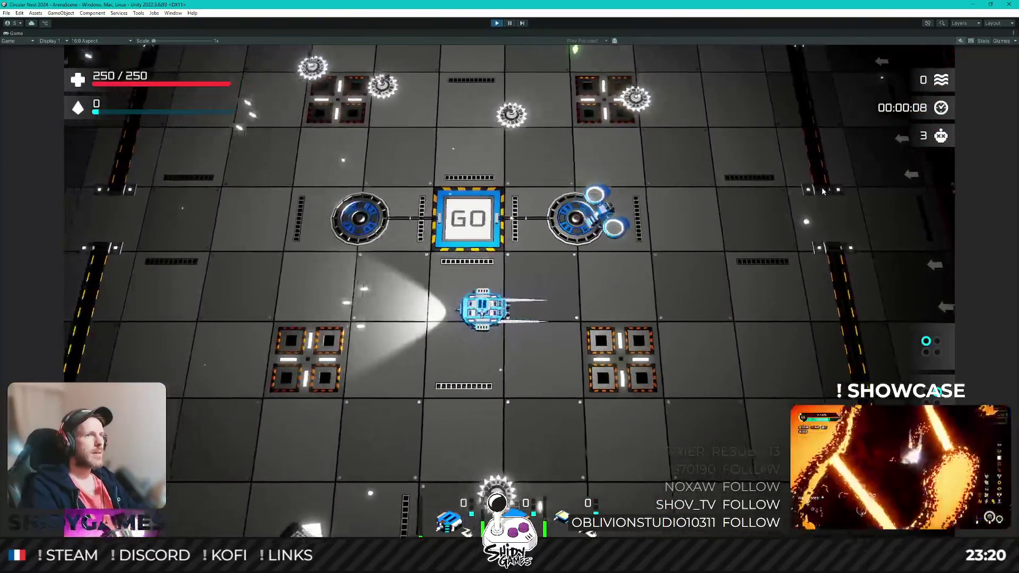
{"action": "key", "text": "w"}
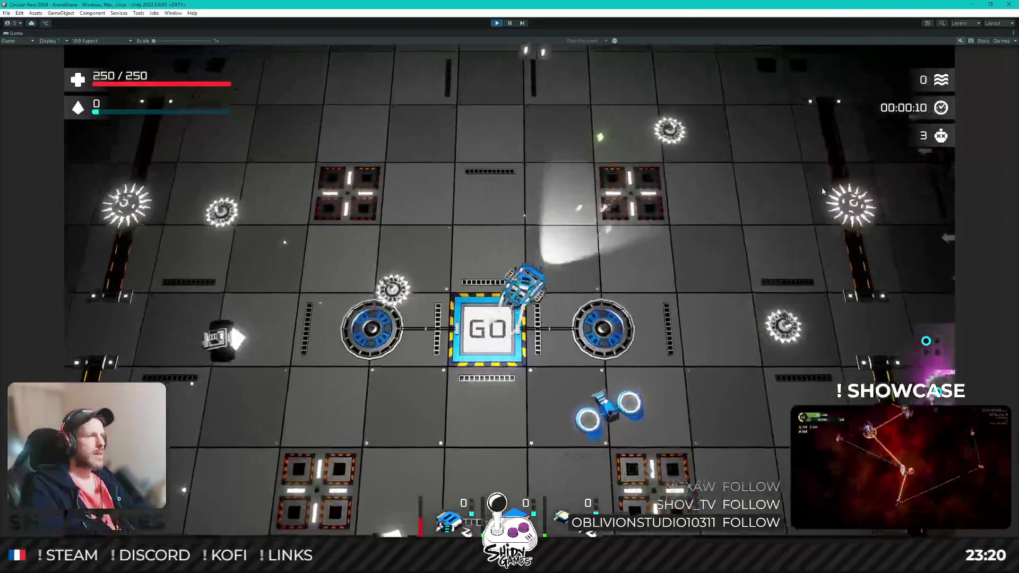
{"action": "key", "text": "d"}
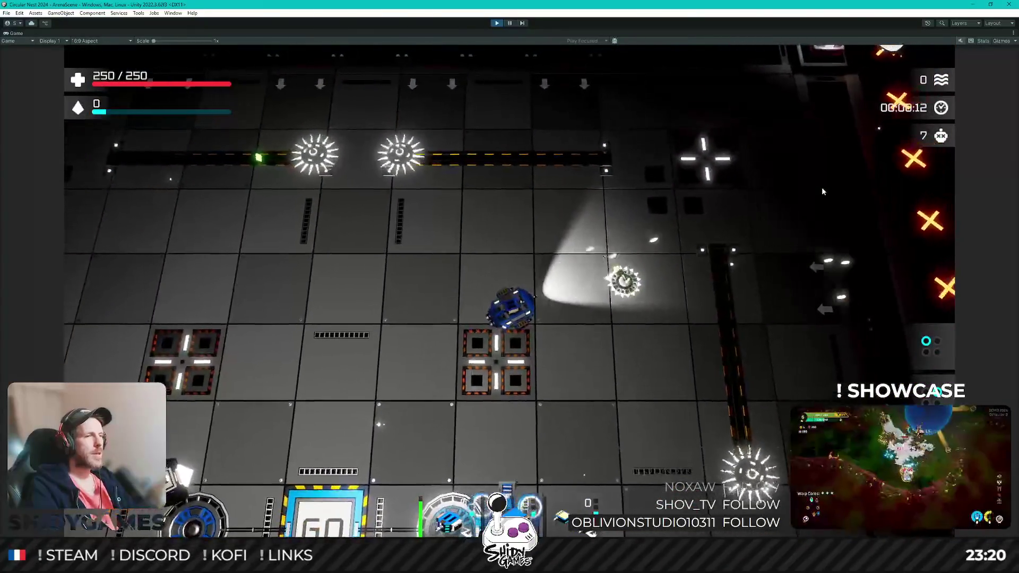
{"action": "key", "text": "d"}
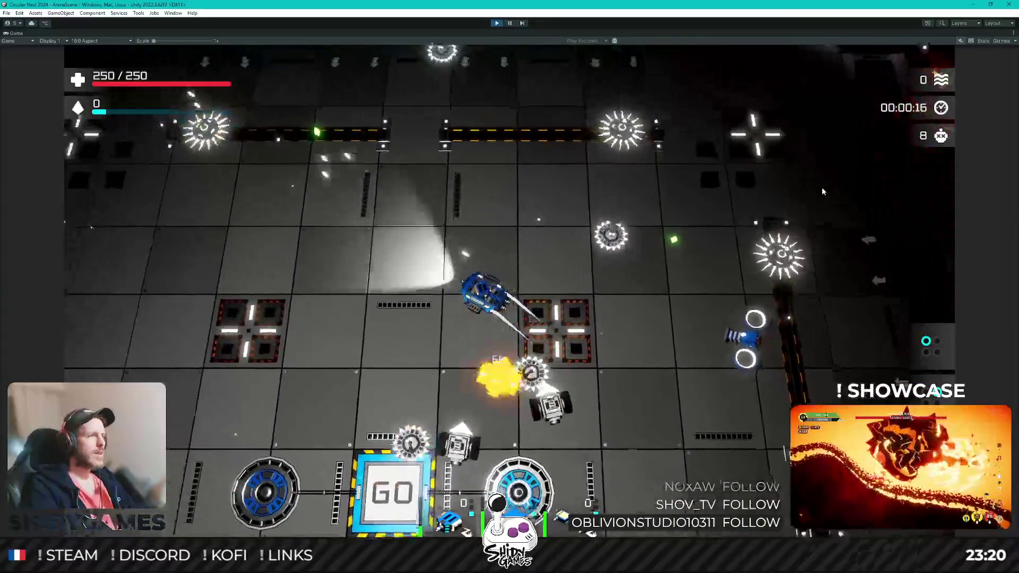
{"action": "key", "text": "a"}
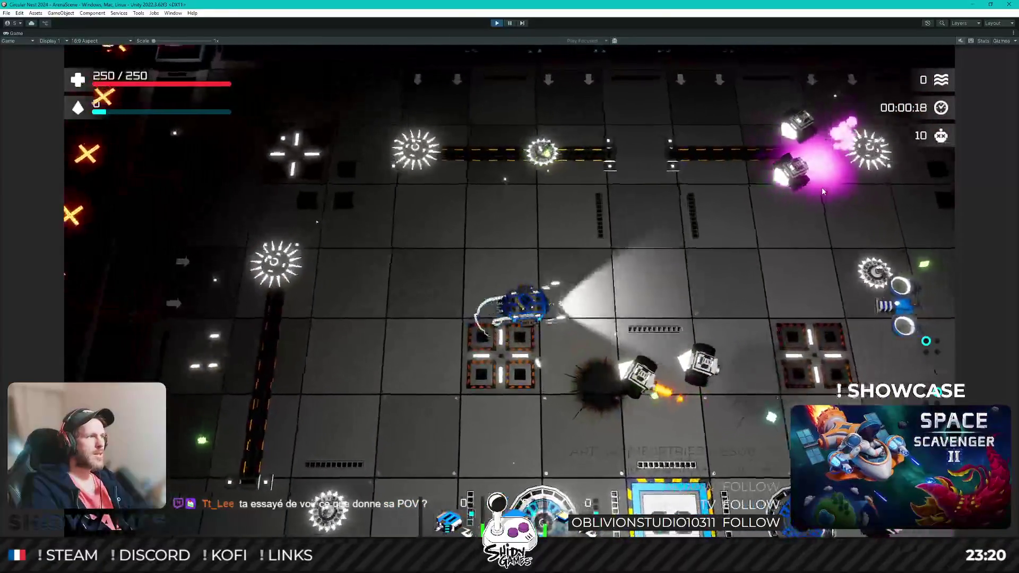
{"action": "key", "text": "s"}
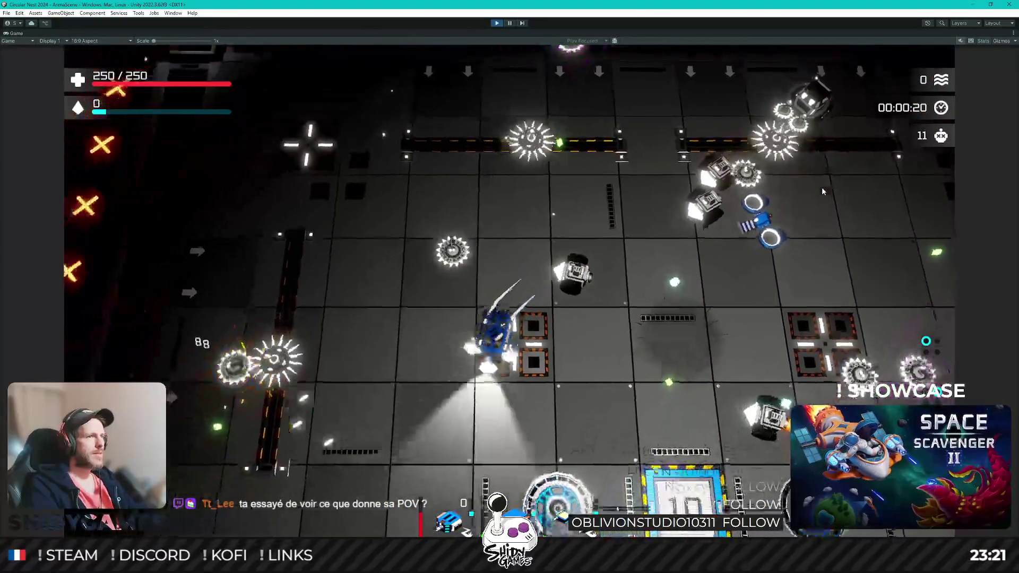
{"action": "key", "text": "s"}
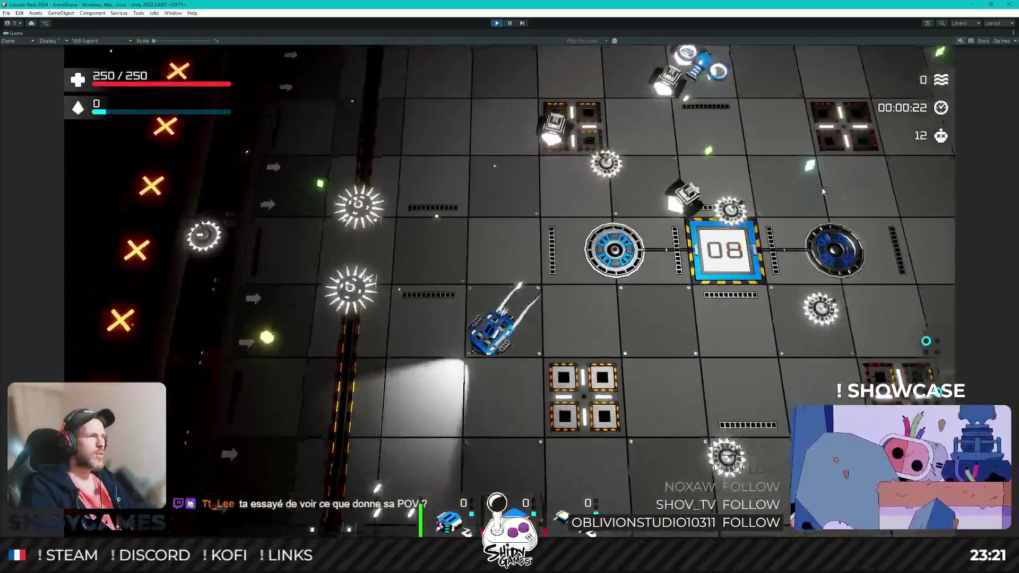
{"action": "key", "text": "a"}
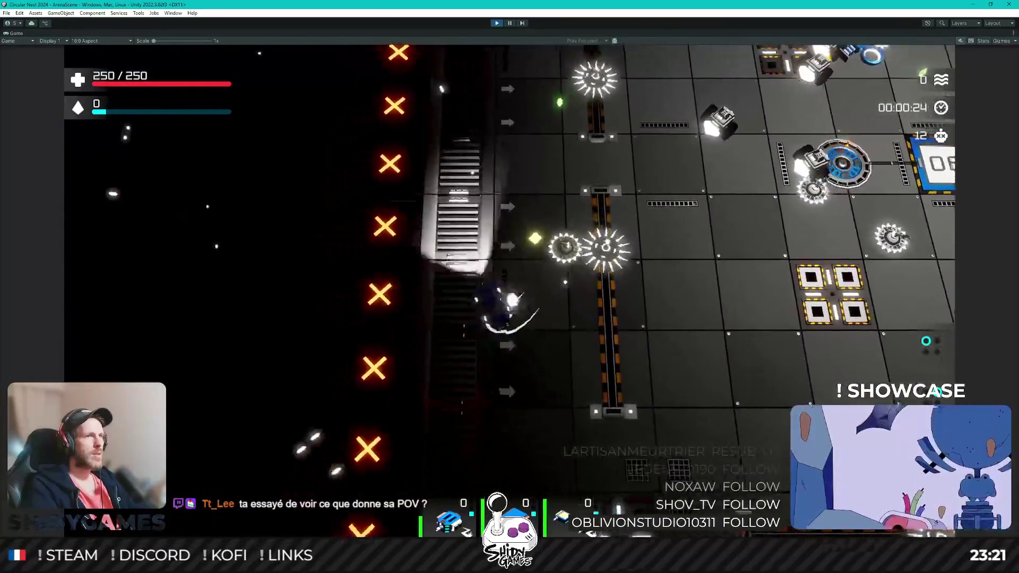
{"action": "key", "text": "w"}
{"action": "key", "text": "d"}
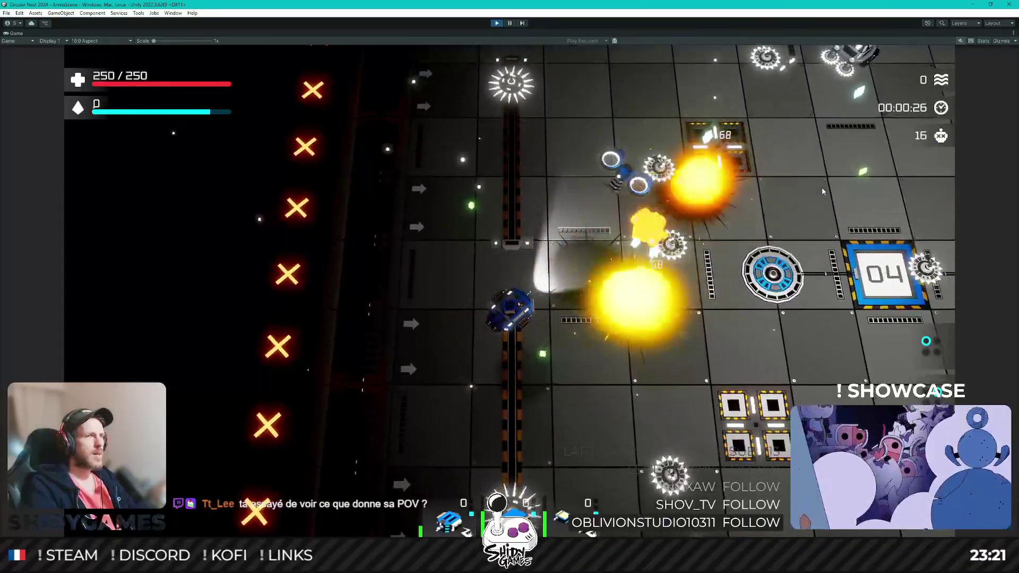
{"action": "key", "text": "d"}
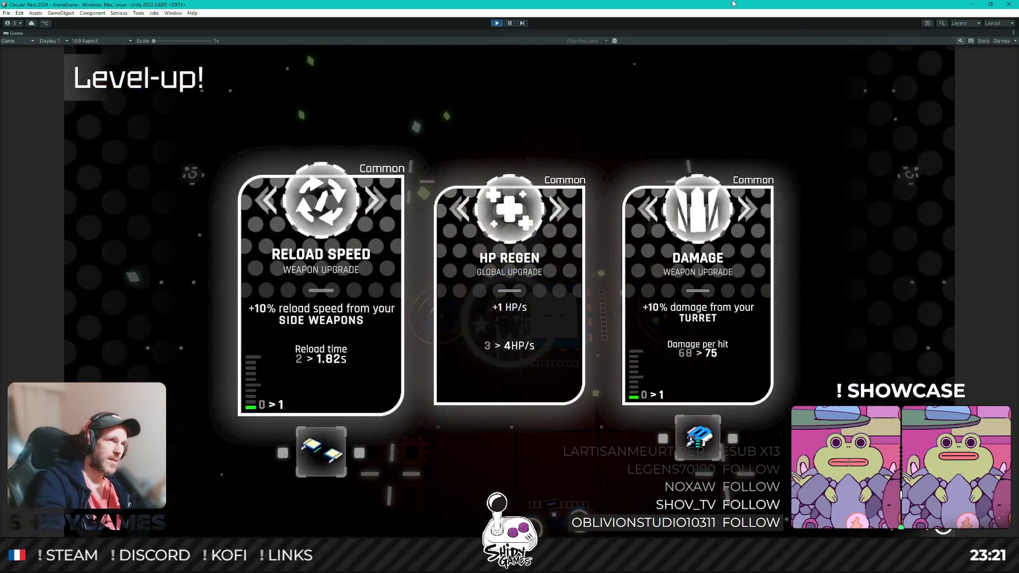
Step: Exit Play mode with the toolbar Play button
{"action": "left_click", "coordinate": [490, 24]}
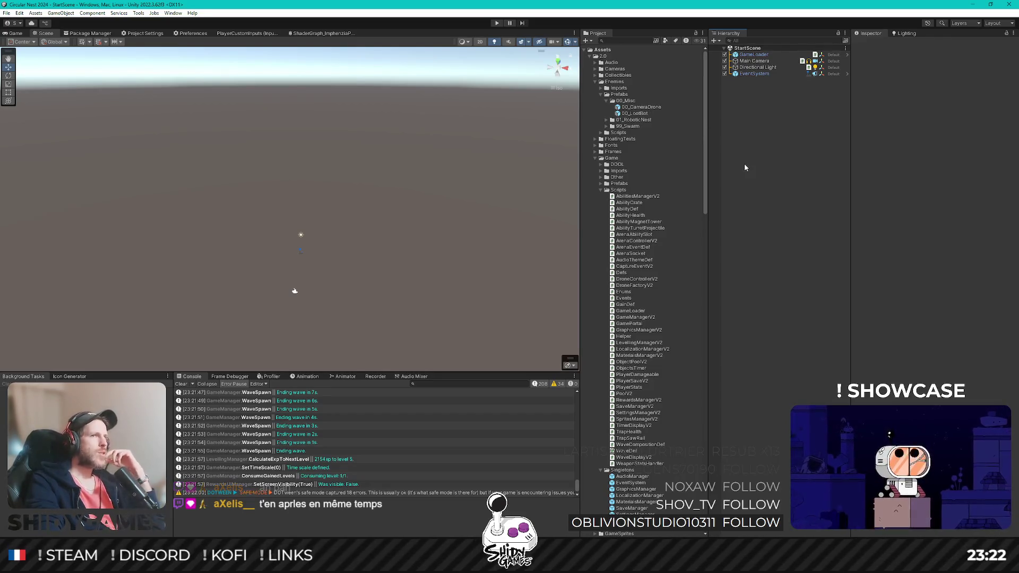
Step: Open the 00_CameraDrone prefab and add a Light > Spot Light child under its root
{"action": "double_click", "coordinate": [649, 107]}
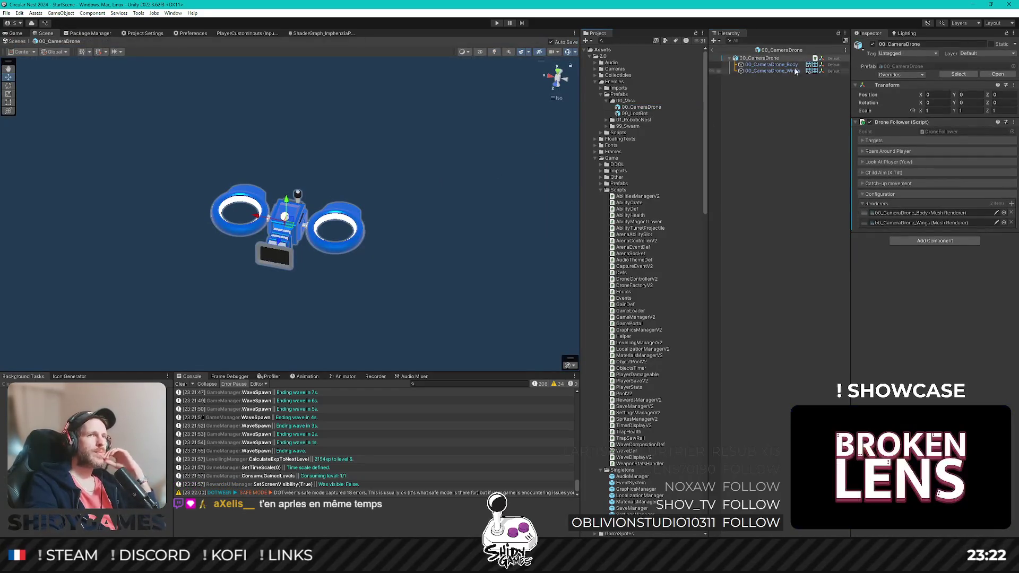
{"action": "right_click", "coordinate": [764, 59]}
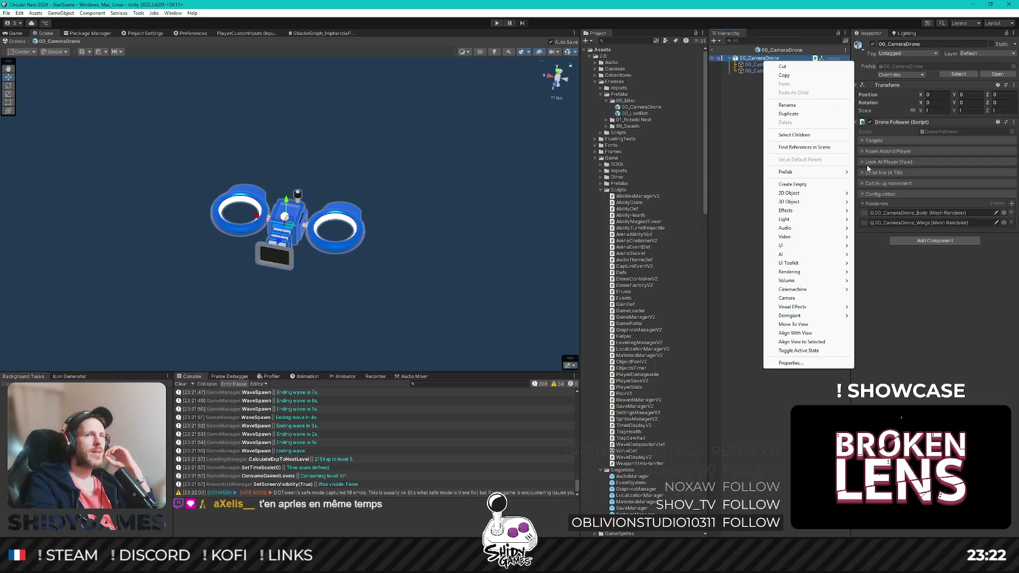
{"action": "left_click", "coordinate": [901, 305]}
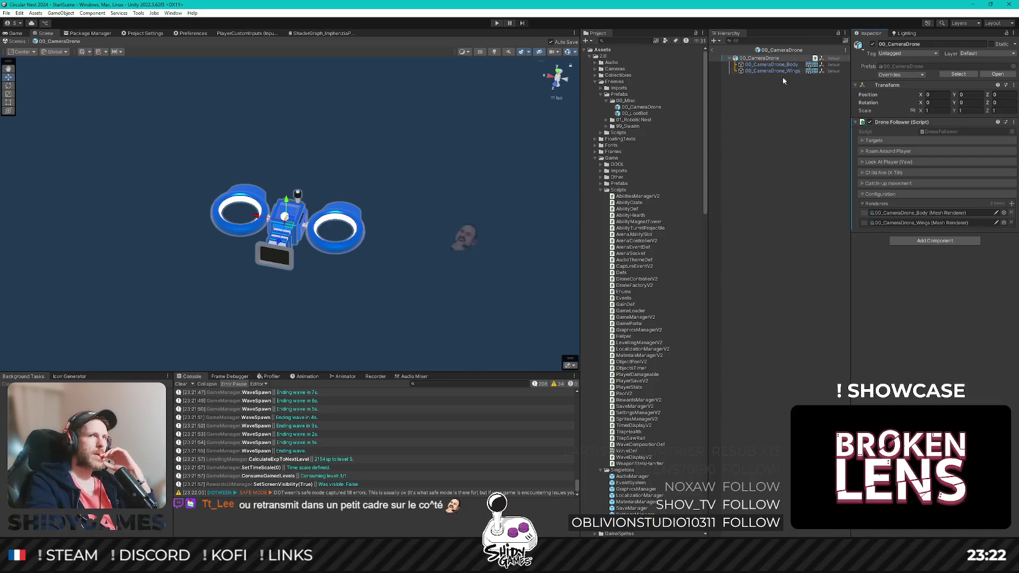
{"action": "right_click", "coordinate": [771, 59]}
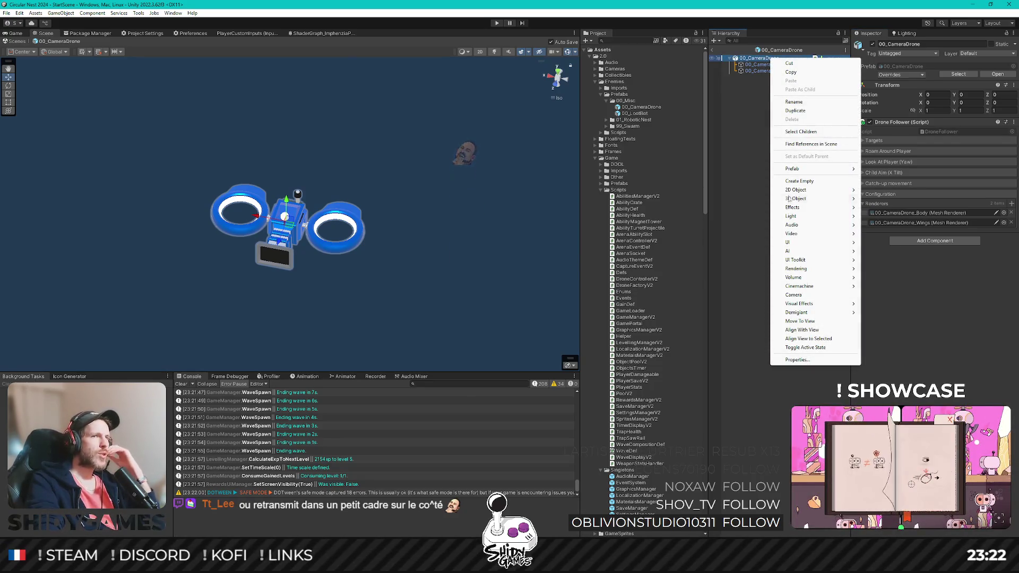
{"action": "mouse_move", "coordinate": [816, 261]}
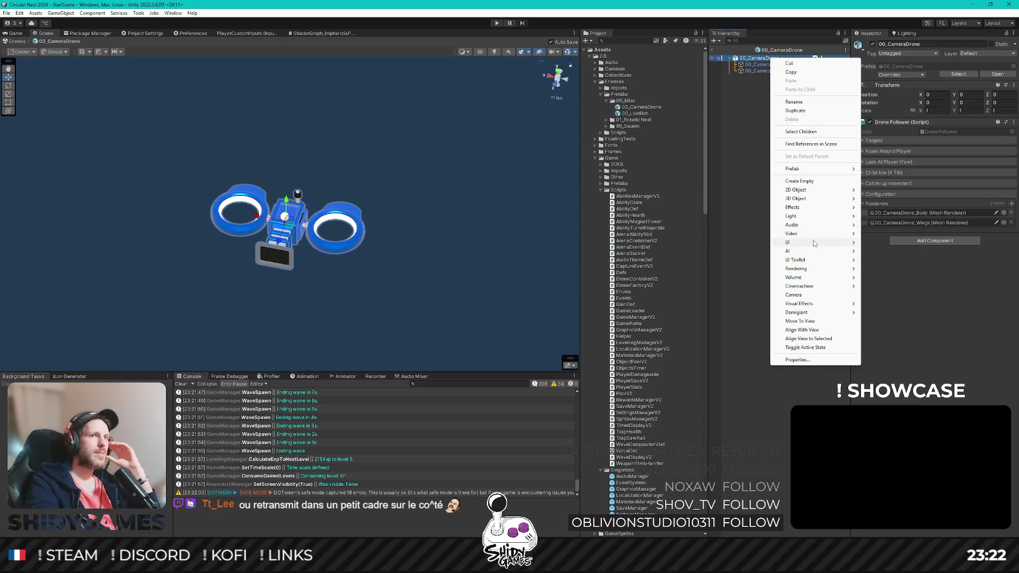
{"action": "mouse_move", "coordinate": [814, 243]}
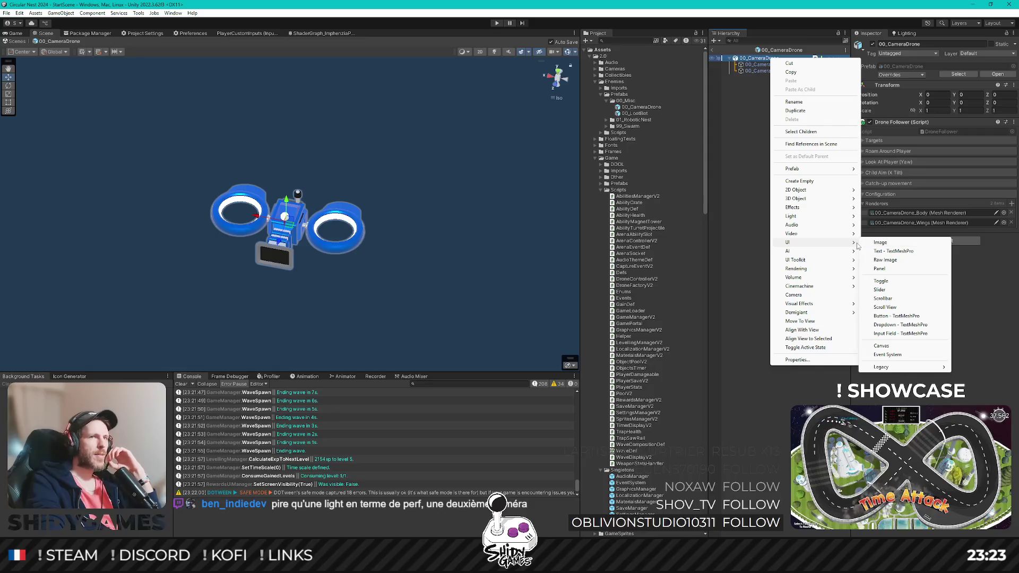
{"action": "mouse_move", "coordinate": [820, 218]}
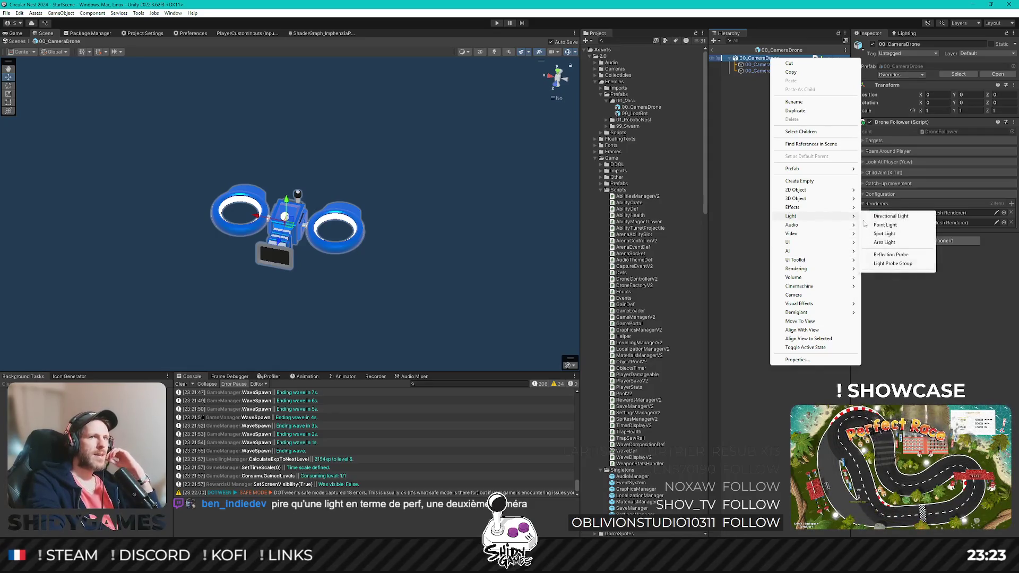
{"action": "left_click", "coordinate": [899, 236]}
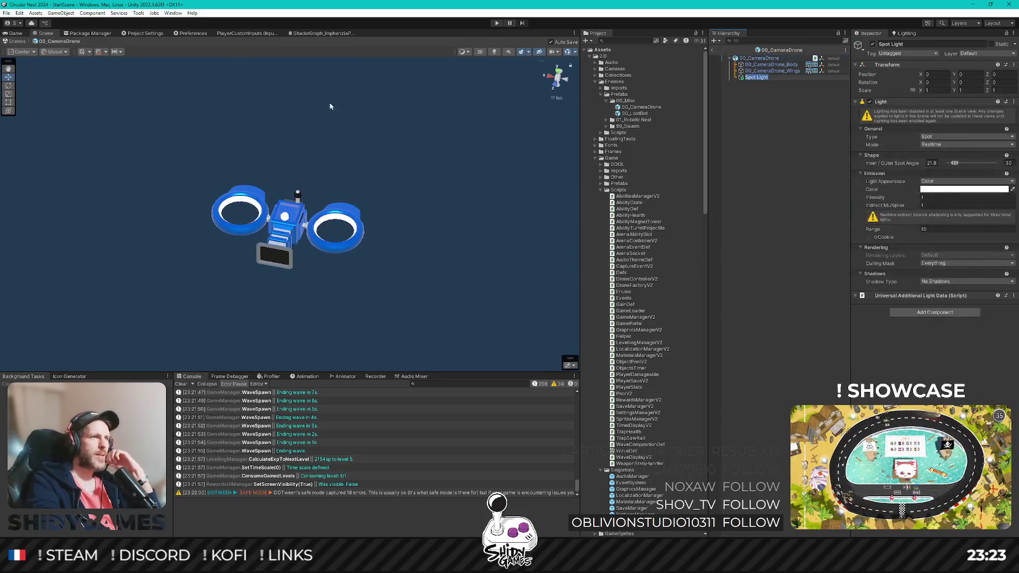
Step: Parent the Spot Light to 00_CameraDrone_Body and set Position Y 0, Range 50, spot angle 81.3°
{"action": "left_click", "coordinate": [558, 71]}
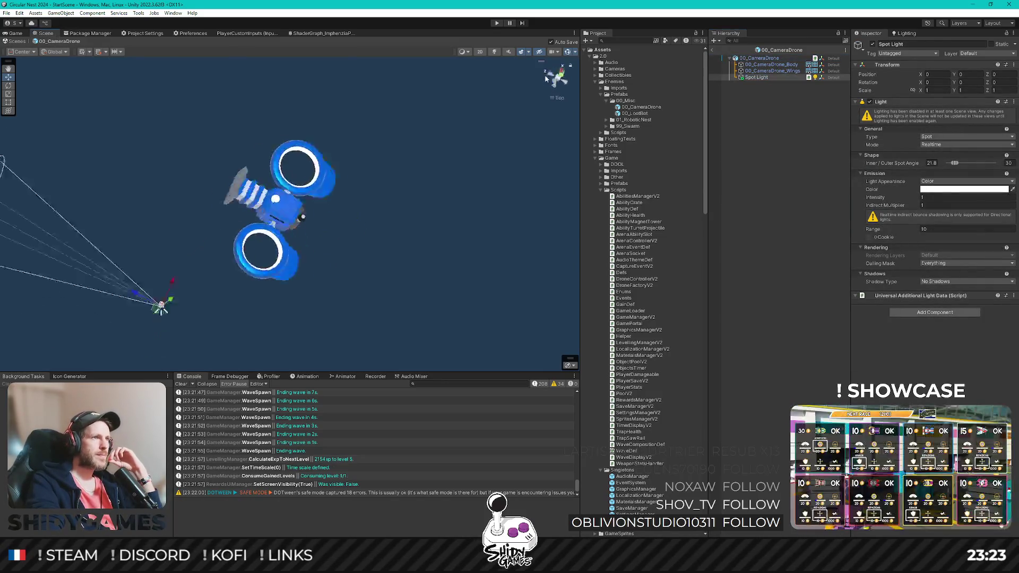
{"action": "mouse_move", "coordinate": [447, 199]}
{"action": "left_mouse_down"}
{"action": "mouse_move", "coordinate": [455, 129]}
{"action": "mouse_move", "coordinate": [489, 115]}
{"action": "left_mouse_up"}
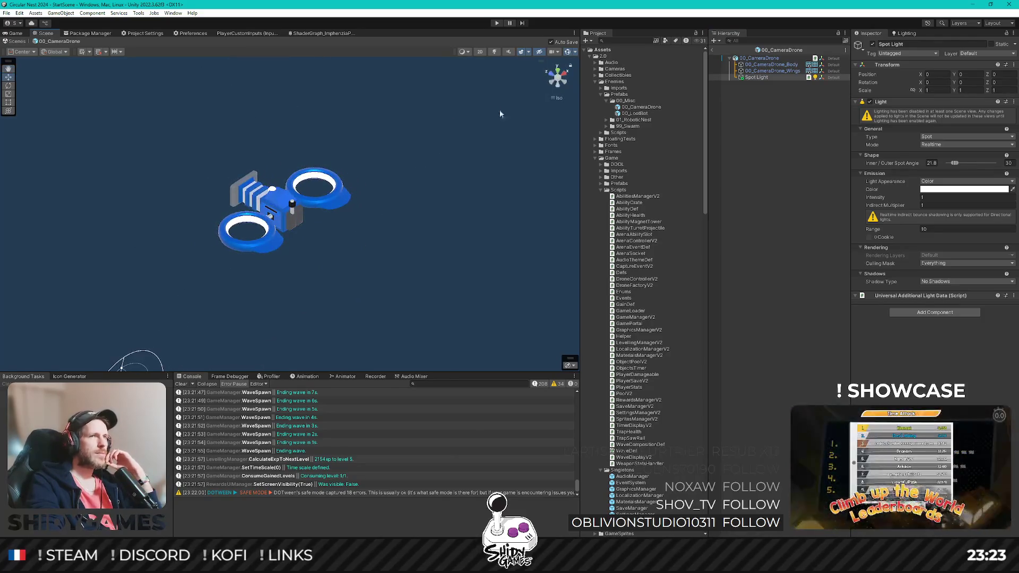
{"action": "left_click_drag", "start_coordinate": [757, 78], "coordinate": [771, 64]}
{"action": "left_click", "coordinate": [974, 75]}
{"action": "type", "text": "0"}
{"action": "left_click", "coordinate": [953, 230]}
{"action": "type", "text": "50"}
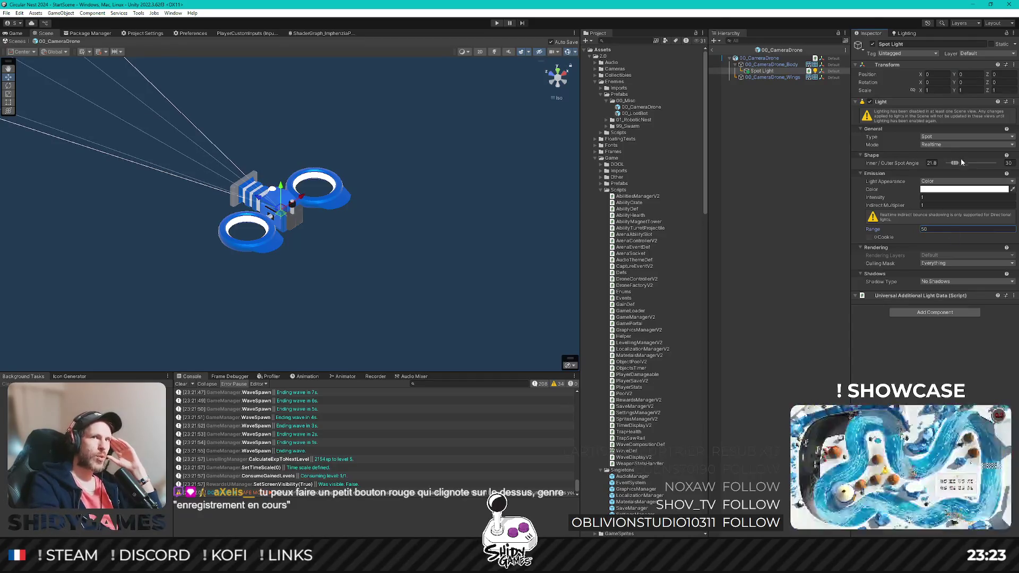
{"action": "left_click_drag", "start_coordinate": [958, 162], "coordinate": [971, 160]}
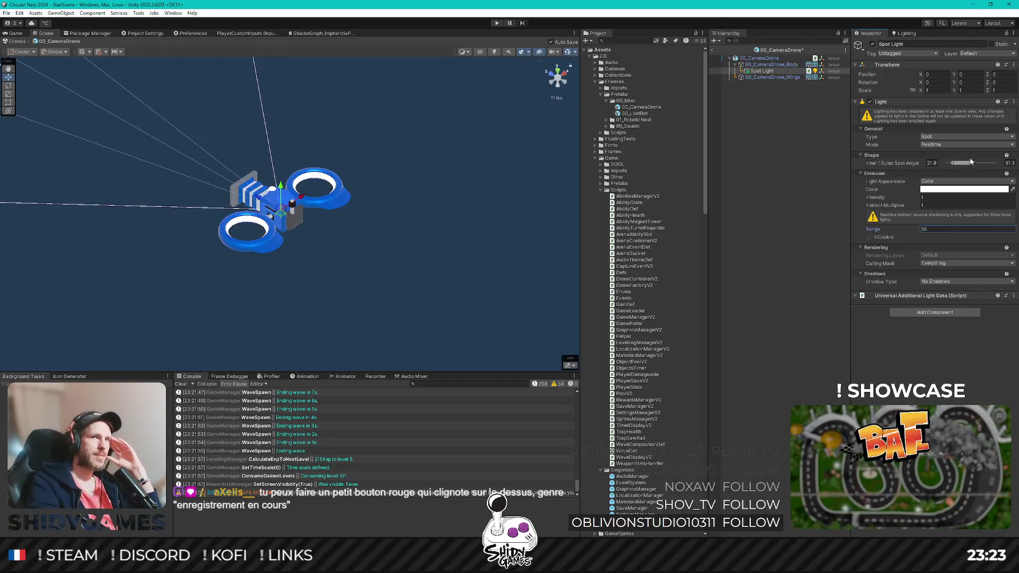
Step: Set the light's intensity to 1000, leave prefab mode, and enter Play mode
{"action": "left_click", "coordinate": [564, 78]}
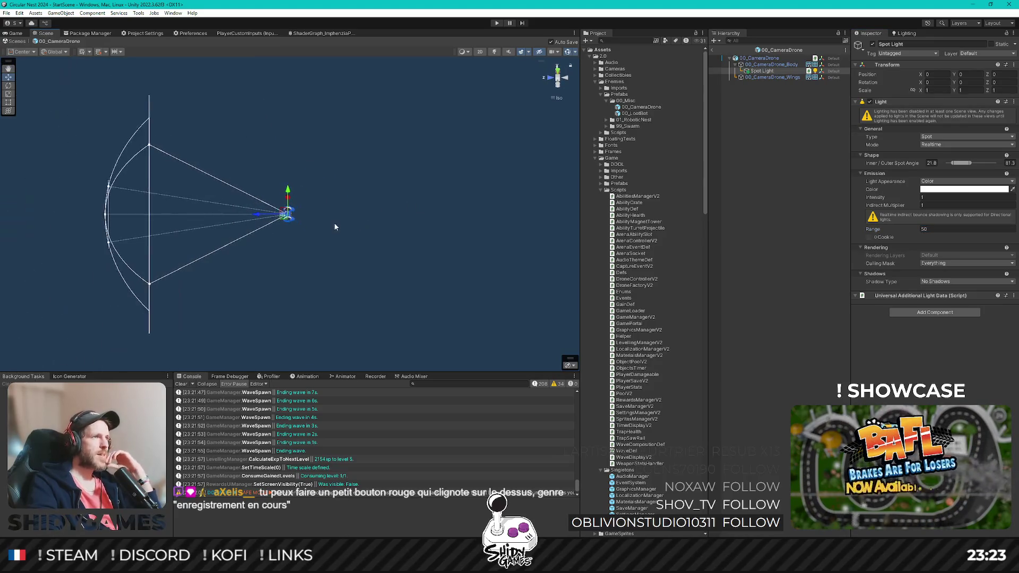
{"action": "left_click", "coordinate": [946, 199]}
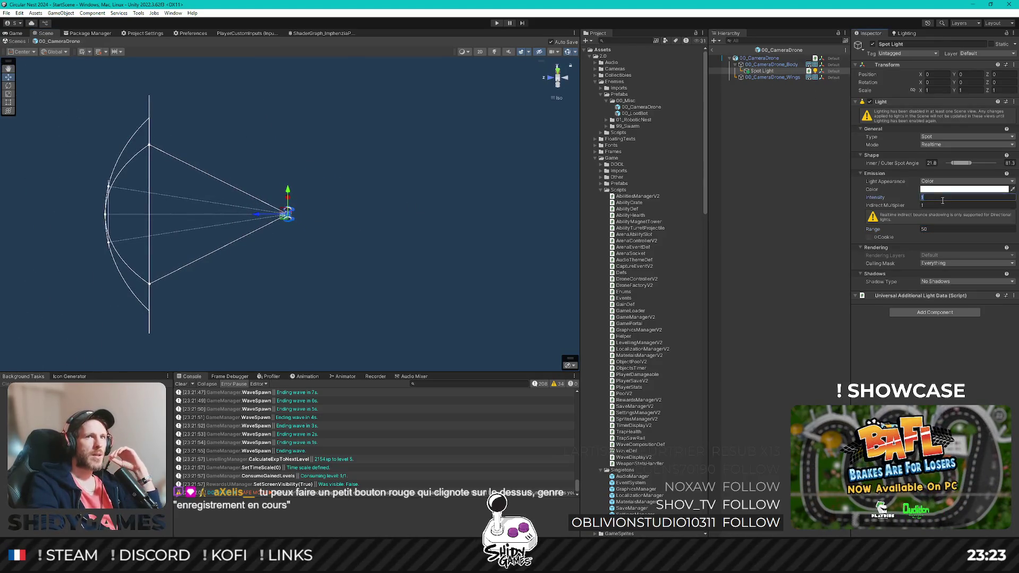
{"action": "type", "text": "1000"}
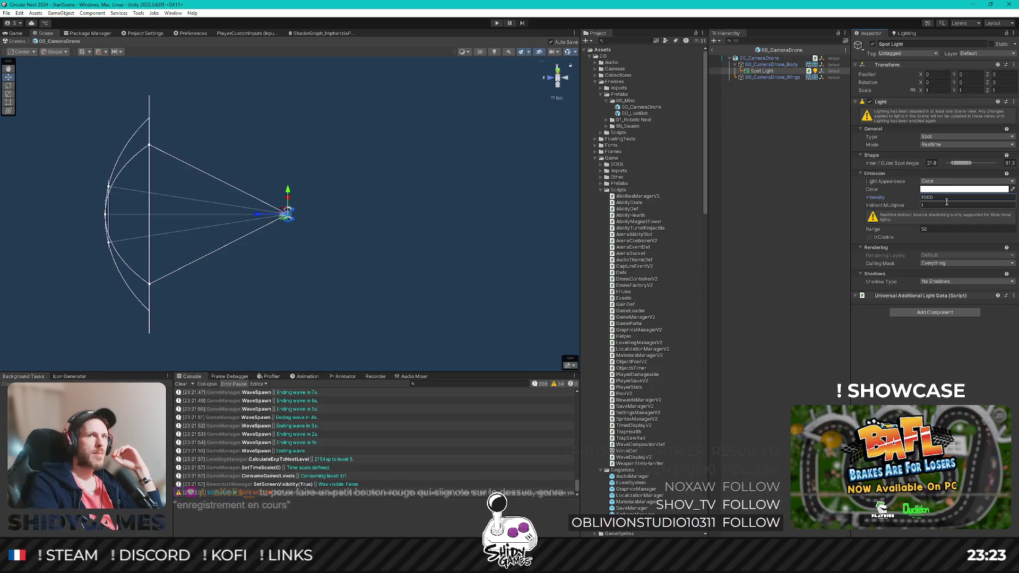
{"action": "left_click", "coordinate": [714, 49]}
{"action": "left_click", "coordinate": [497, 23]}
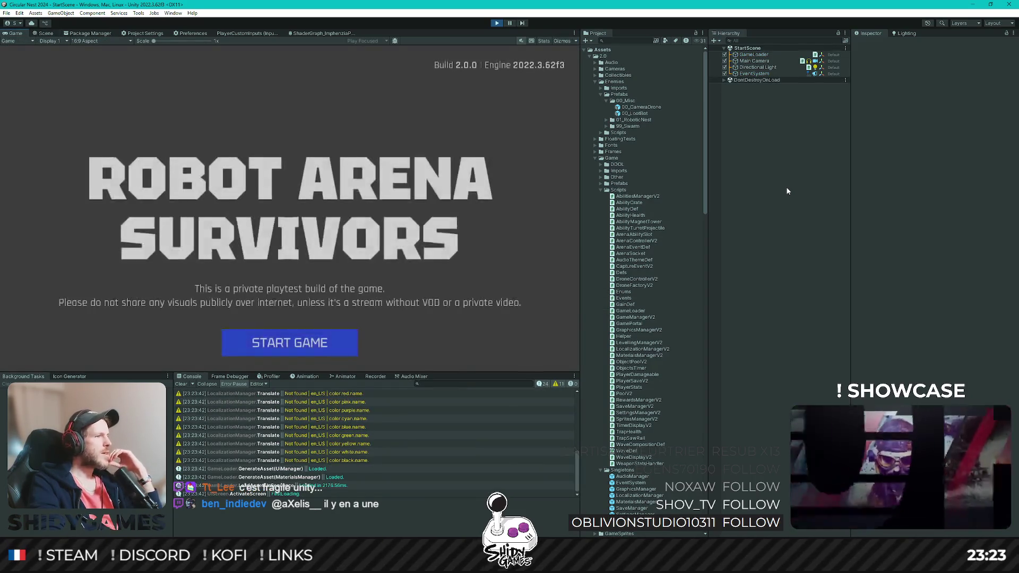
Step: Start the game and untick the Spot Light under GAME > Player > HTU > Chassis > HTU_Rampage
{"action": "left_click", "coordinate": [315, 340]}
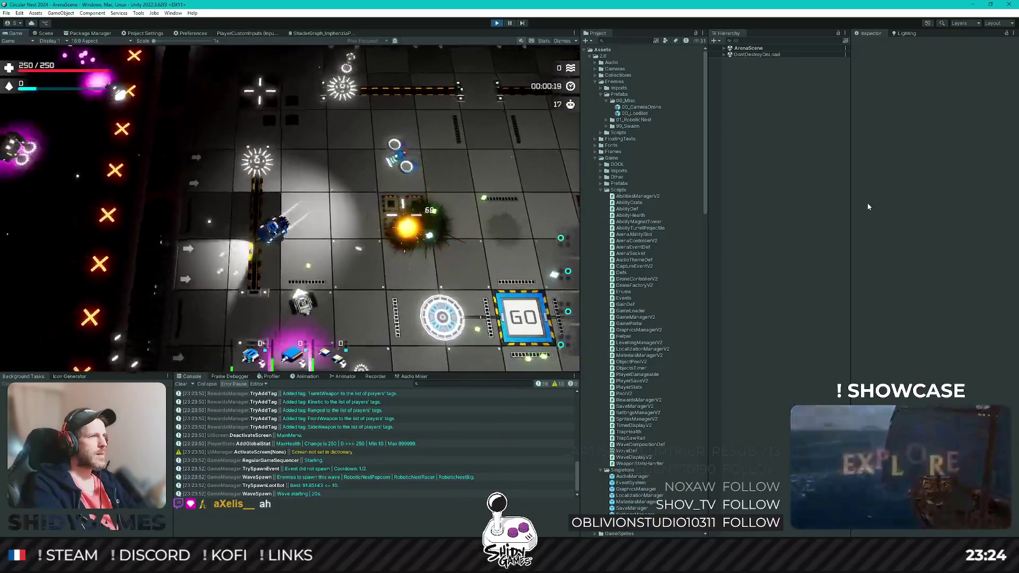
{"action": "left_click", "coordinate": [724, 48]}
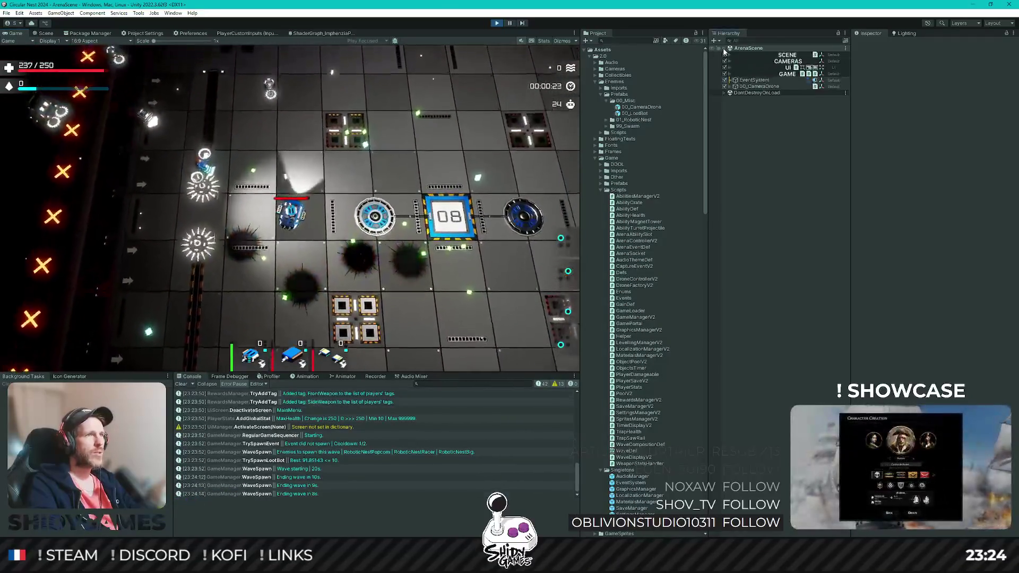
{"action": "left_click", "coordinate": [733, 74]}
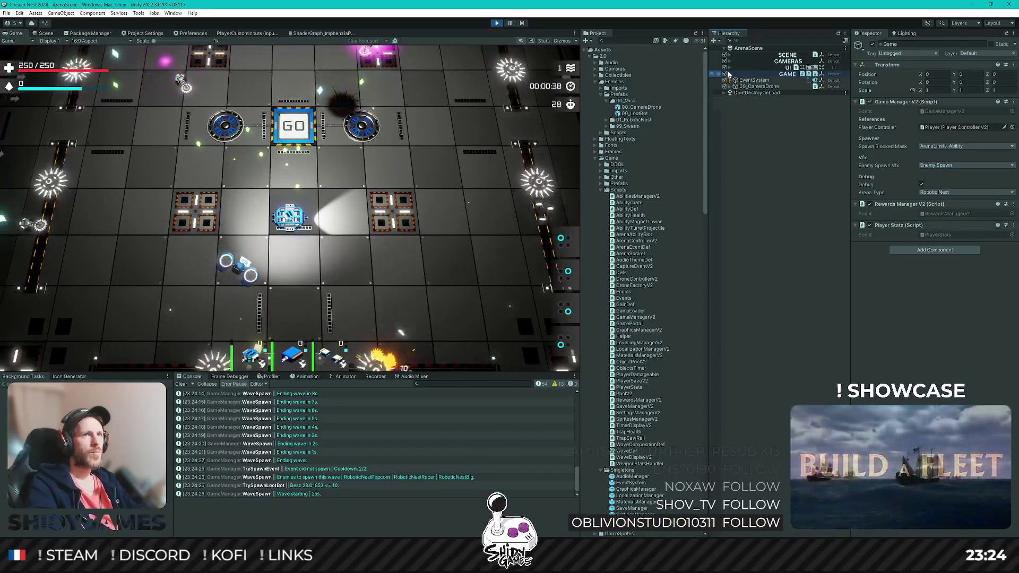
{"action": "left_click", "coordinate": [731, 73]}
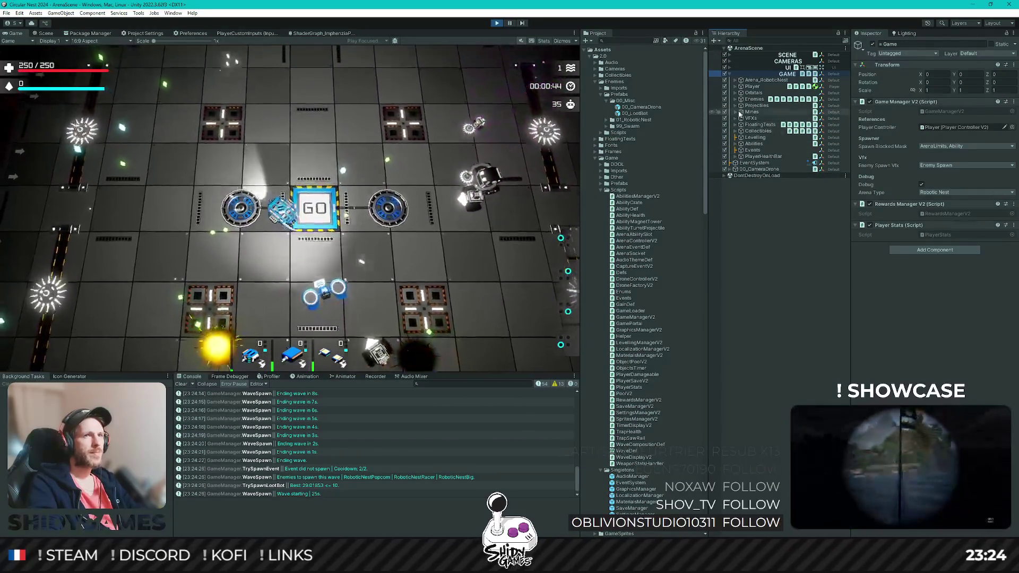
{"action": "left_click", "coordinate": [736, 86]}
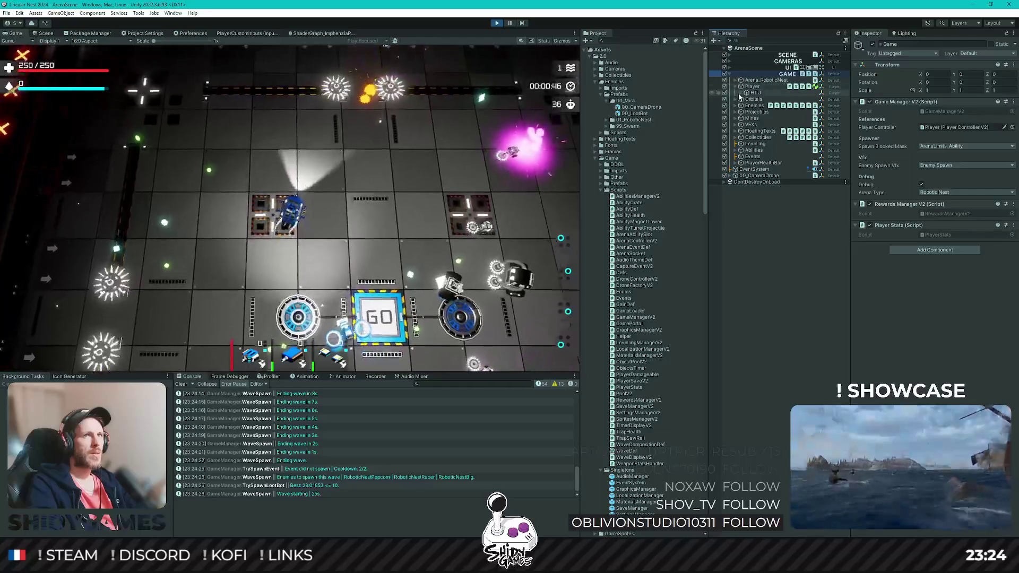
{"action": "left_click", "coordinate": [746, 99]}
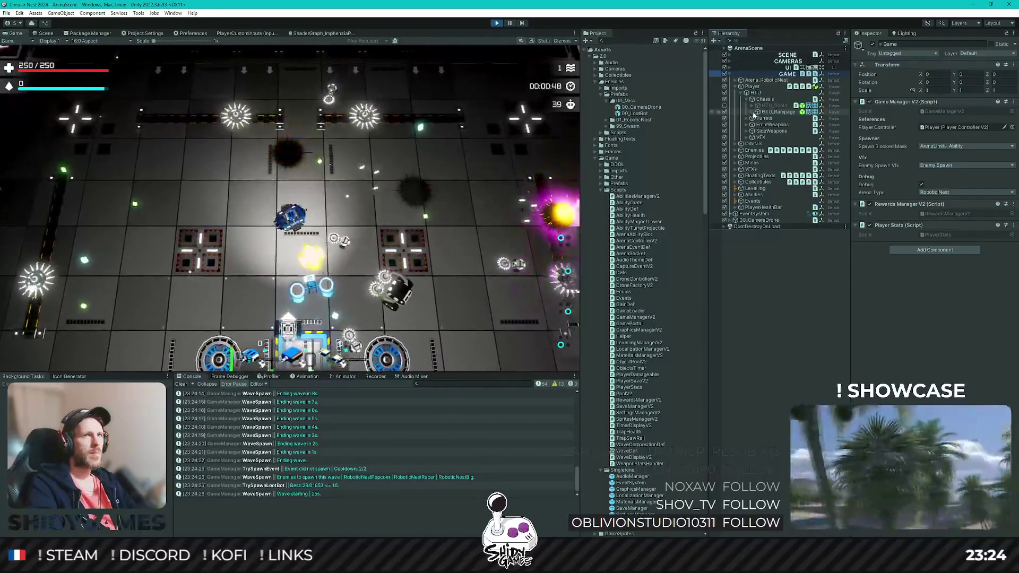
{"action": "left_click", "coordinate": [754, 112]}
{"action": "left_click", "coordinate": [725, 144]}
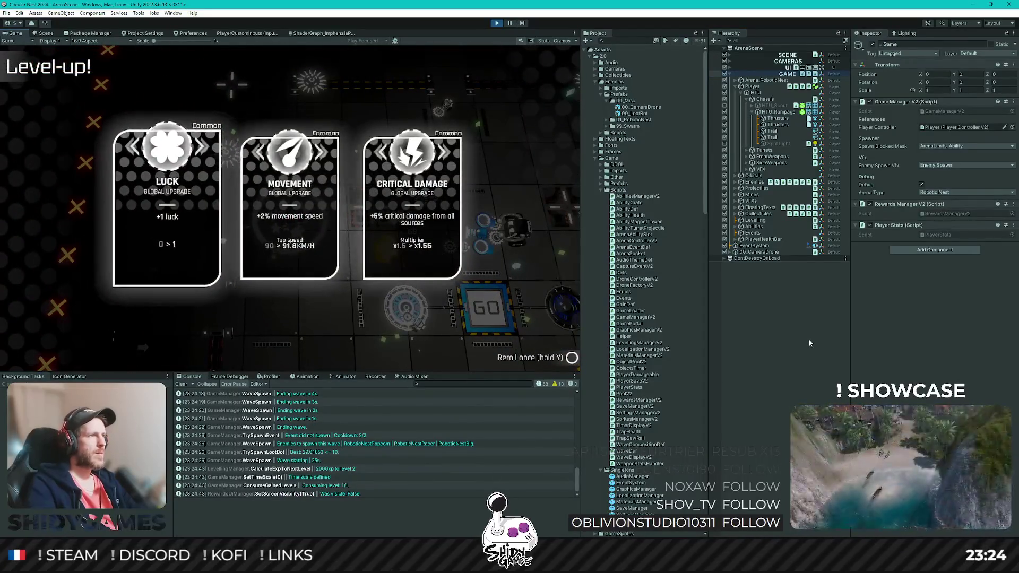
Step: Pick level-up upgrades: Luck, Critical Damage, side weapon damage, Total Health, Critical Chance, Armor, Movement
{"action": "key", "text": "Return"}
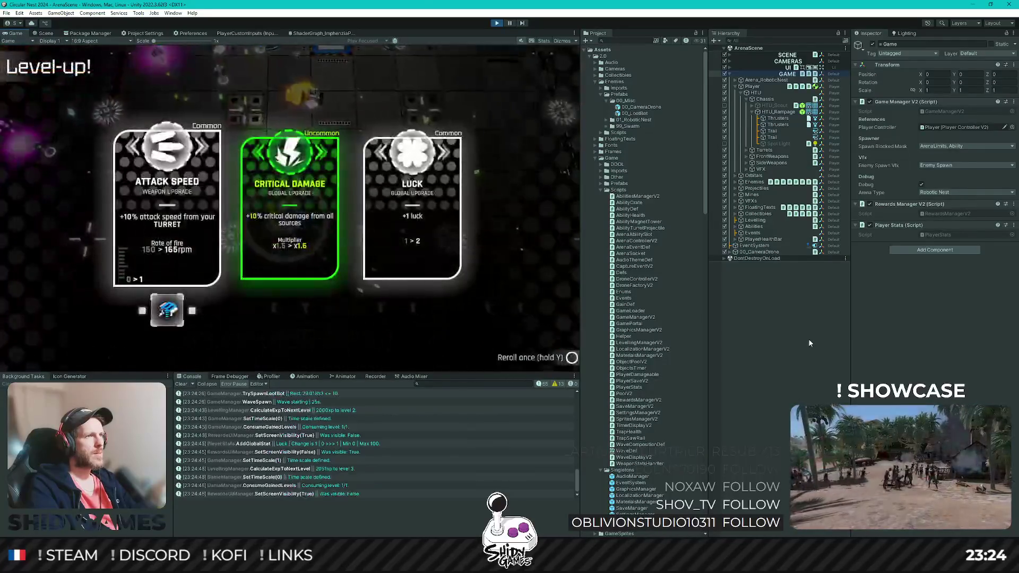
{"action": "key", "text": "Return"}
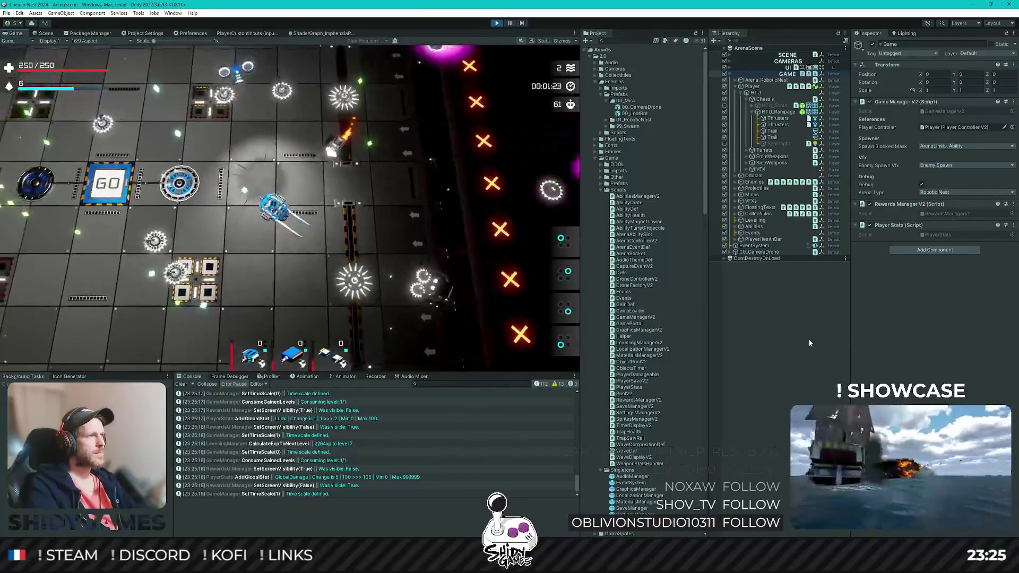
{"action": "key", "text": "Return"}
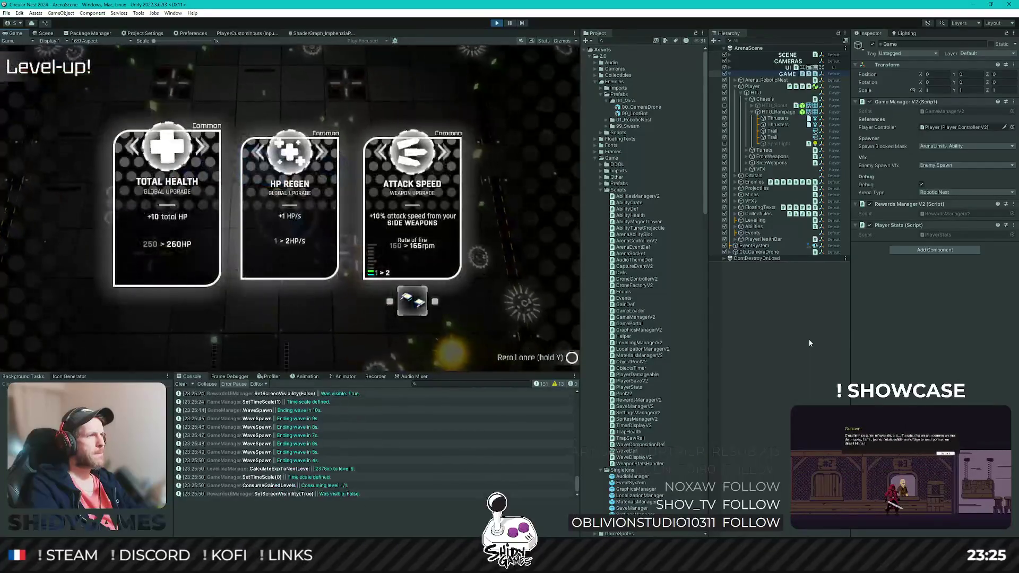
{"action": "key", "text": "Return"}
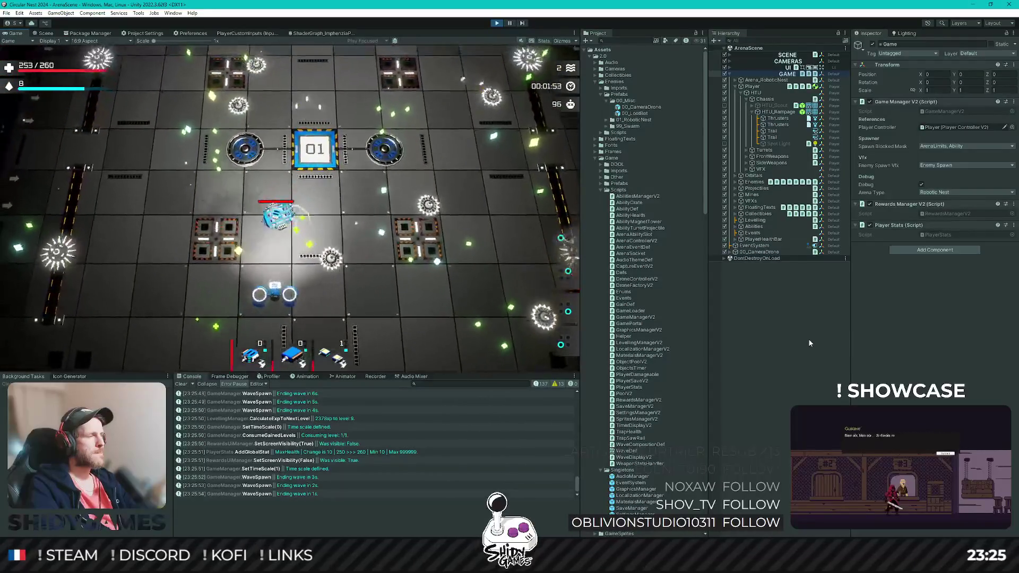
{"action": "key", "text": "Right"}
{"action": "key", "text": "Return"}
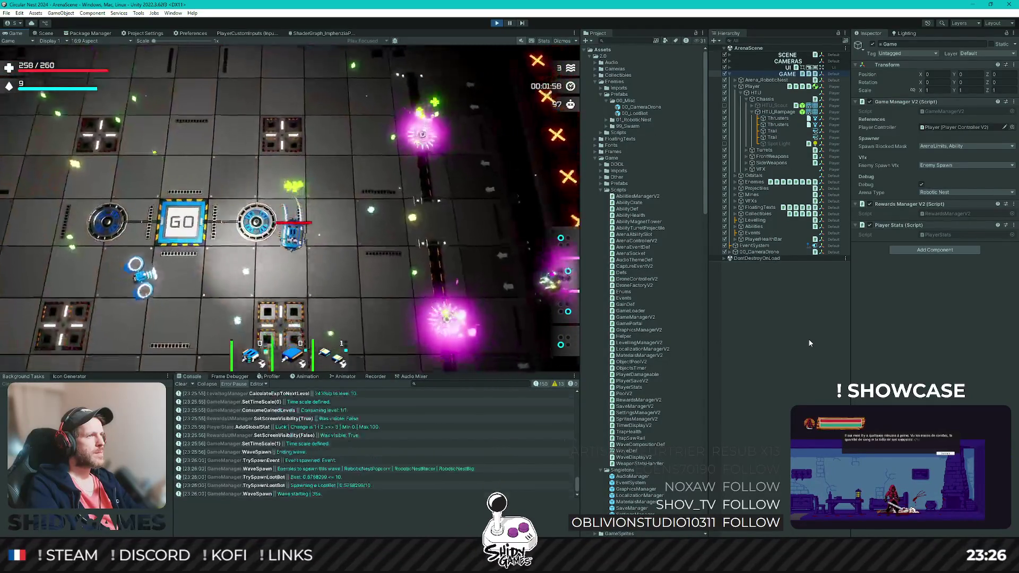
{"action": "key", "text": "Return"}
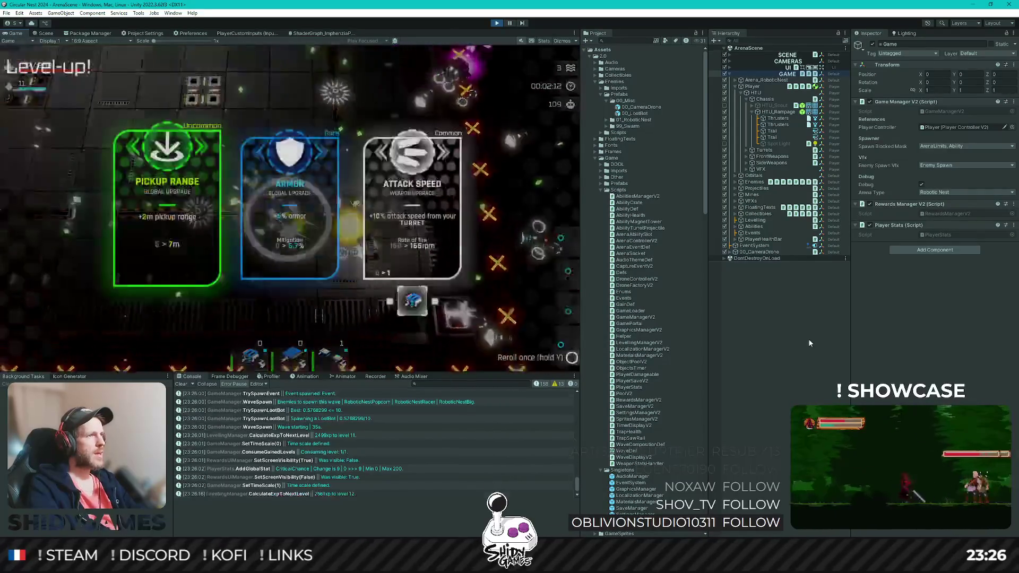
{"action": "key", "text": "Right"}
{"action": "key", "text": "Return"}
{"action": "key", "text": "Return"}
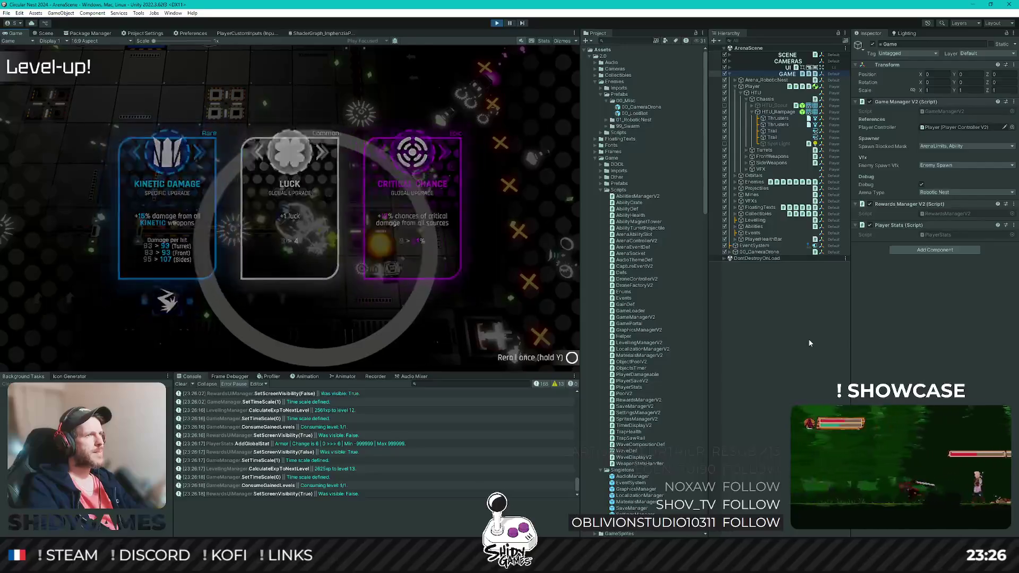
{"action": "key", "text": "Return"}
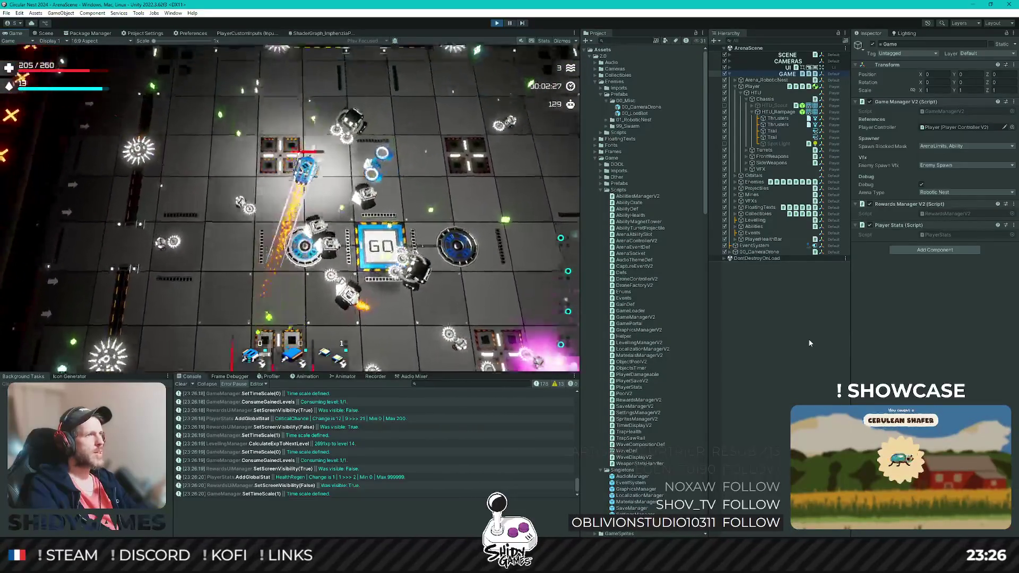
{"action": "key", "text": "Return"}
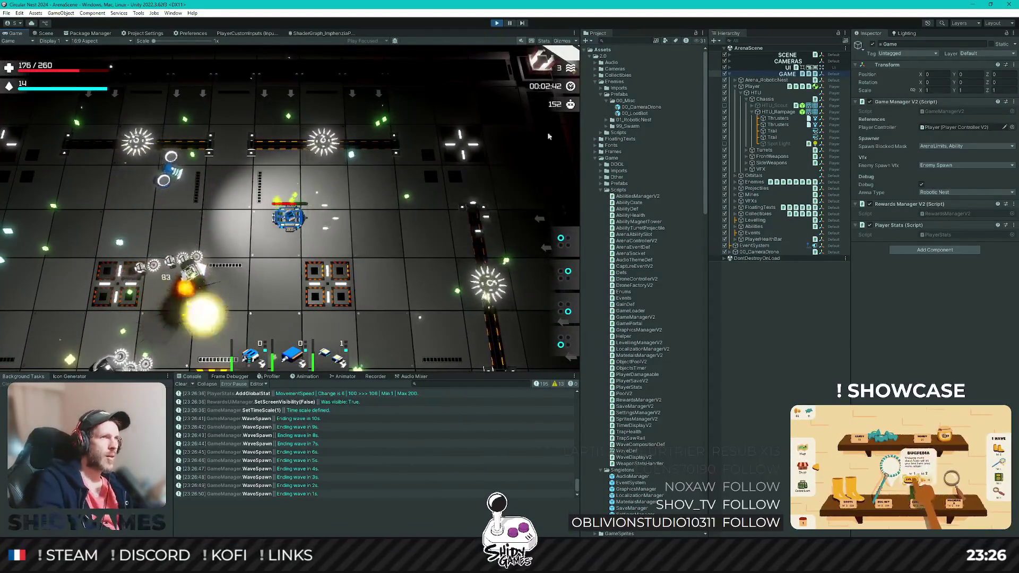
Step: Stop Play mode, open HTU_Rampage from the Game Imports folder in Prefab Mode, and select its Spot Light
{"action": "left_click", "coordinate": [497, 23]}
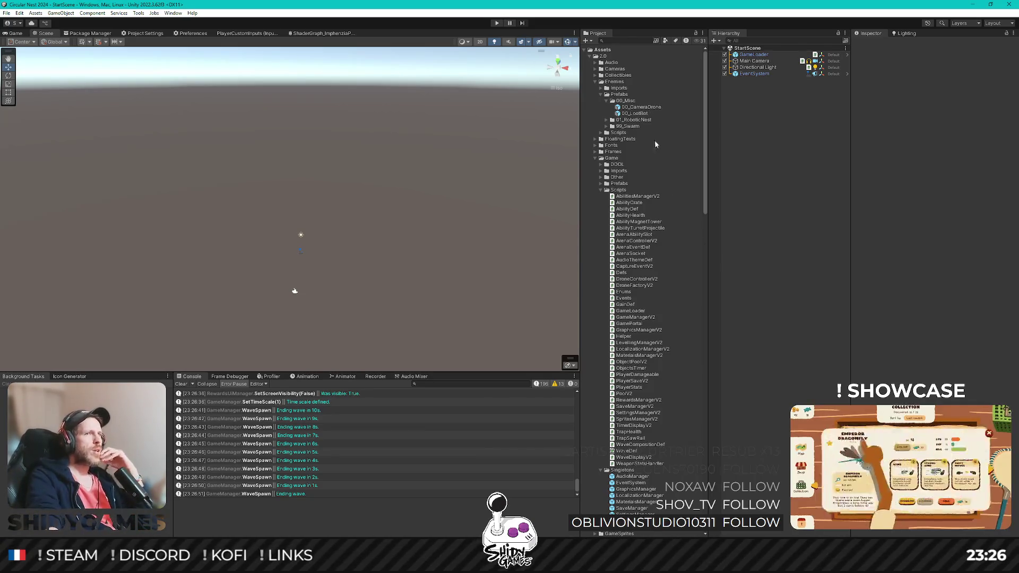
{"action": "scroll", "coordinate": [636, 137], "scroll_direction": "down", "scroll_amount": 5}
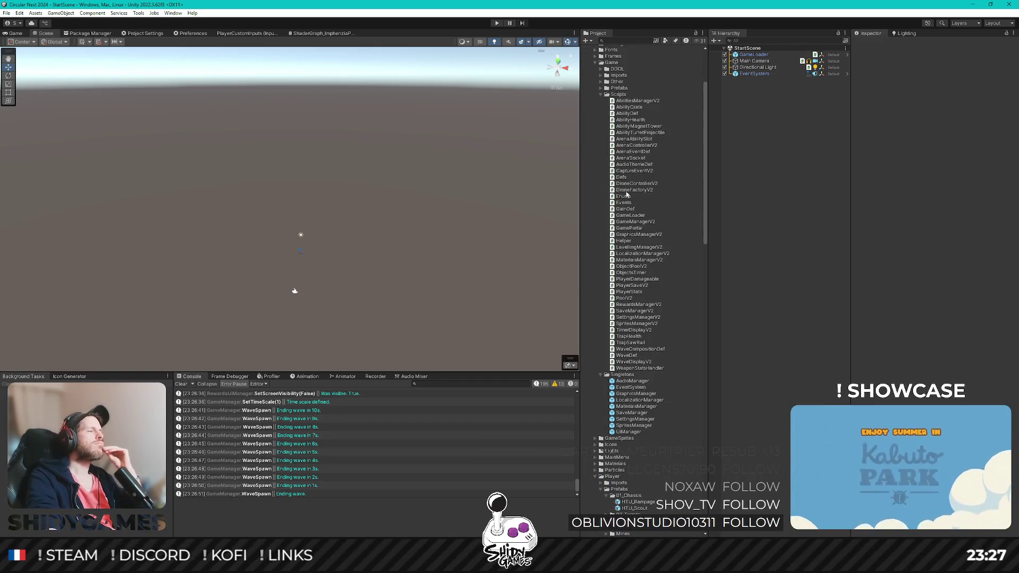
{"action": "scroll", "coordinate": [635, 201], "scroll_direction": "up", "scroll_amount": 5}
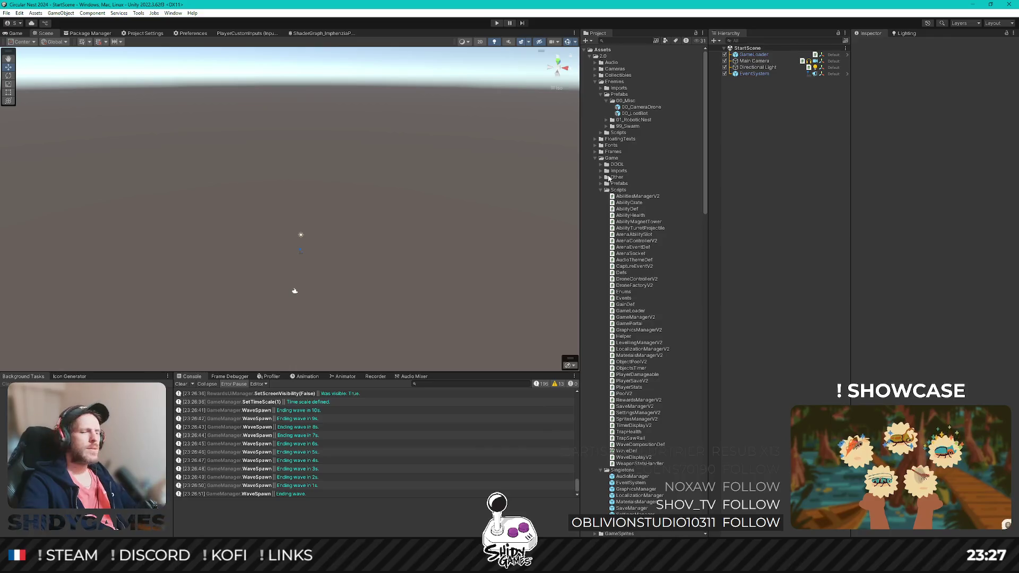
{"action": "left_click", "coordinate": [650, 171]}
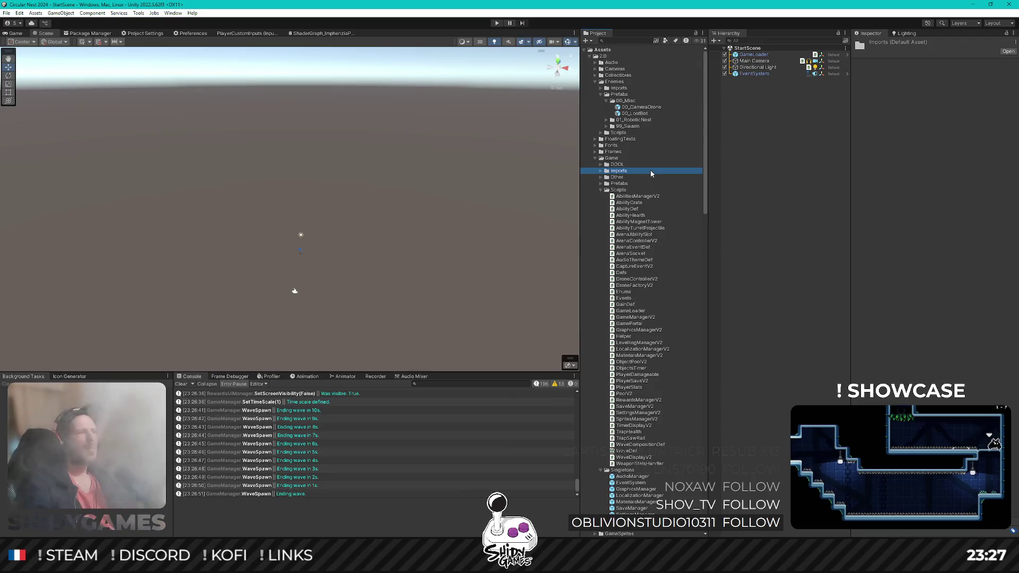
{"action": "scroll", "coordinate": [661, 168], "scroll_direction": "down", "scroll_amount": 6}
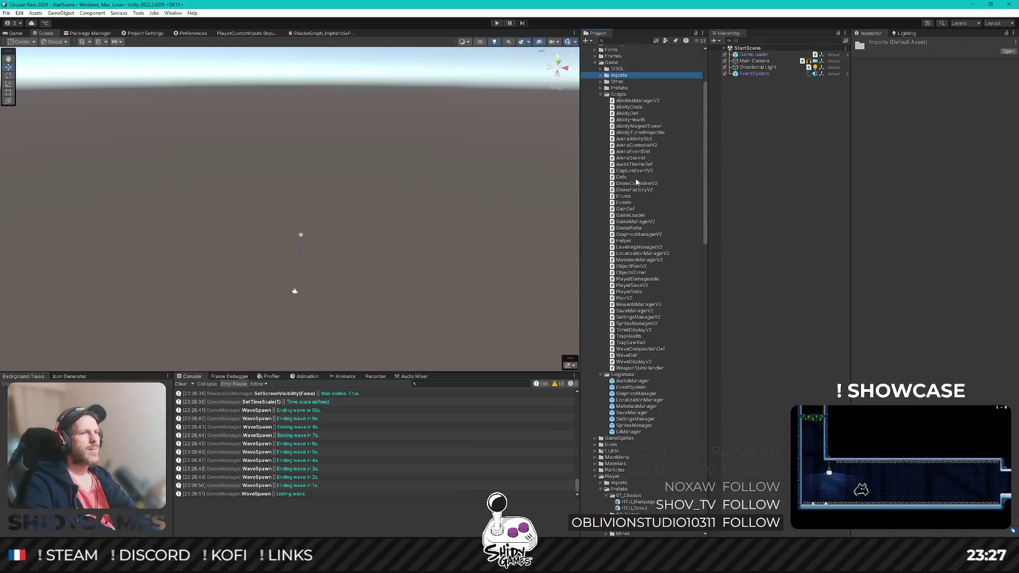
{"action": "scroll", "coordinate": [639, 371], "scroll_direction": "down", "scroll_amount": 8}
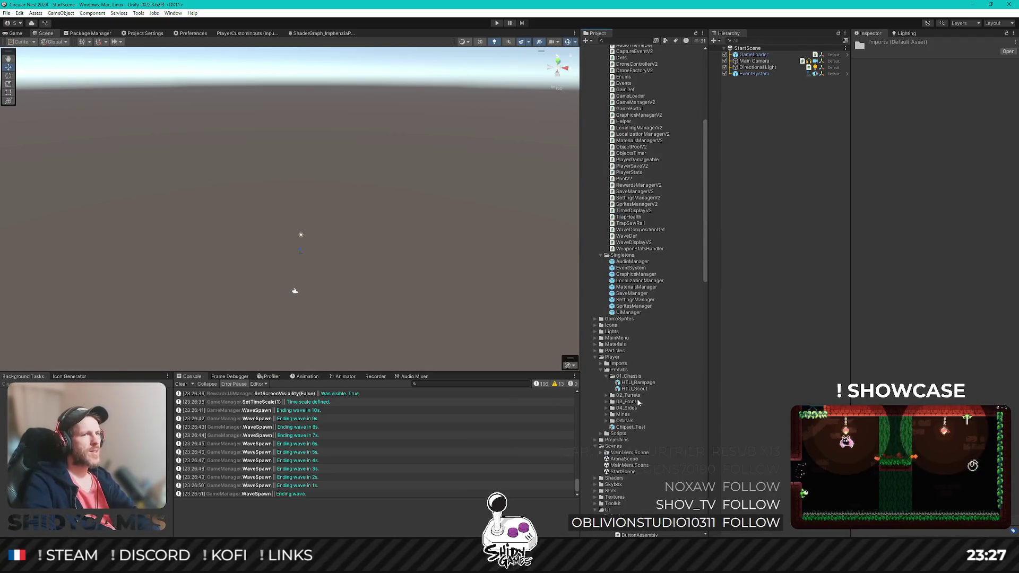
{"action": "left_click", "coordinate": [639, 382]}
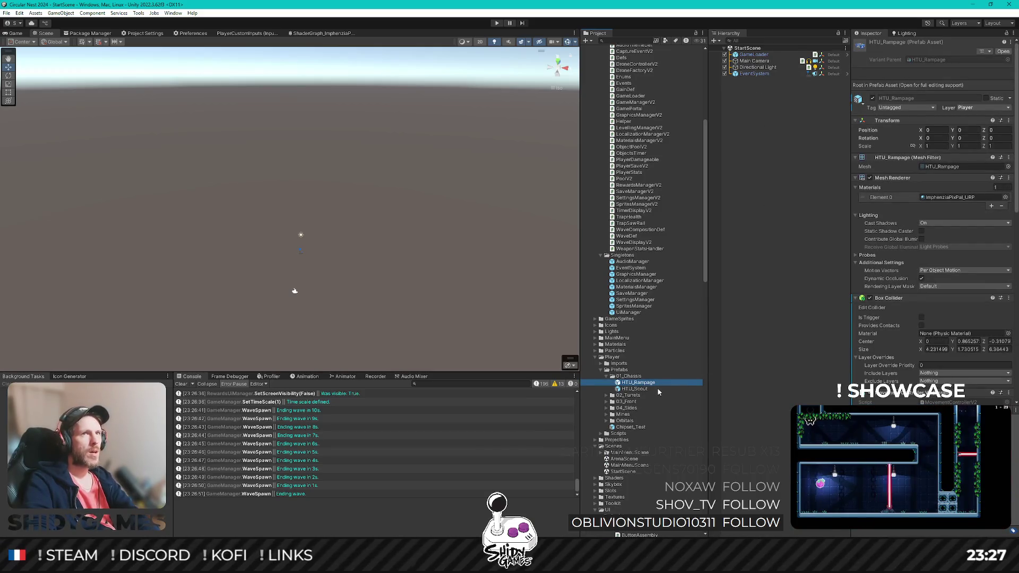
{"action": "key", "text": "Return"}
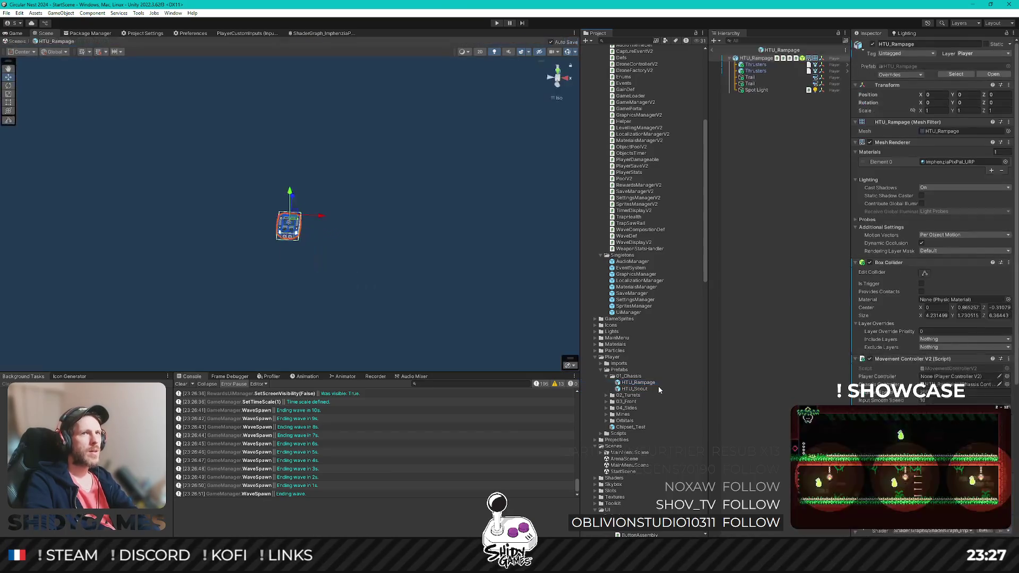
{"action": "left_click", "coordinate": [755, 90]}
Step: Delete HTU_Rampage's Spot Light, briefly open the HTU_Scout prefab, then go back to StartScene
{"action": "key", "text": "Delete"}
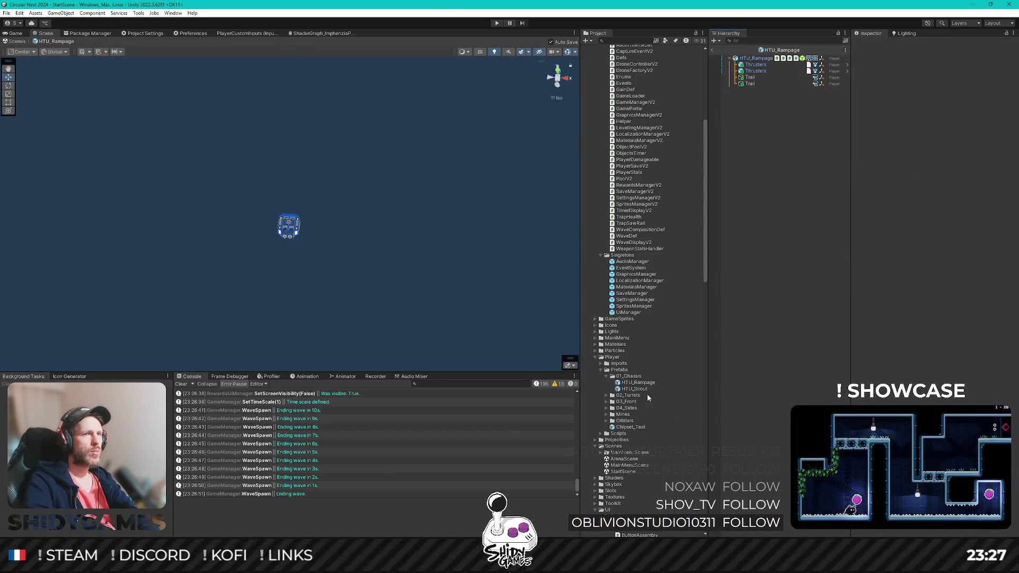
{"action": "left_click", "coordinate": [650, 389]}
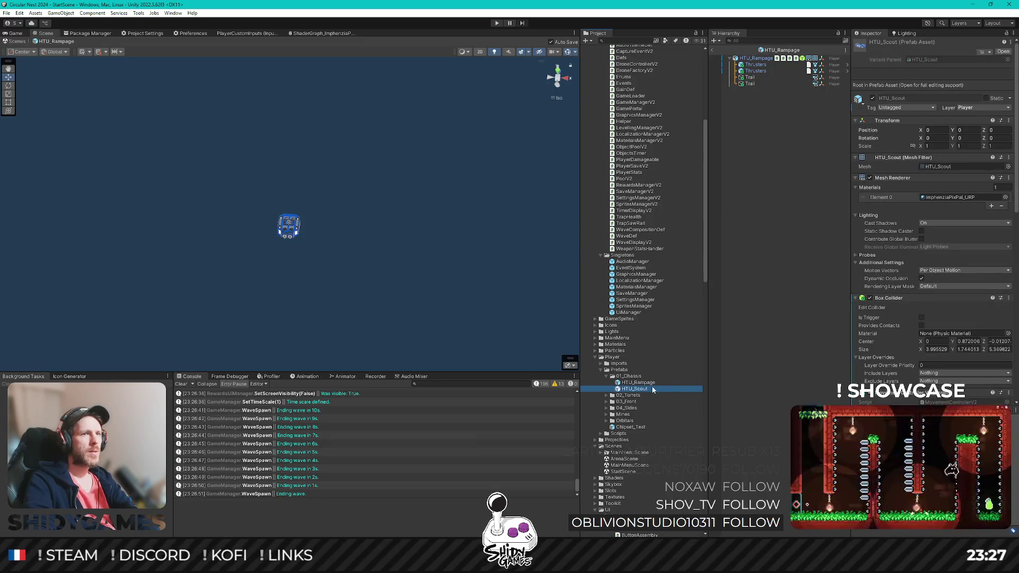
{"action": "double_click", "coordinate": [653, 390]}
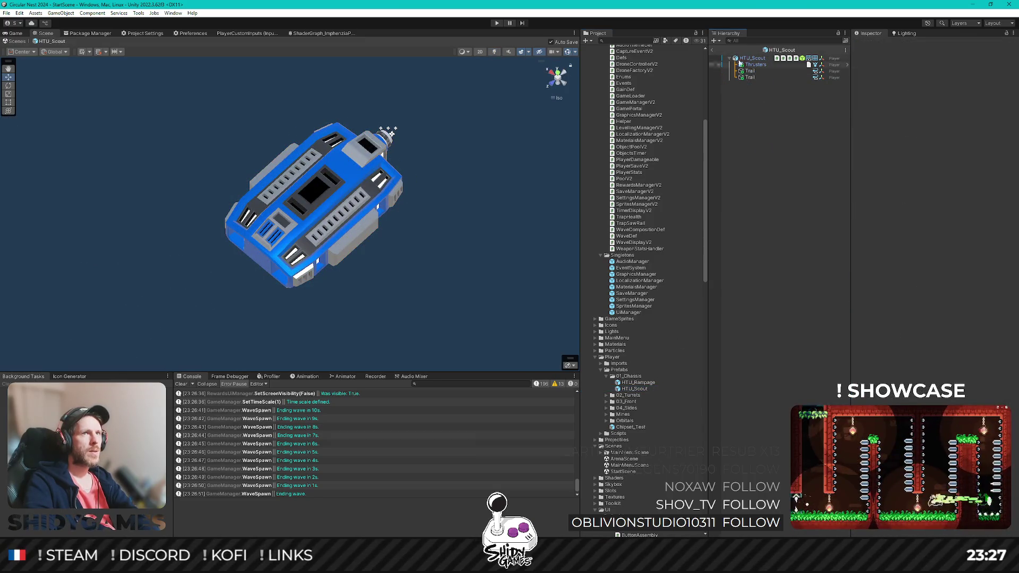
{"action": "left_click", "coordinate": [713, 49]}
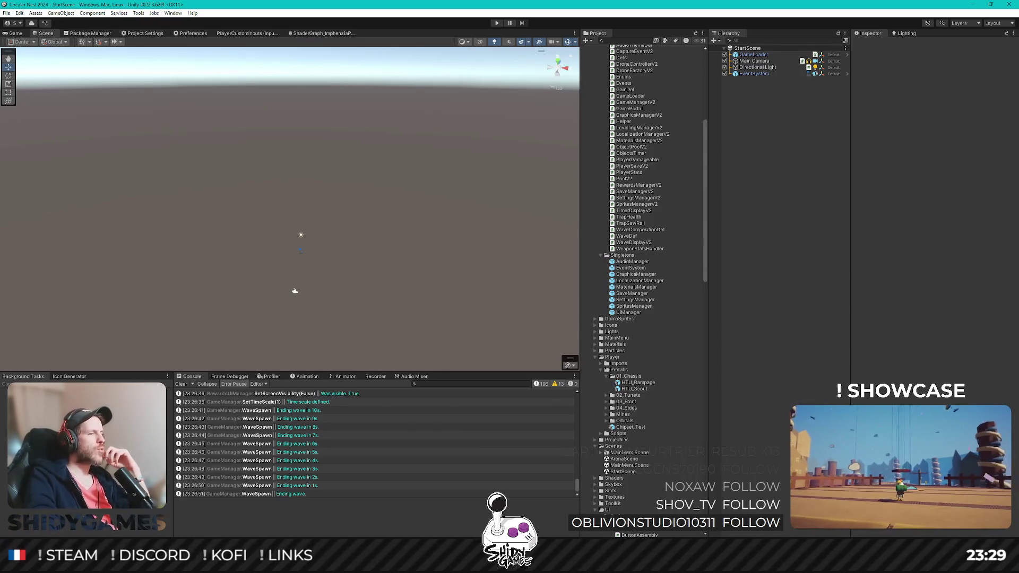
Step: Bring up the RAS 2.0 Private Playtest Q1-2026 responses and review the summary charts, including tank customisation ratings
{"action": "left_click", "coordinate": [227, 513]}
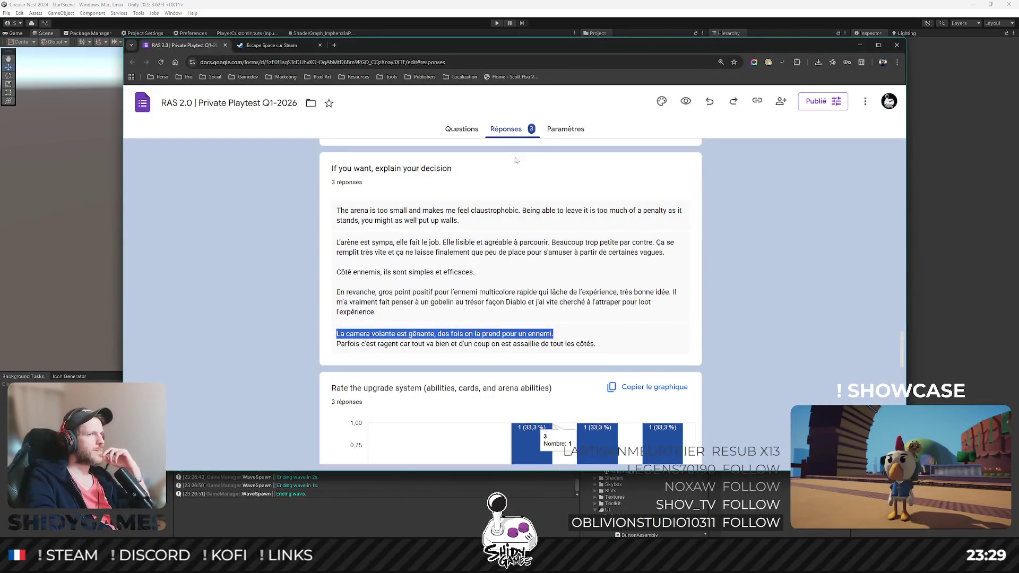
{"action": "scroll", "coordinate": [509, 265], "scroll_direction": "up", "scroll_amount": 15}
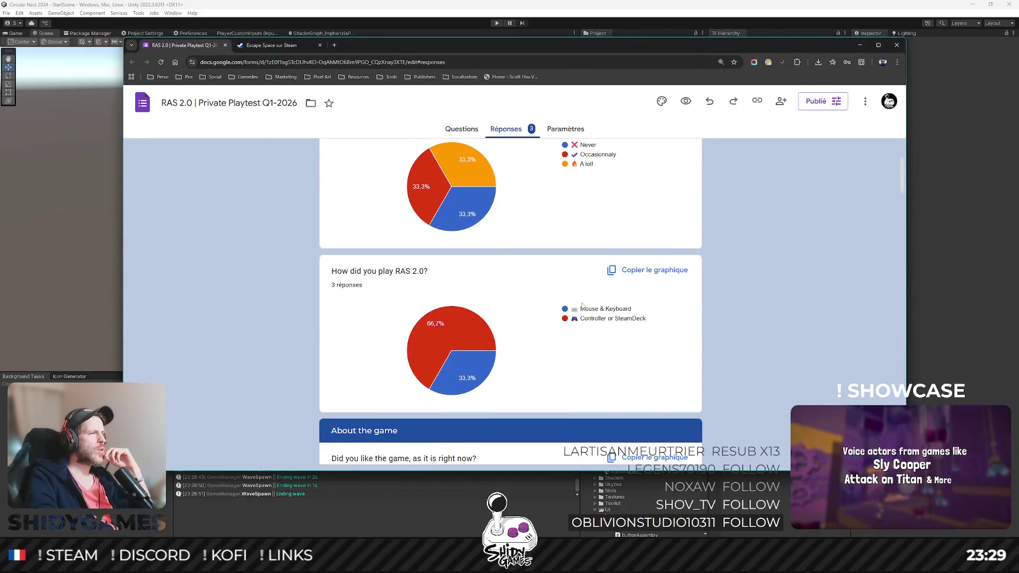
{"action": "scroll", "coordinate": [666, 257], "scroll_direction": "up", "scroll_amount": 3}
{"action": "scroll", "coordinate": [719, 244], "scroll_direction": "down", "scroll_amount": 10}
{"action": "scroll", "coordinate": [537, 254], "scroll_direction": "up", "scroll_amount": 2}
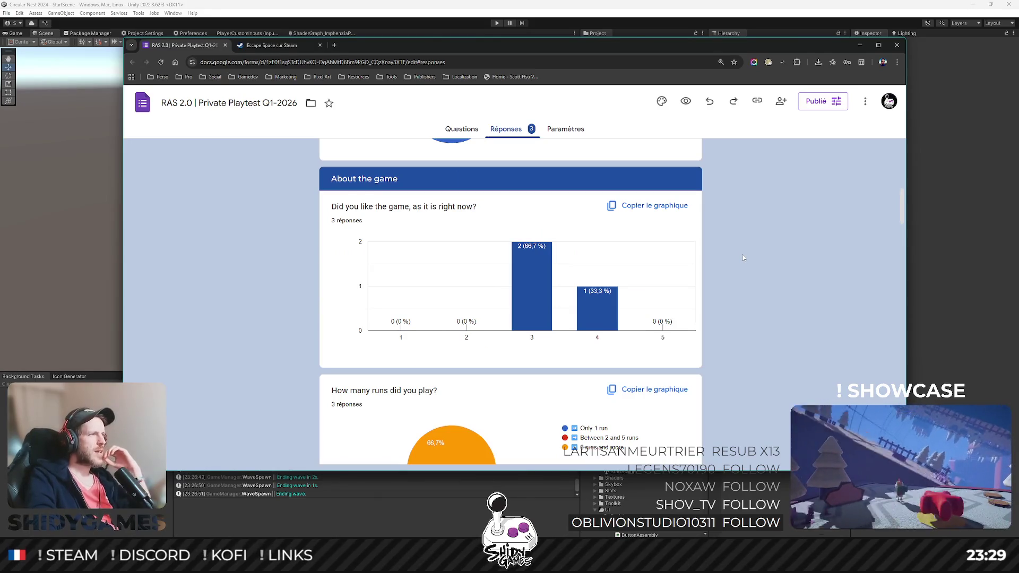
{"action": "scroll", "coordinate": [744, 255], "scroll_direction": "down", "scroll_amount": 12}
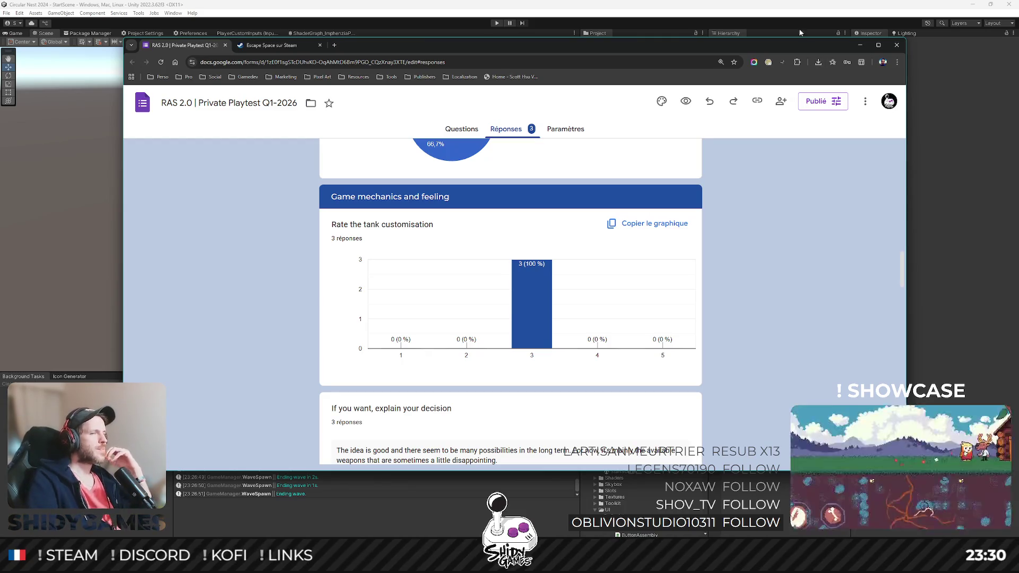
{"action": "scroll", "coordinate": [780, 268], "scroll_direction": "down", "scroll_amount": 2}
{"action": "scroll", "coordinate": [779, 281], "scroll_direction": "up", "scroll_amount": 2}
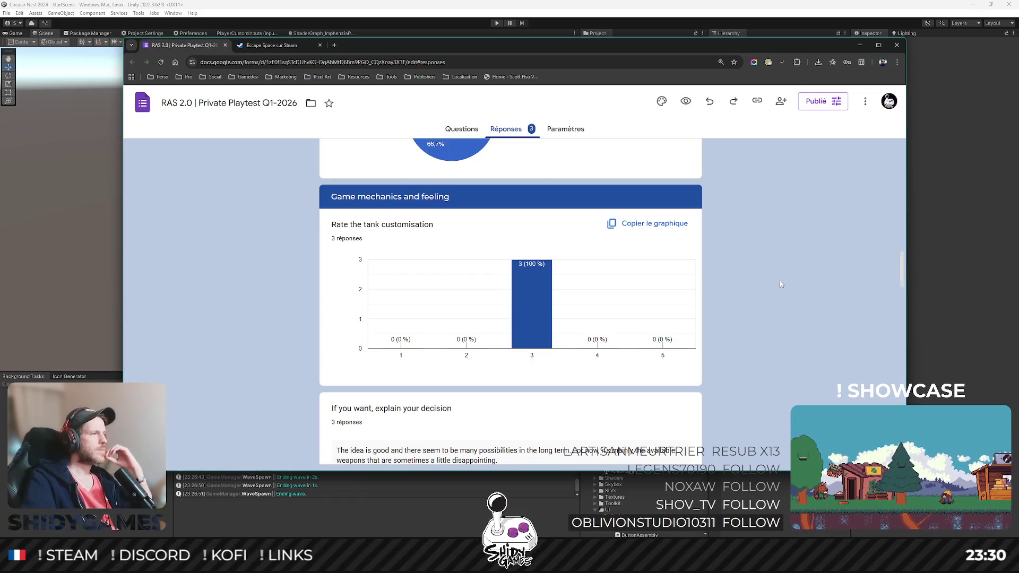
{"action": "scroll", "coordinate": [784, 280], "scroll_direction": "down", "scroll_amount": 2}
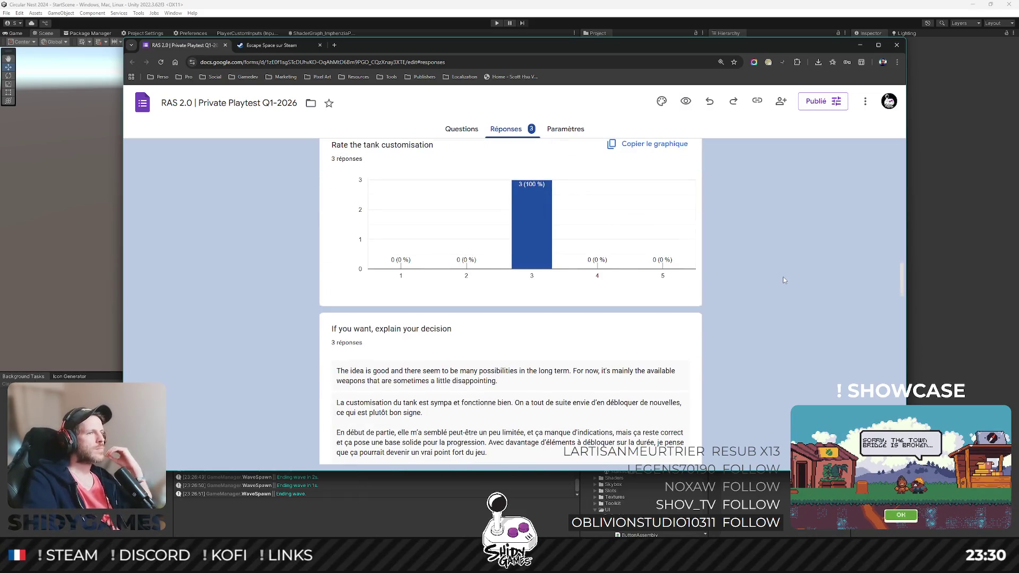
{"action": "scroll", "coordinate": [784, 280], "scroll_direction": "down", "scroll_amount": 1}
{"action": "scroll", "coordinate": [783, 280], "scroll_direction": "up", "scroll_amount": 2}
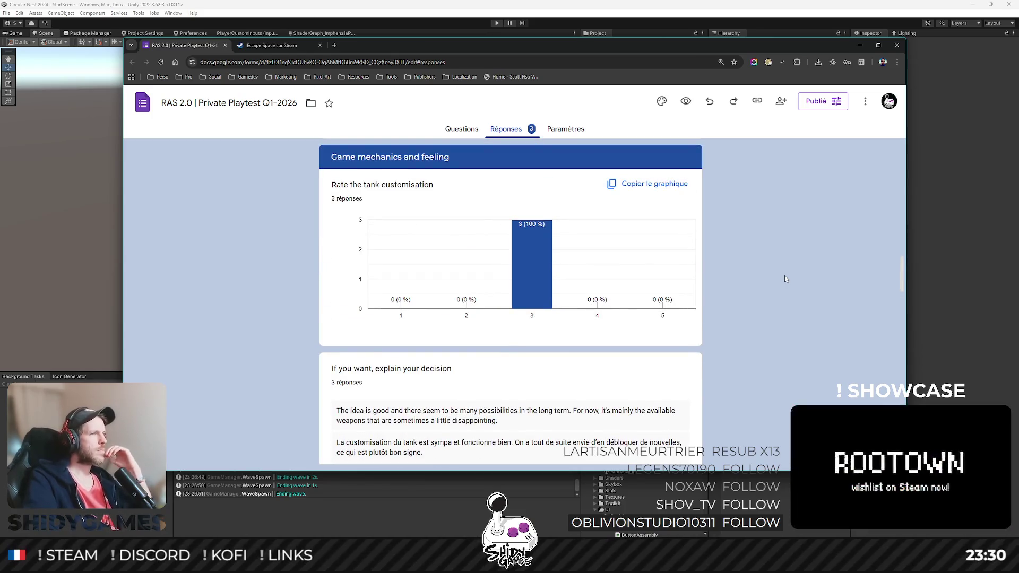
{"action": "scroll", "coordinate": [543, 337], "scroll_direction": "up", "scroll_amount": 1}
{"action": "mouse_move", "coordinate": [544, 337]}
{"action": "scroll", "coordinate": [533, 278], "scroll_direction": "down", "scroll_amount": 4}
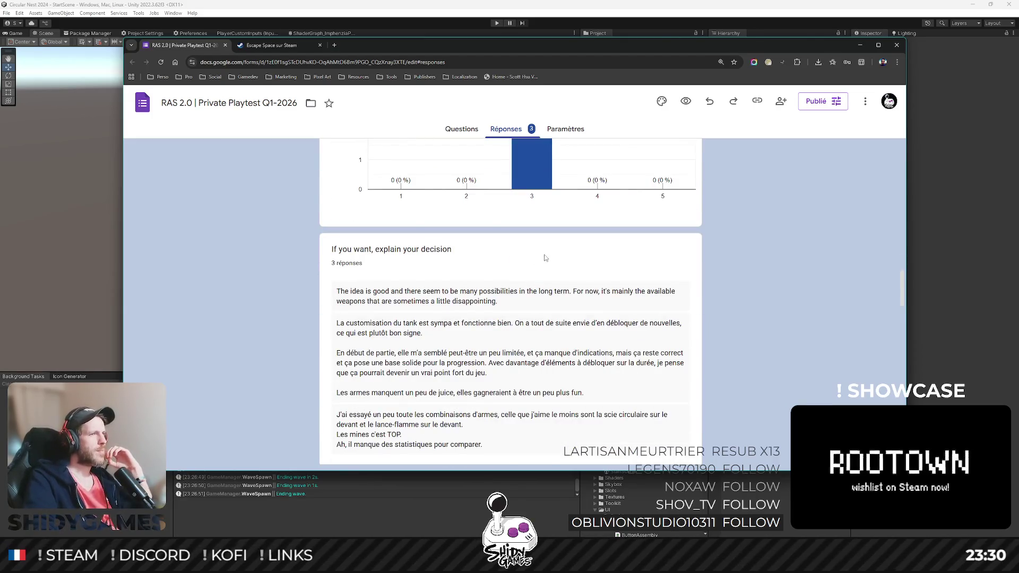
{"action": "scroll", "coordinate": [545, 259], "scroll_direction": "down", "scroll_amount": 2}
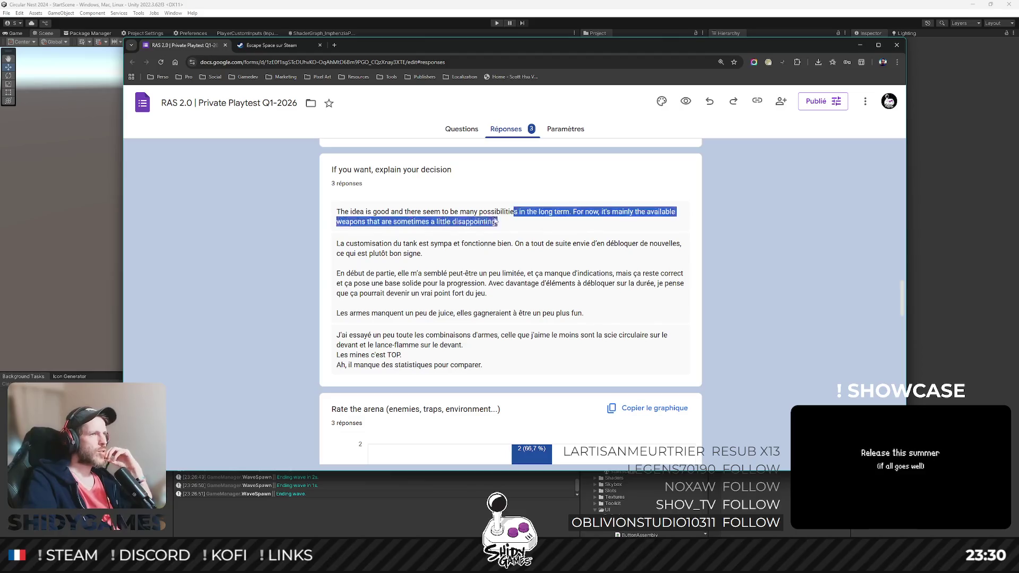
{"action": "double_click", "coordinate": [472, 218]}
{"action": "triple_click", "coordinate": [472, 219]}
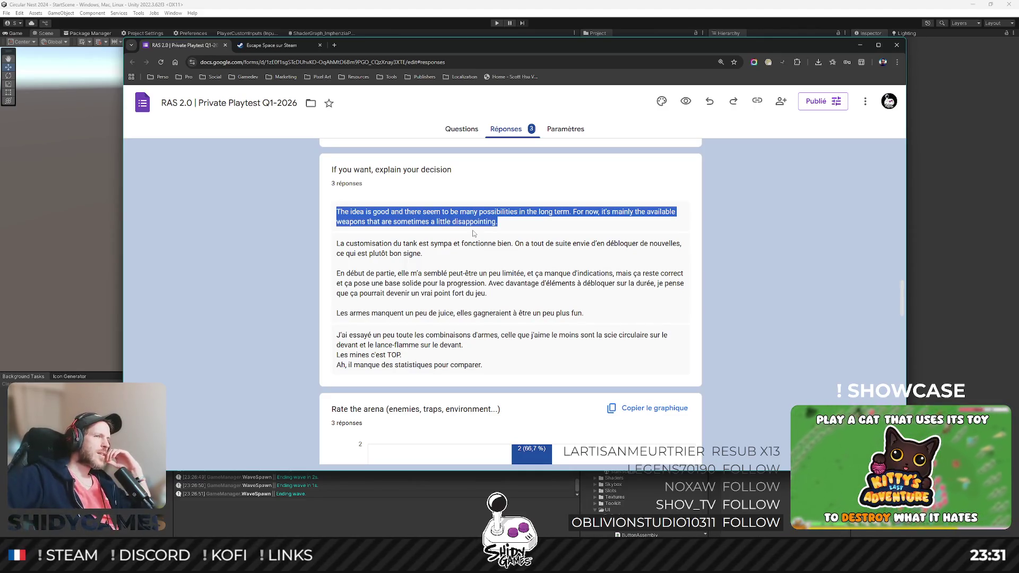
{"action": "left_click", "coordinate": [479, 202]}
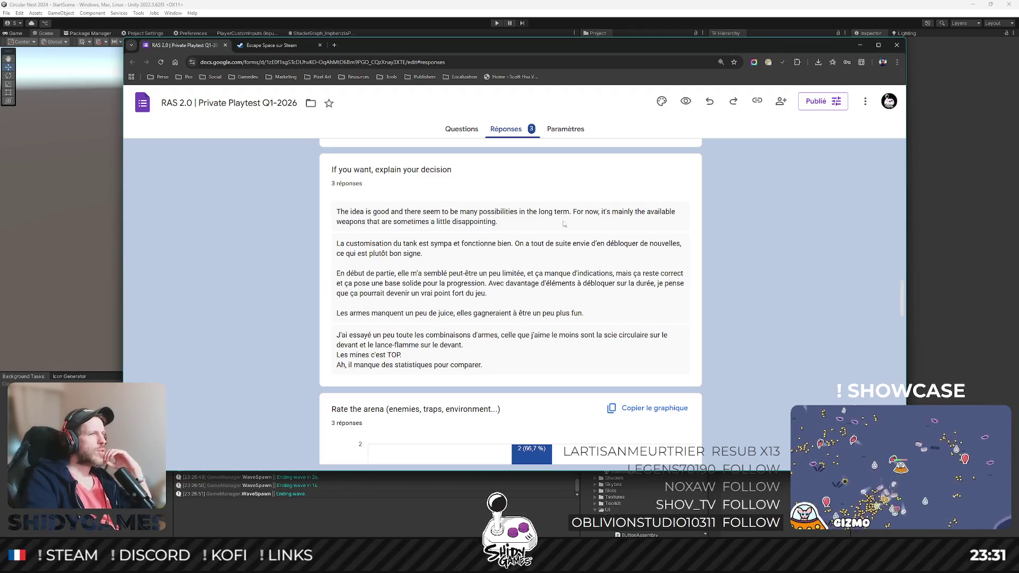
{"action": "scroll", "coordinate": [539, 243], "scroll_direction": "down", "scroll_amount": 1}
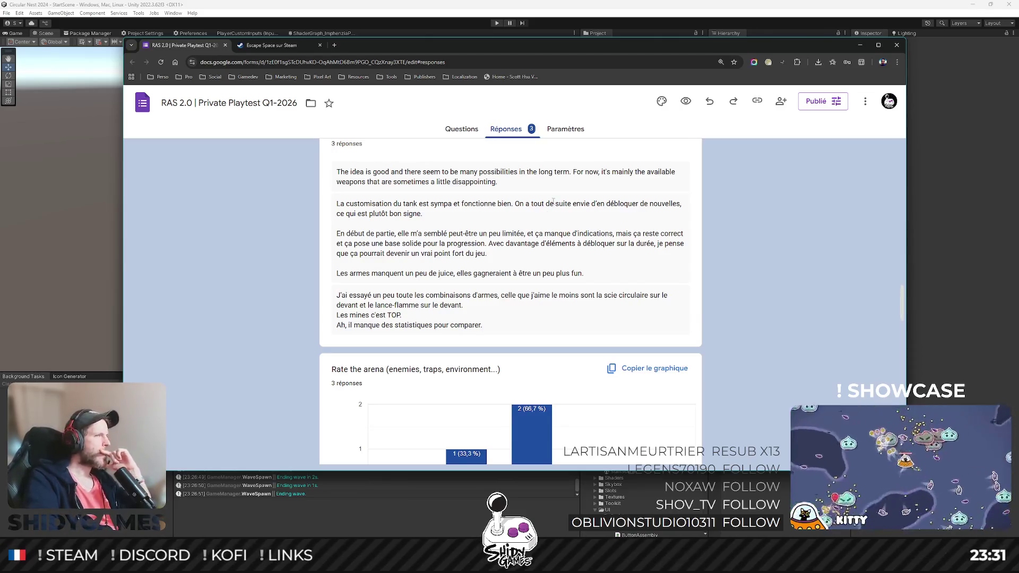
{"action": "scroll", "coordinate": [553, 202], "scroll_direction": "down", "scroll_amount": 6}
Step: Review the arena explanation responses, then leave Chrome to return to the Unity editor with Alt+Tab
{"action": "scroll", "coordinate": [608, 221], "scroll_direction": "up", "scroll_amount": 3}
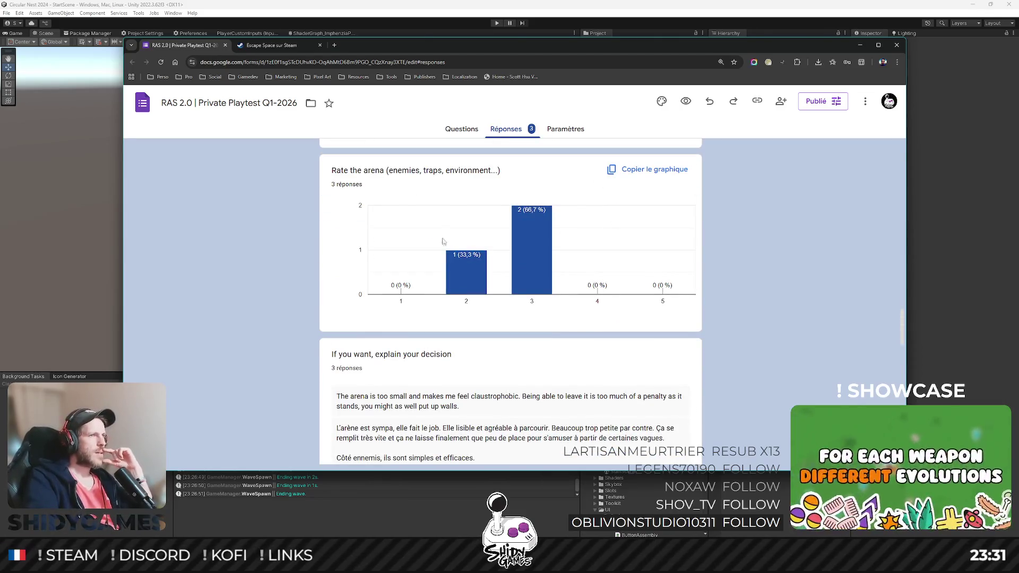
{"action": "mouse_move", "coordinate": [518, 238]}
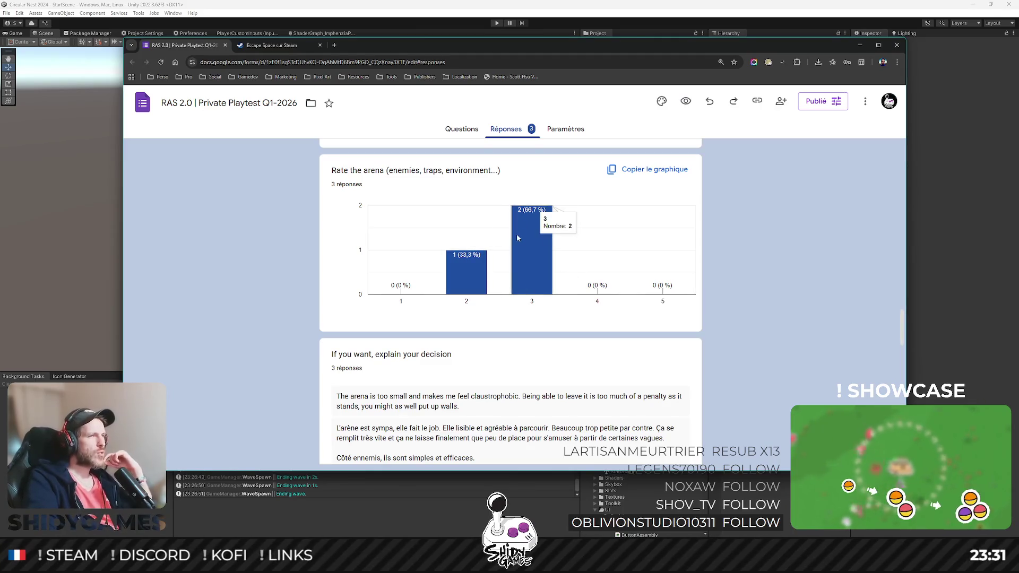
{"action": "scroll", "coordinate": [518, 238], "scroll_direction": "down", "scroll_amount": 2}
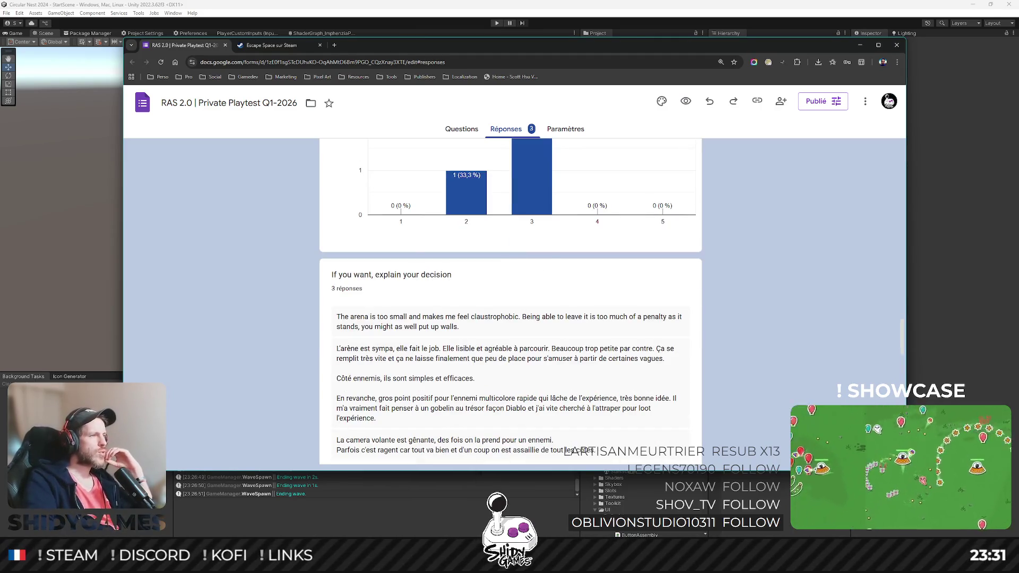
{"action": "key", "text": "alt+Tab"}
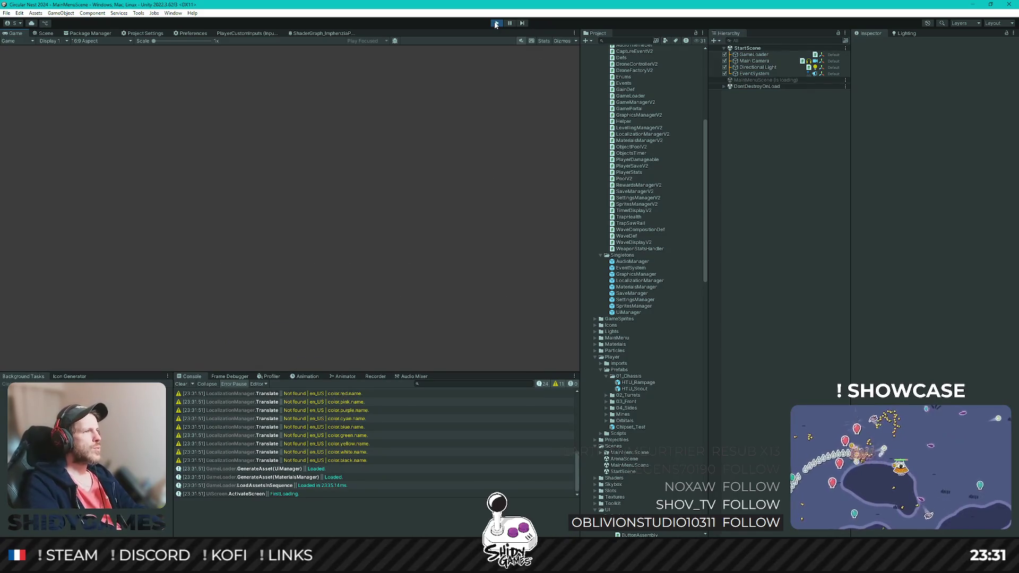
Step: In the game's Assembly screen, change the tank colour to yellow
{"action": "key", "text": "Up"}
{"action": "key", "text": "Return"}
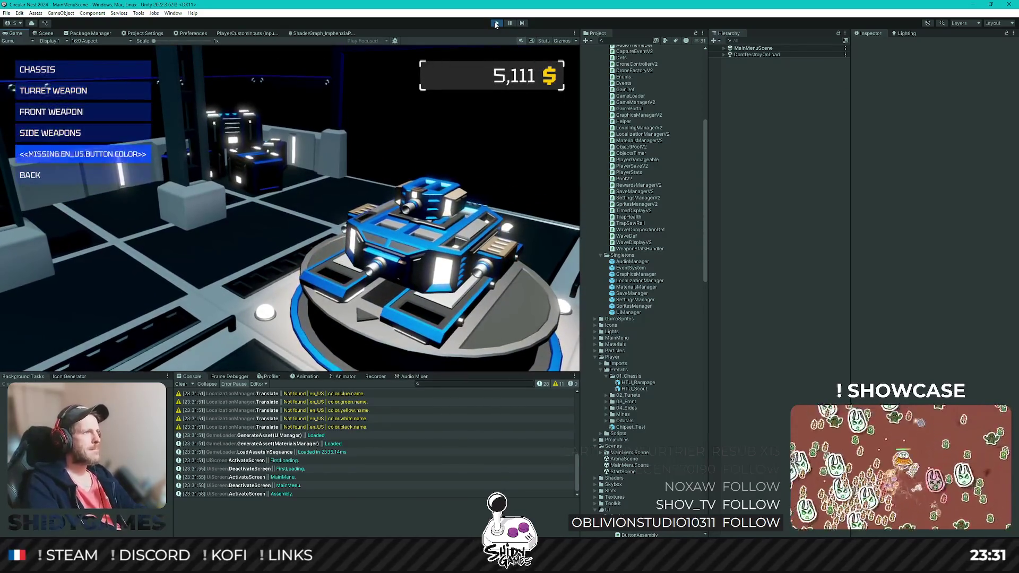
{"action": "key", "text": "Return"}
{"action": "key", "text": "Down"}
{"action": "key", "text": "Down"}
{"action": "key", "text": "Down"}
{"action": "key", "text": "Down"}
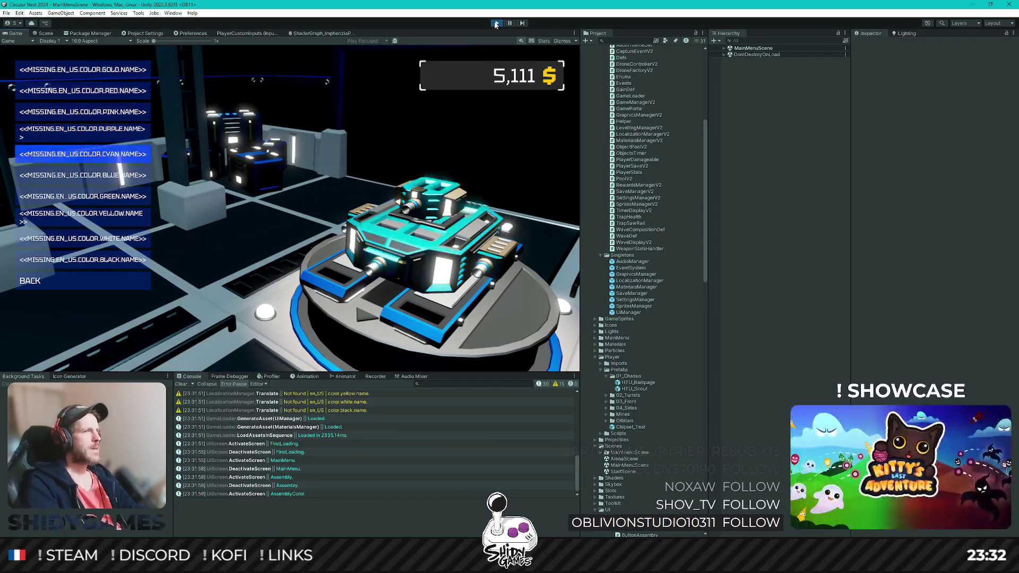
{"action": "key", "text": "Return"}
{"action": "key", "text": "Down"}
{"action": "key", "text": "Down"}
{"action": "key", "text": "Down"}
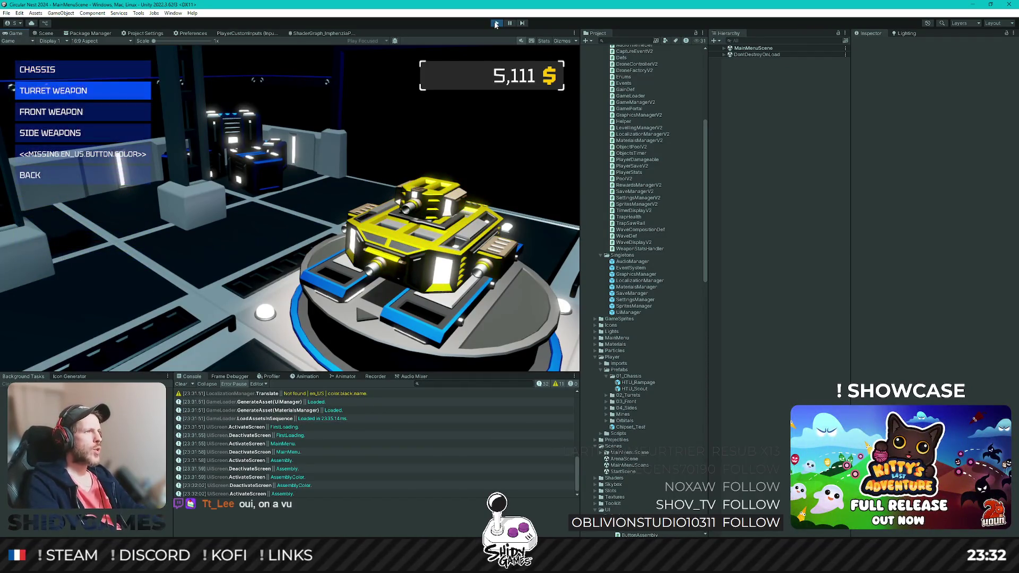
Step: Return to the main menu, start an arena run and drive the tank off the GO pad
{"action": "key", "text": "Return"}
{"action": "left_click", "coordinate": [495, 23]}
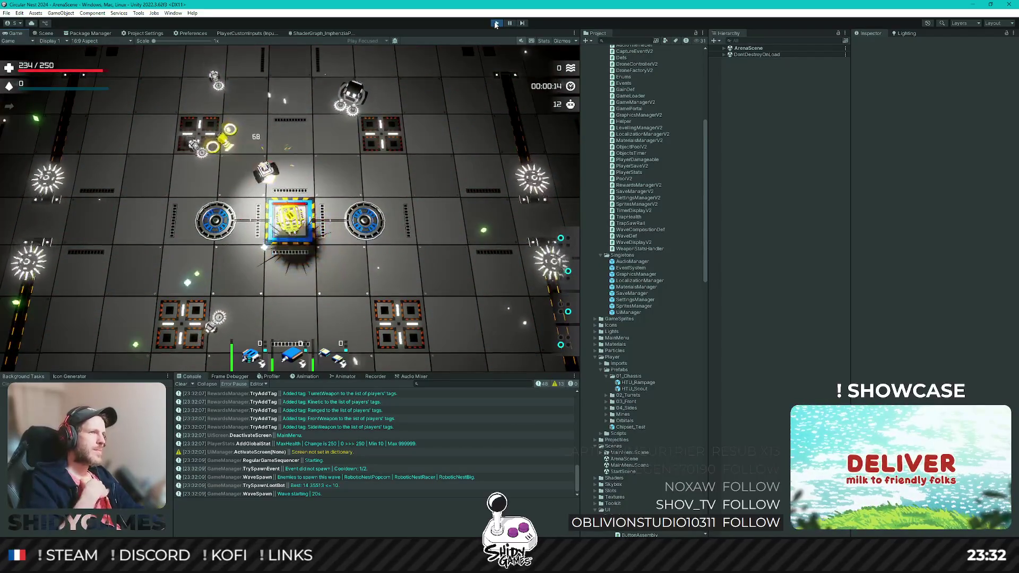
{"action": "key", "text": "d"}
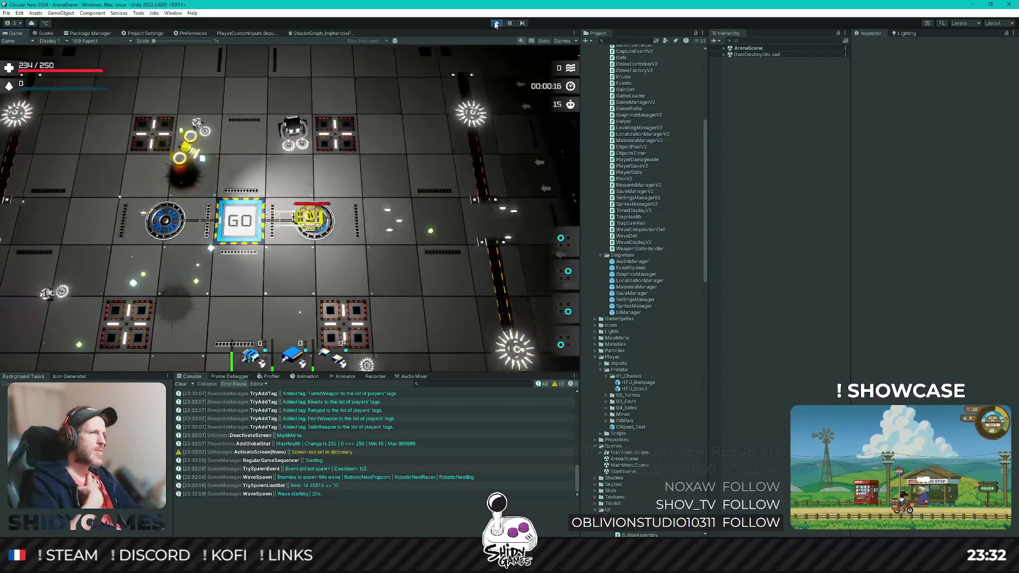